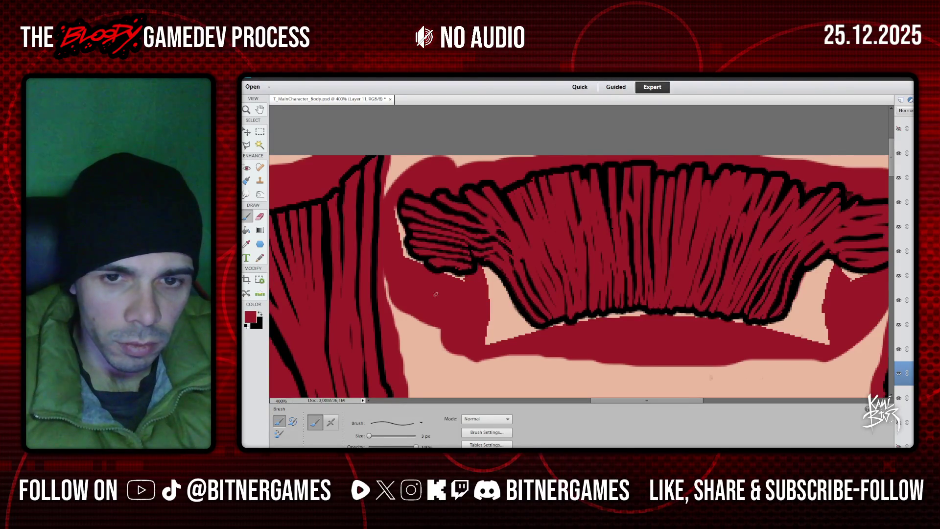
- Undo the stray stroke, then paint a red touch-up over the ruffled strands on Layer 19
key(ctrl+z)
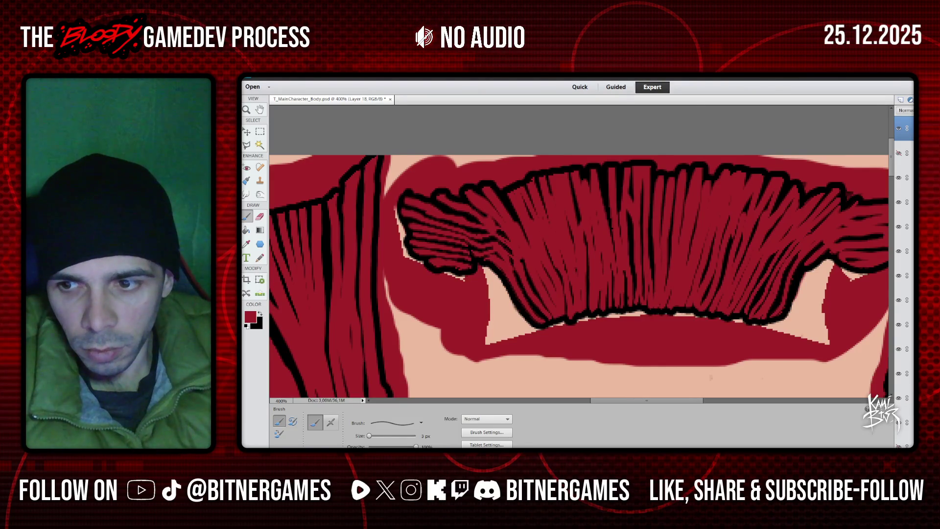
click(904, 373)
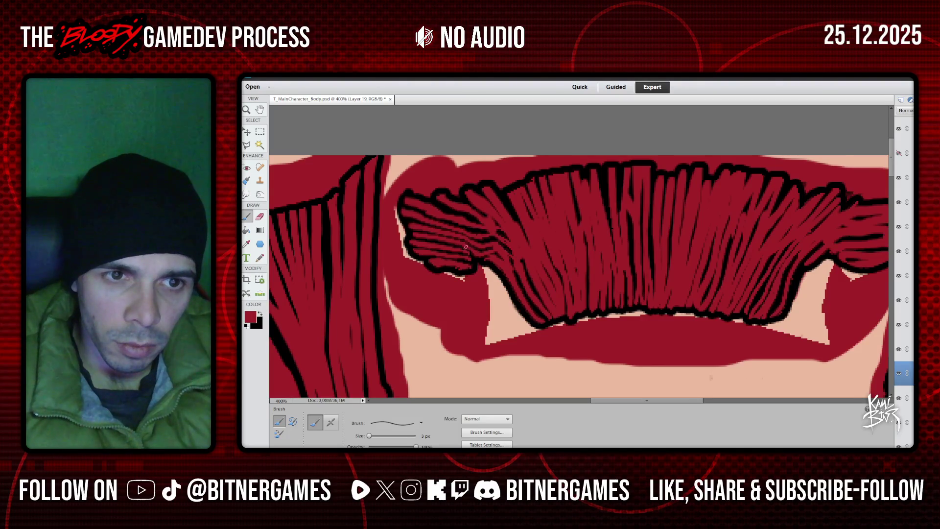
drag(451, 241, 460, 250)
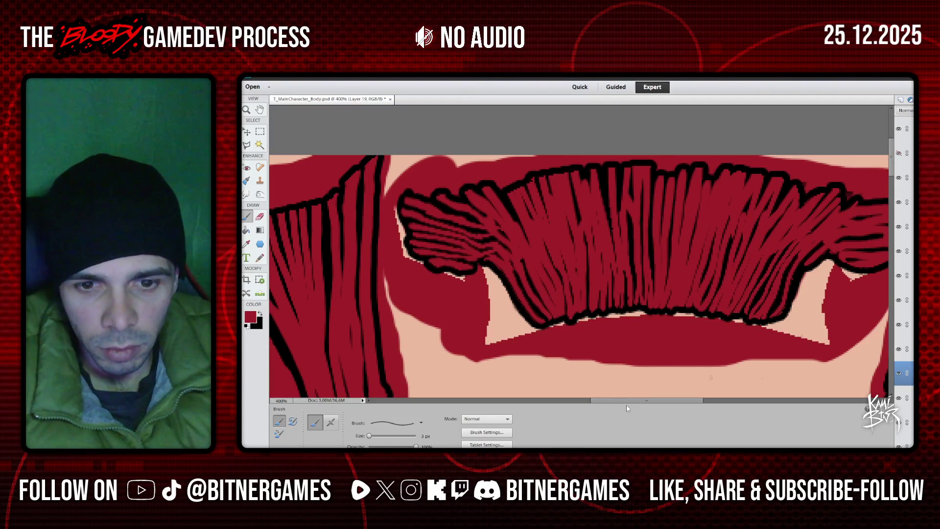
- Switch to black and outline the lower edge of the collar's right end, discarding two cross-line attempts
drag(627, 400, 658, 400)
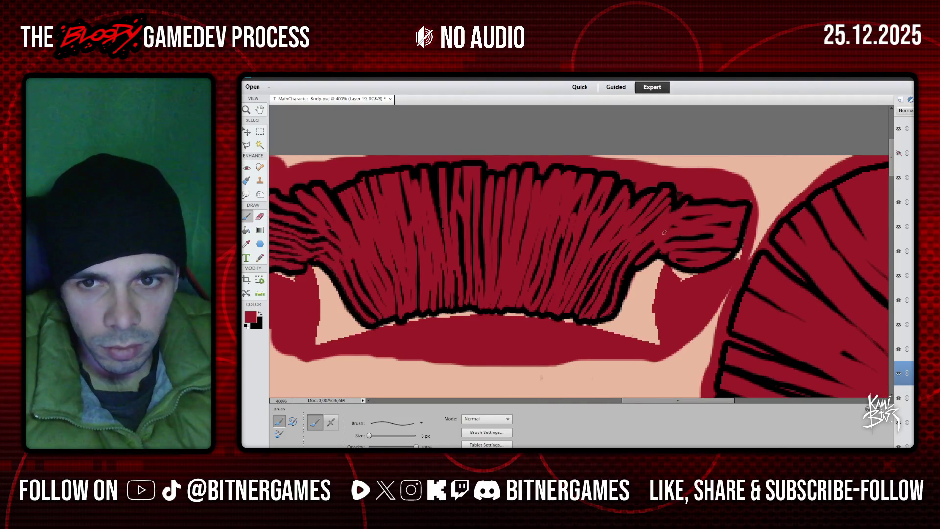
key(x)
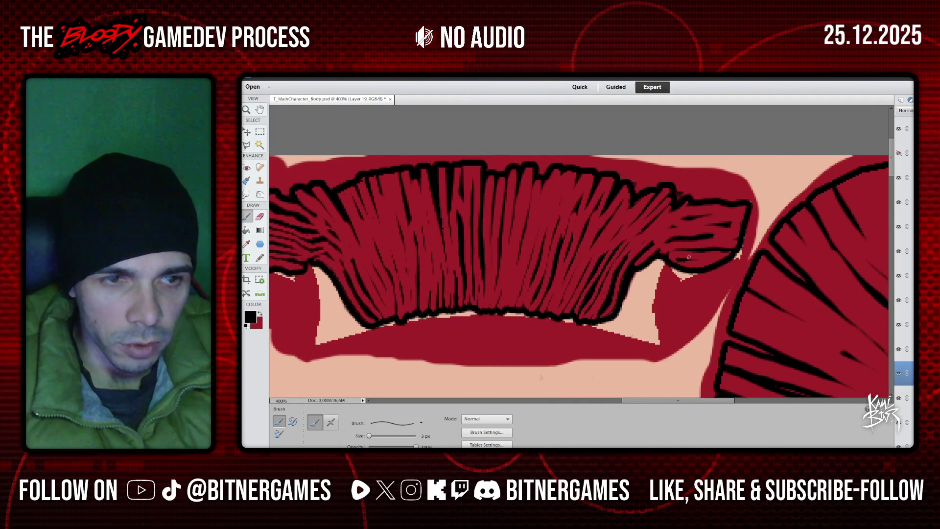
drag(672, 261, 727, 260)
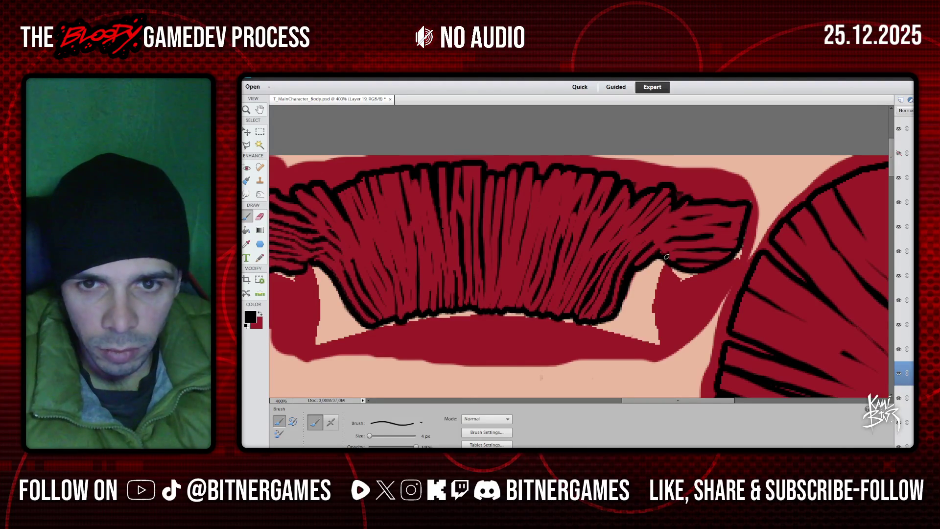
drag(740, 243, 660, 249)
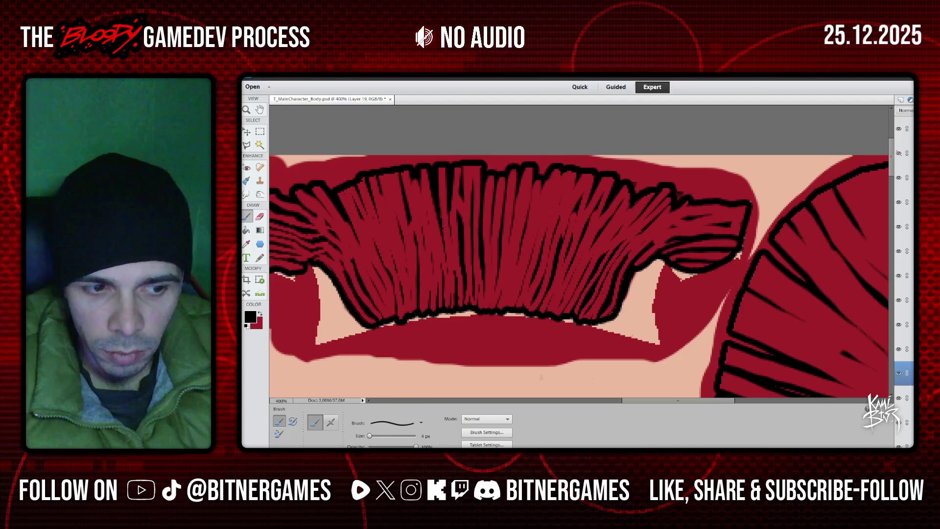
key(ctrl+z)
mouse_move(658, 249)
mouse_down()
mouse_move(738, 227)
mouse_move(675, 233)
mouse_up()
key(ctrl+z)
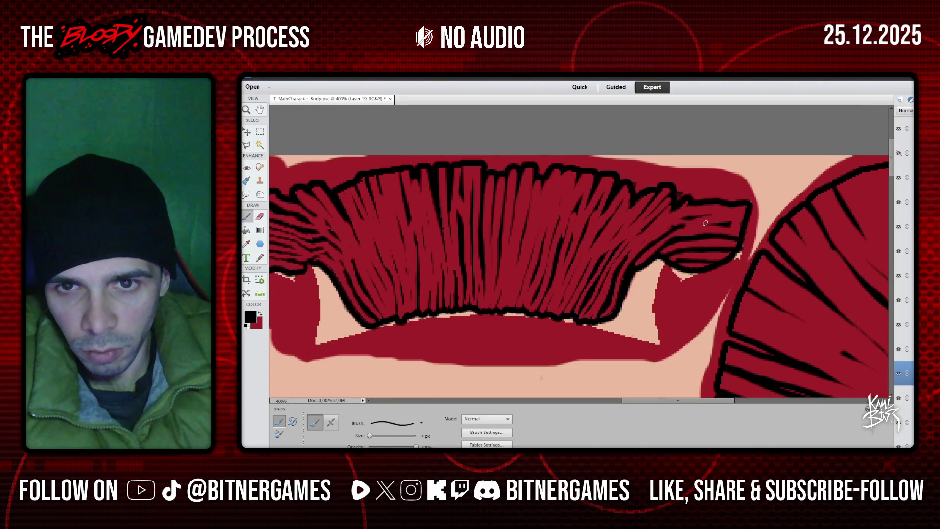
- Try a short dark stroke and a lower-right fold line on the right end, undoing both
drag(711, 223, 684, 221)
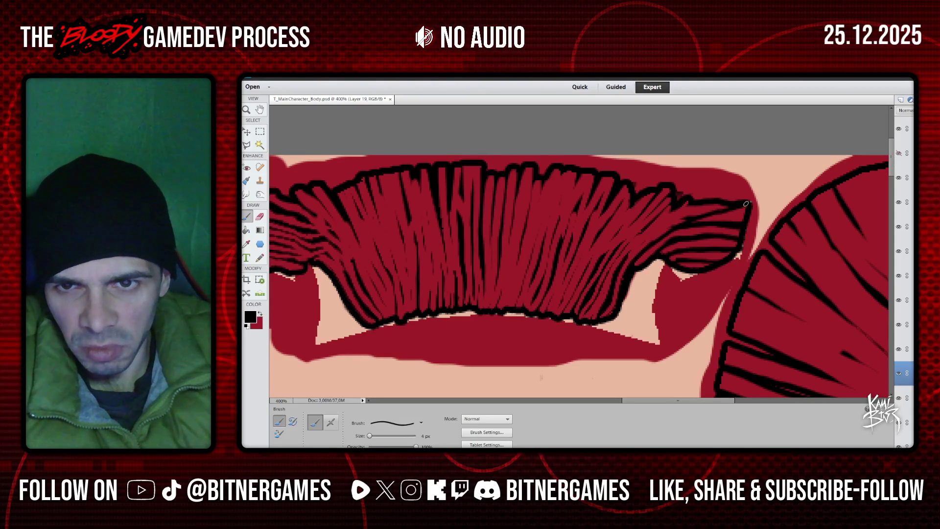
scroll(767, 194, up, 1)
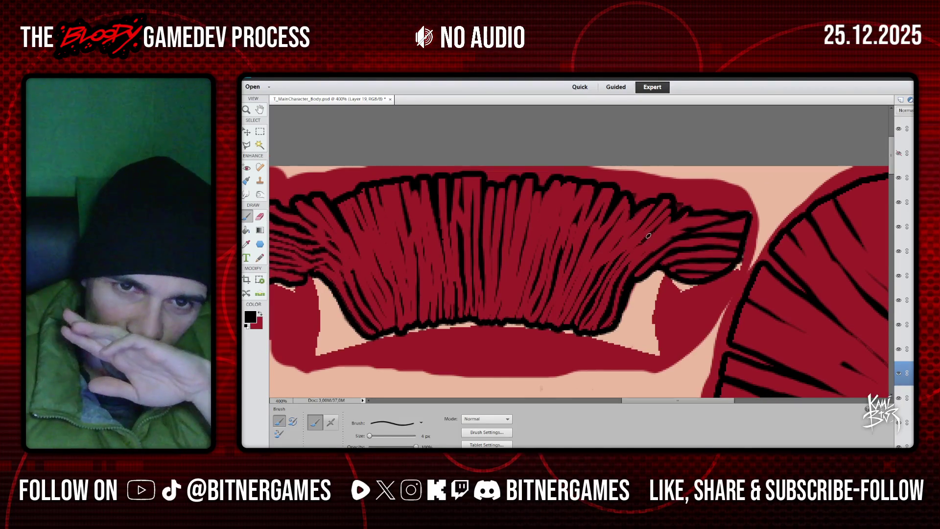
scroll(782, 377, up, 1)
scroll(781, 377, up, 2)
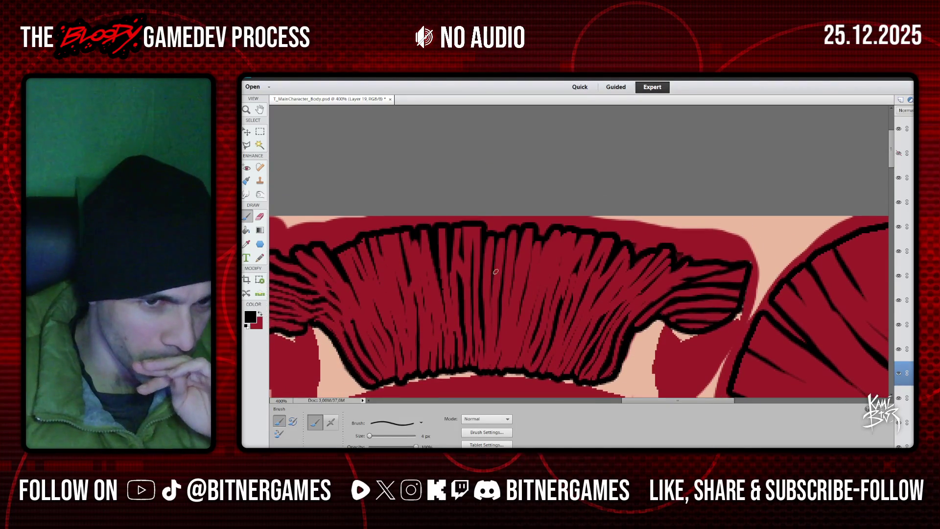
key(ctrl+z)
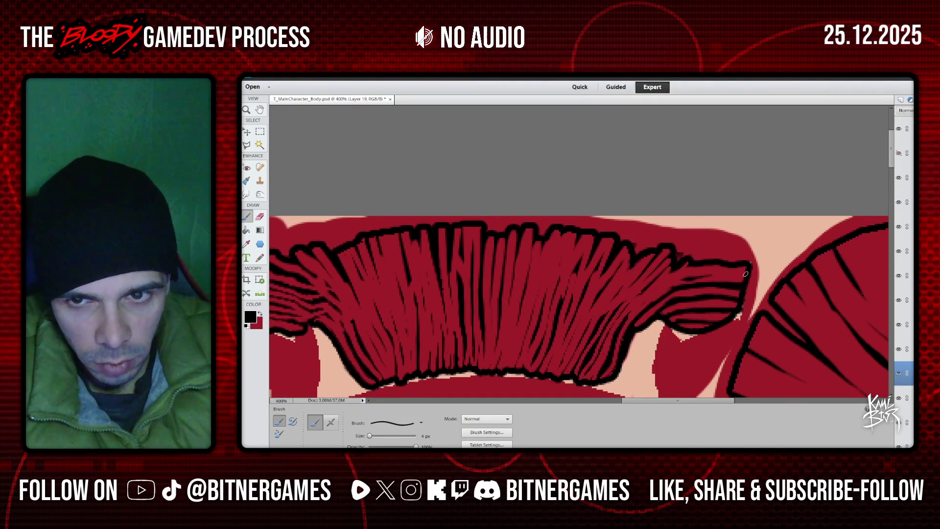
drag(719, 274, 695, 277)
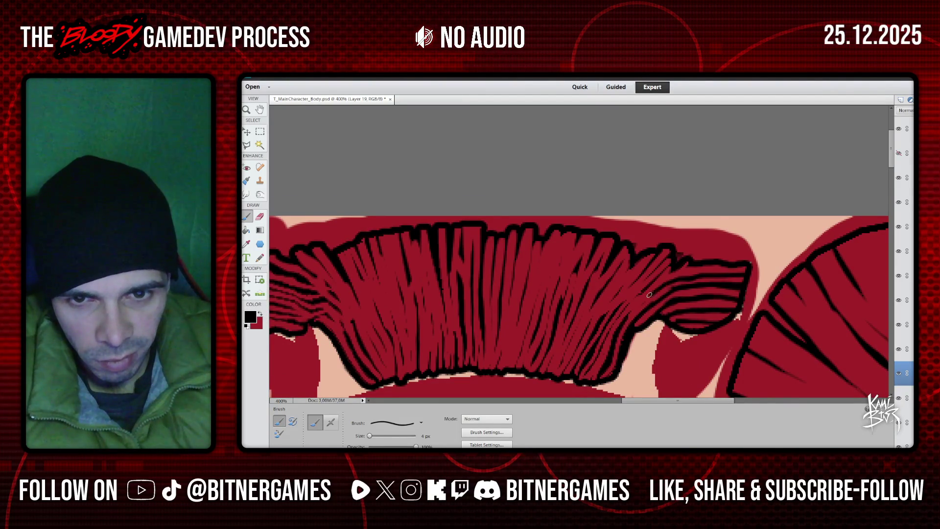
scroll(620, 328, down, 2)
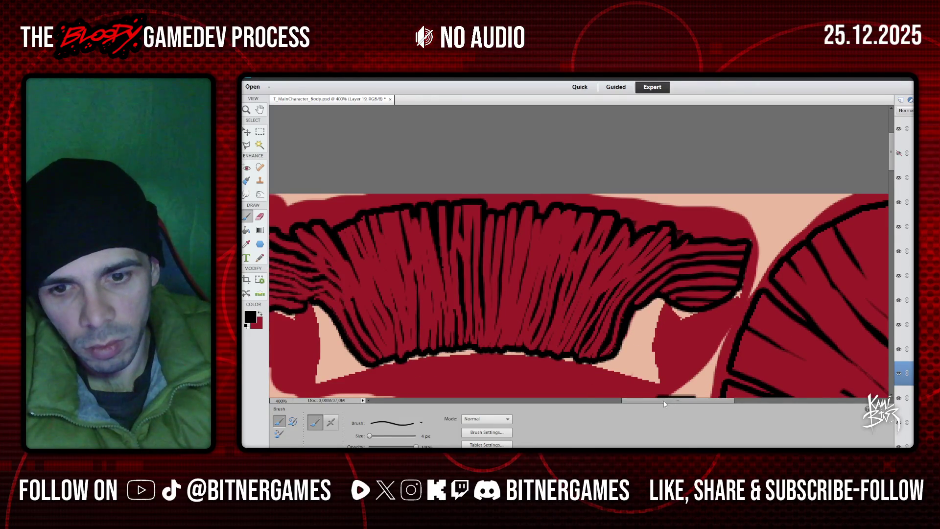
key(ctrl+z)
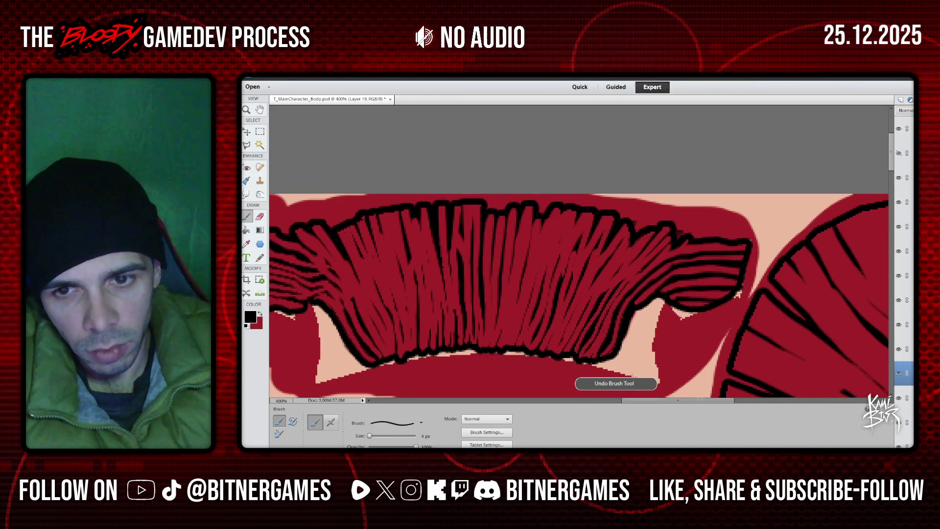
- Paint six dark strand lines across the left part of the ruffled red hair
drag(697, 401, 663, 400)
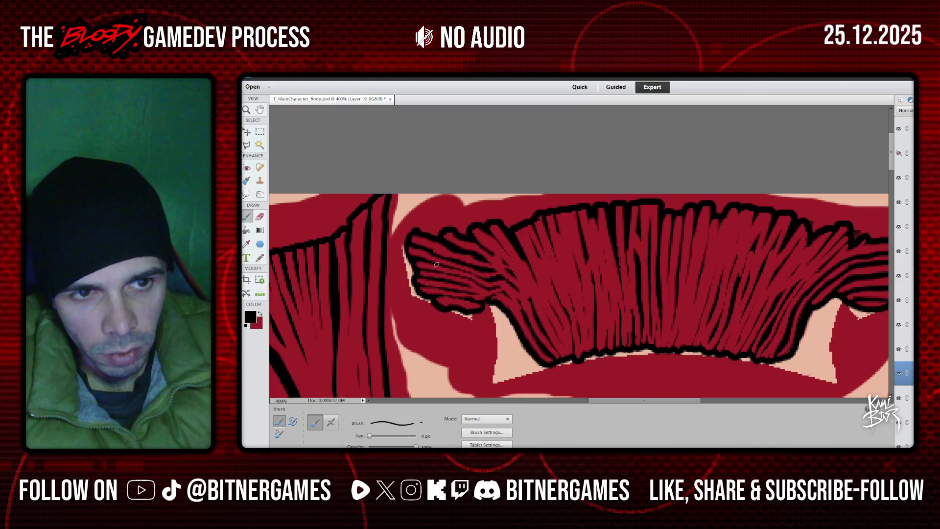
drag(440, 265, 467, 271)
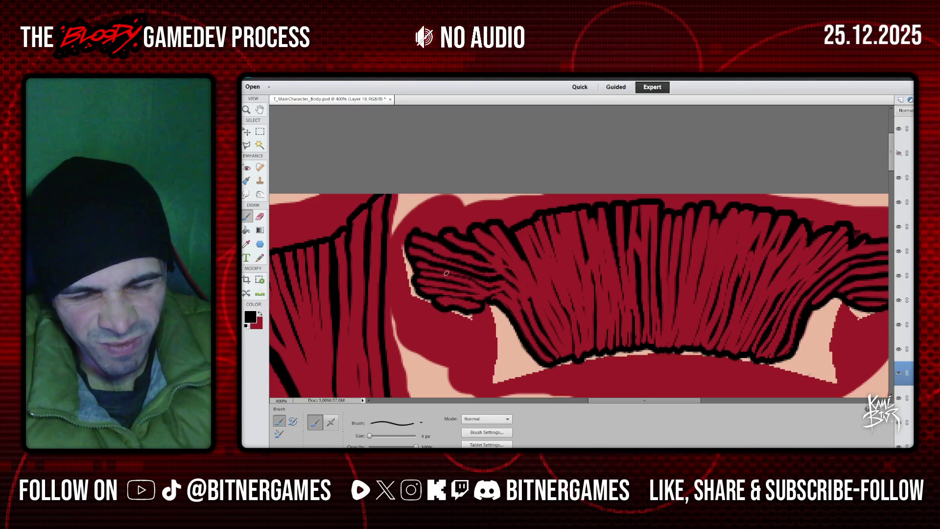
drag(421, 270, 500, 285)
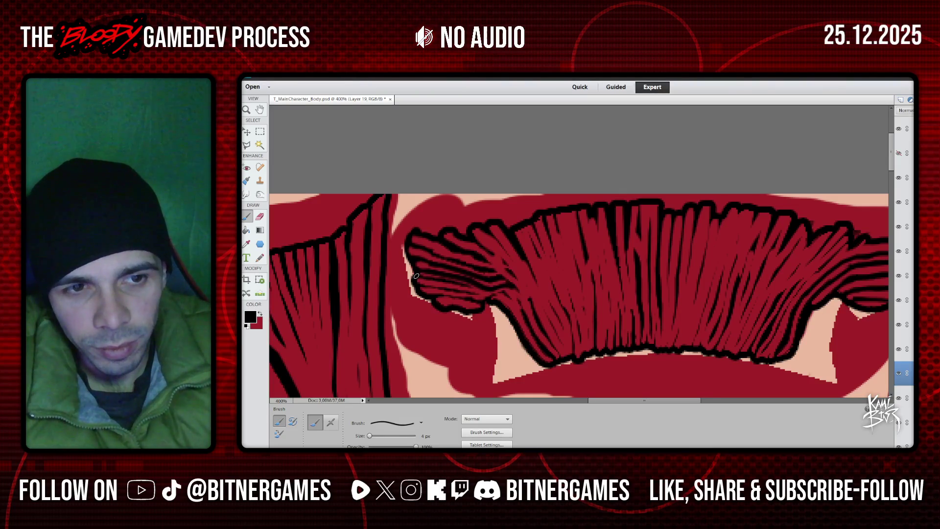
drag(435, 280, 488, 288)
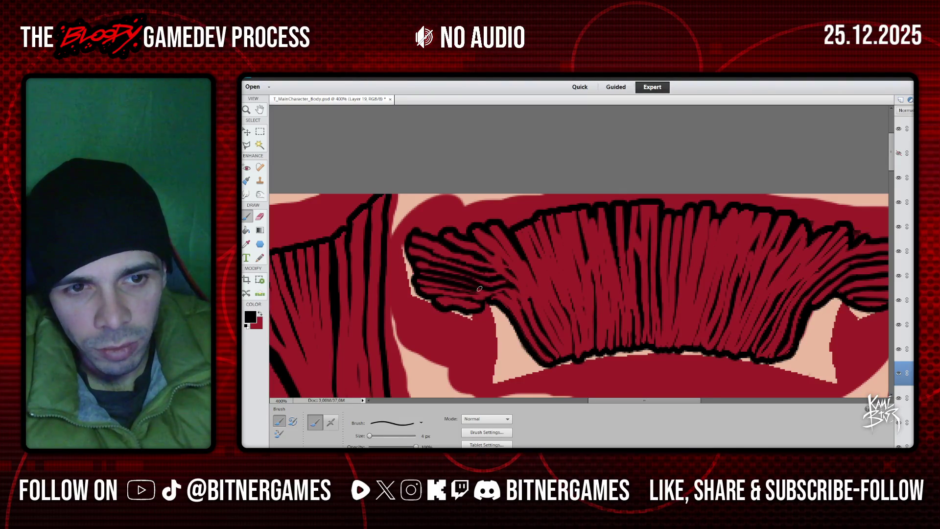
mouse_move(440, 288)
mouse_down()
mouse_move(493, 292)
mouse_move(459, 297)
mouse_up()
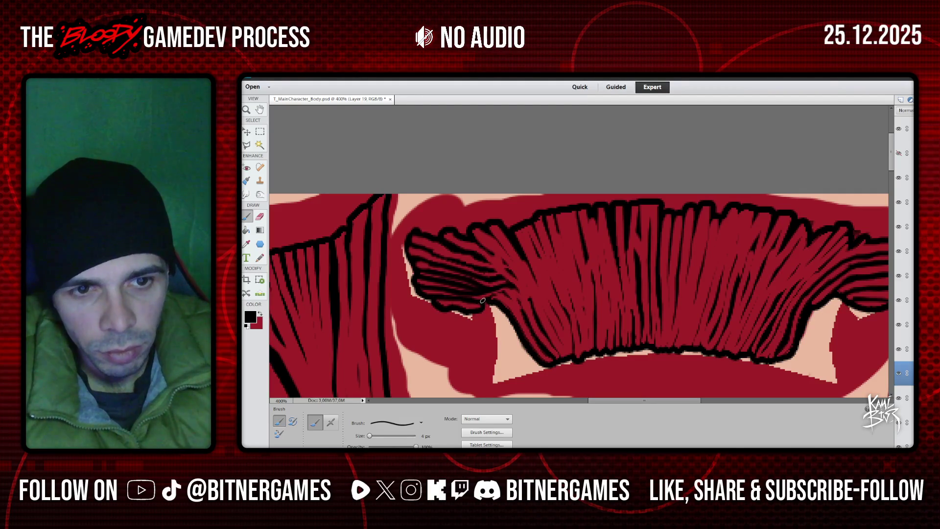
drag(507, 293, 537, 338)
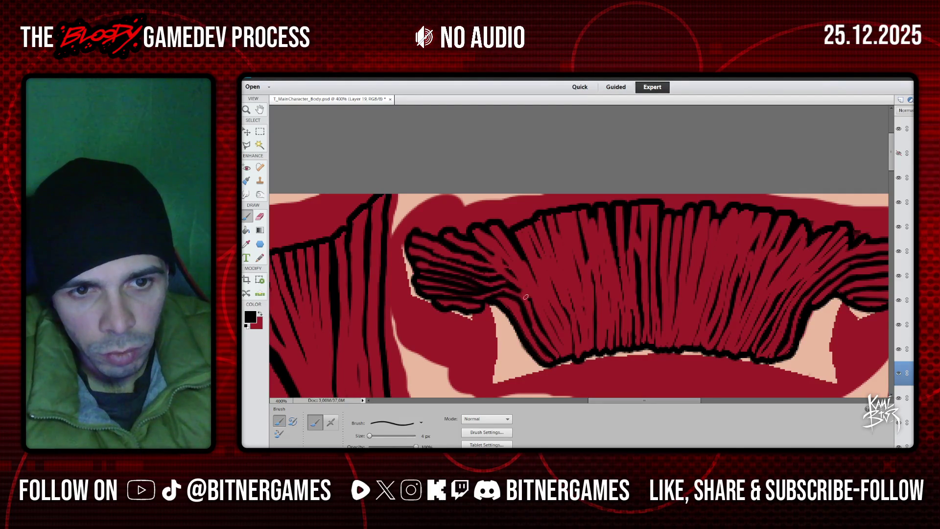
drag(529, 300, 541, 327)
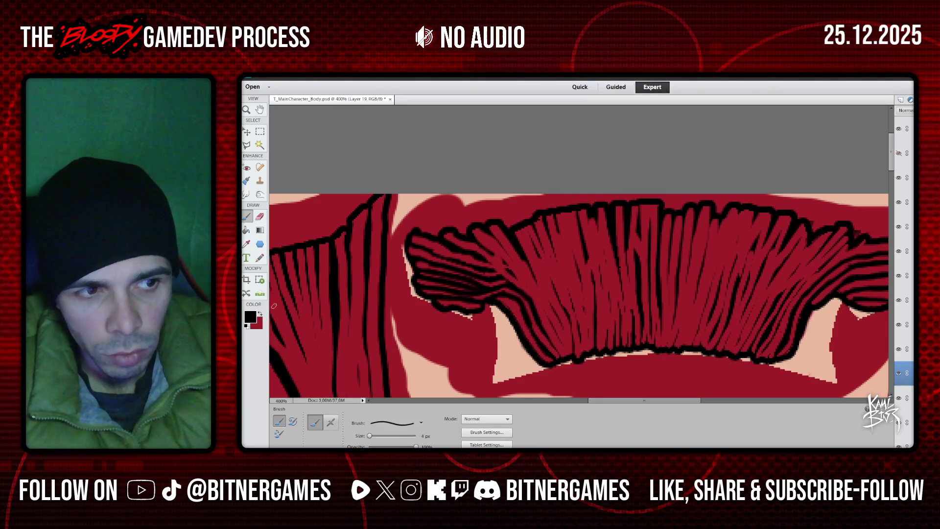
- Switch to red and try a touch-up over the stray dark lines, then undo it
key(x)
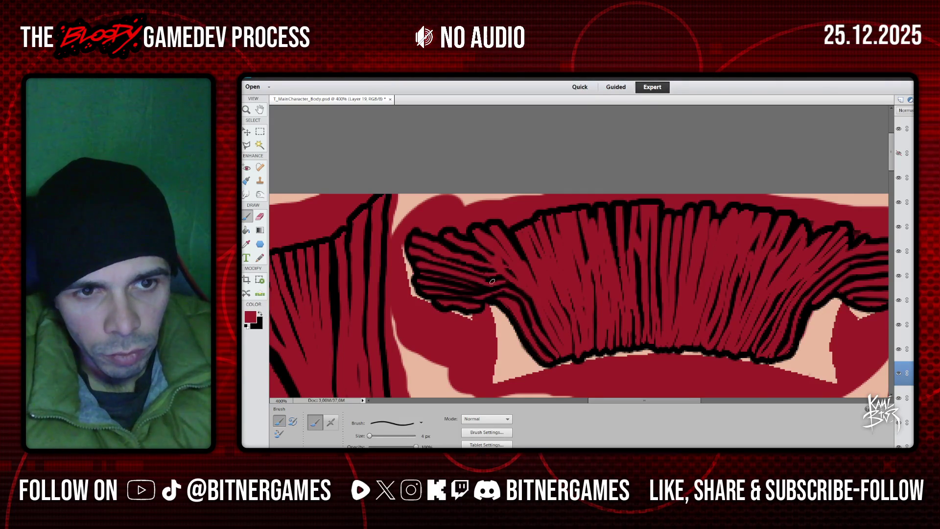
drag(419, 273, 468, 285)
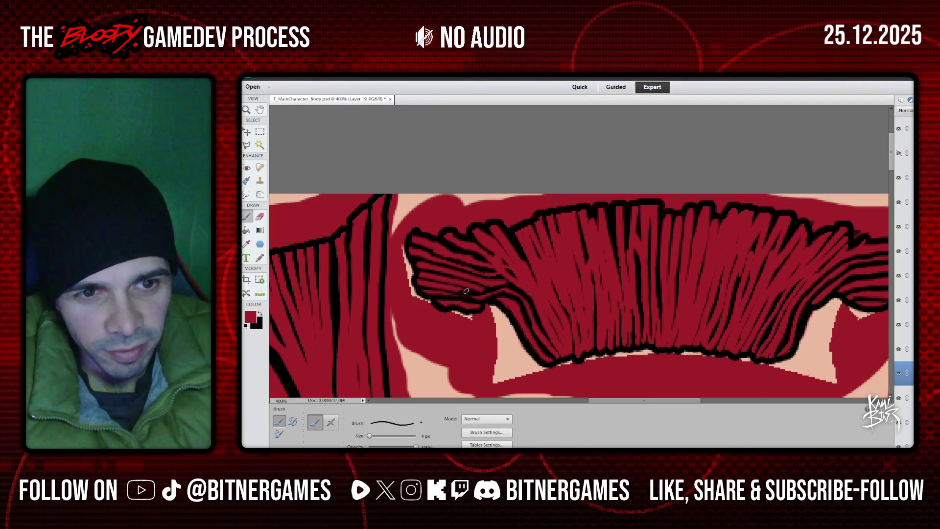
key(ctrl+z)
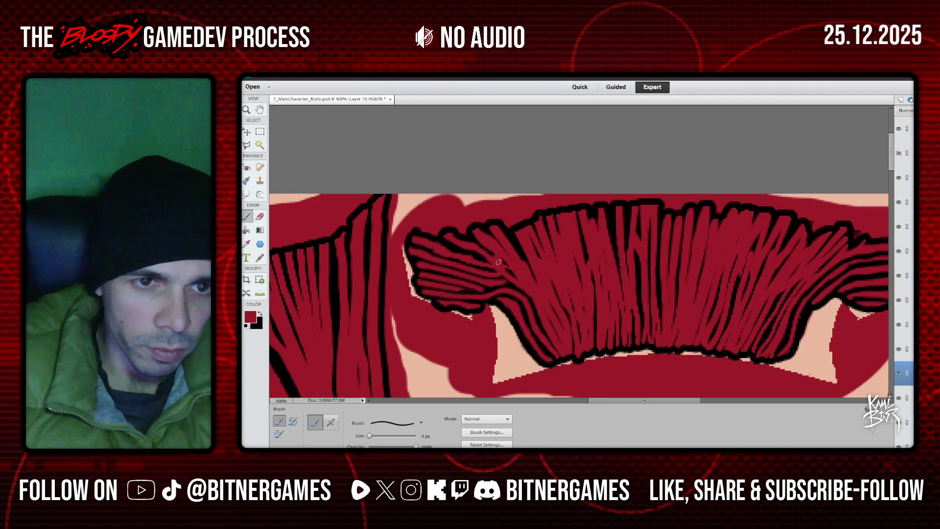
- Back in black, paint strand lines down the hair to the bottom outline, undoing the last one
key(x)
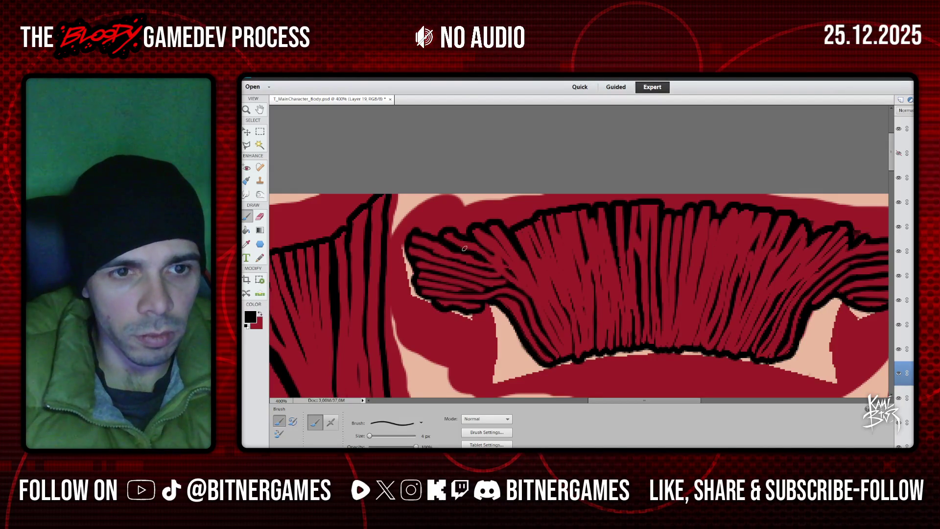
mouse_move(446, 239)
mouse_down()
mouse_move(477, 251)
mouse_move(533, 306)
mouse_up()
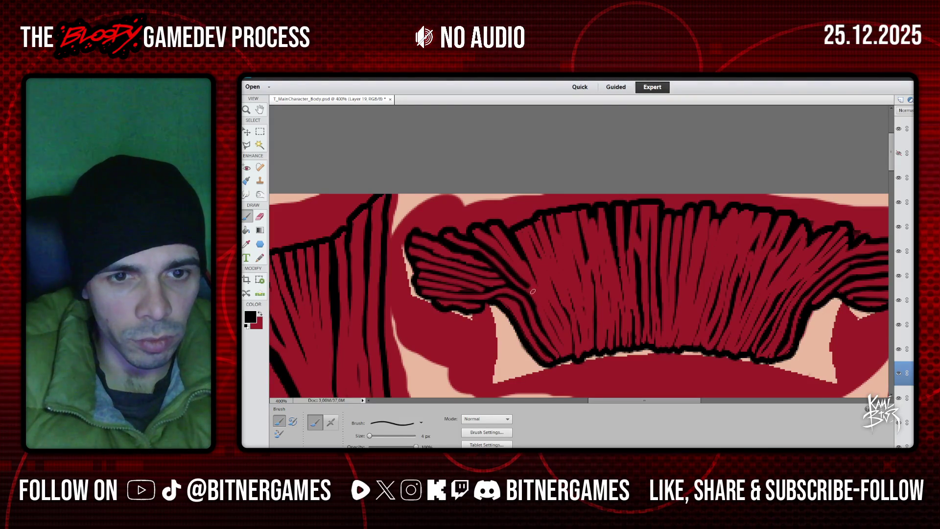
drag(542, 304, 567, 355)
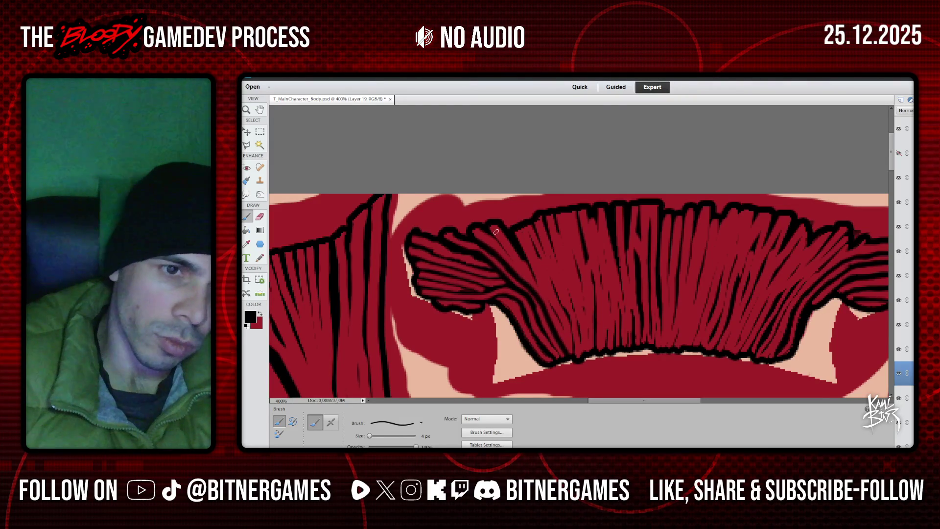
mouse_move(495, 238)
mouse_down()
mouse_move(574, 357)
mouse_move(535, 257)
mouse_up()
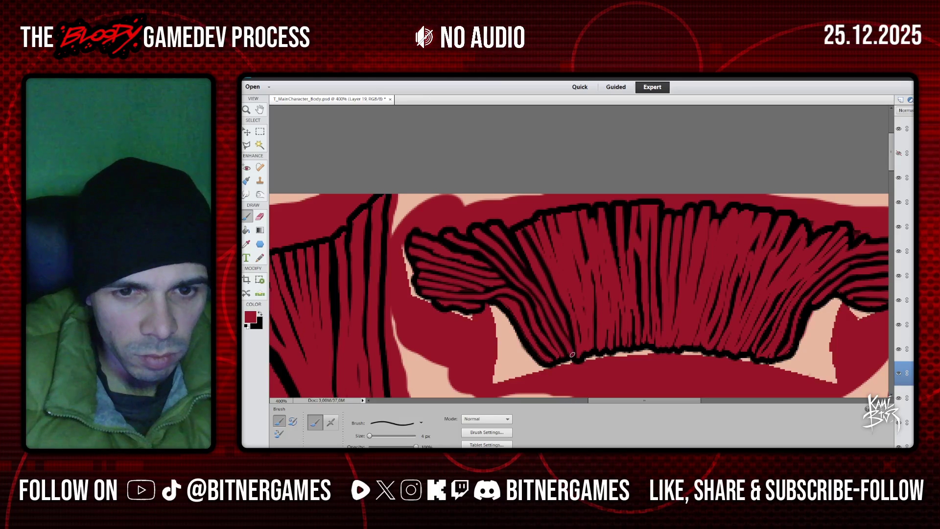
key(ctrl+z)
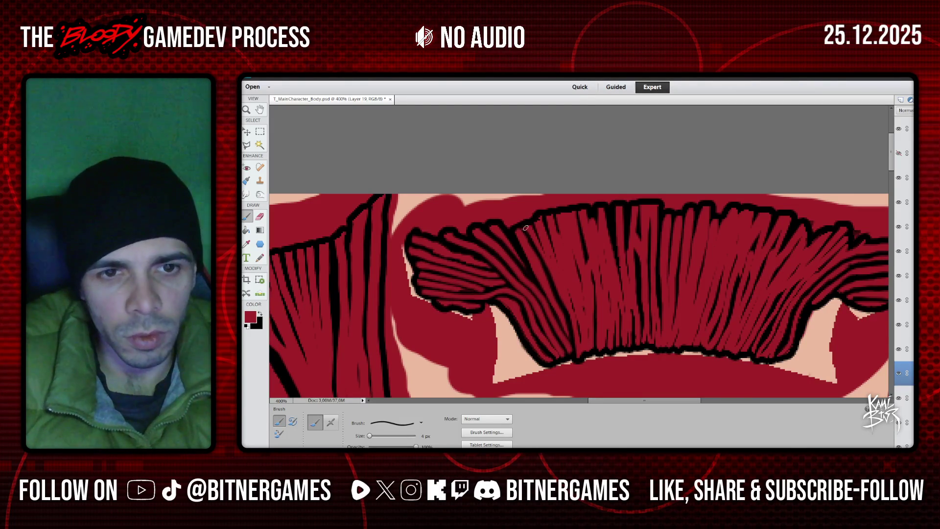
- Pan across the canvas and zoom out from the hair close-up
scroll(489, 243, down, 1)
scroll(489, 243, up, 1)
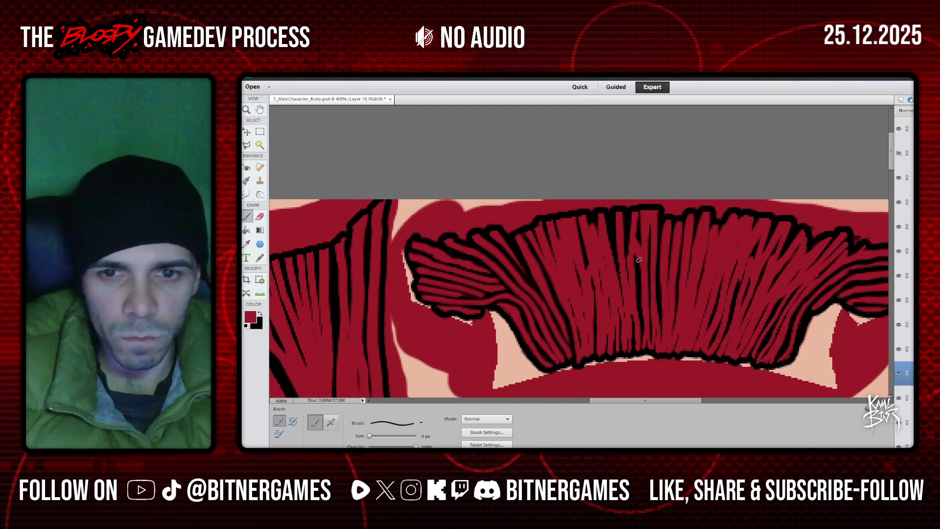
scroll(636, 318, right, 5)
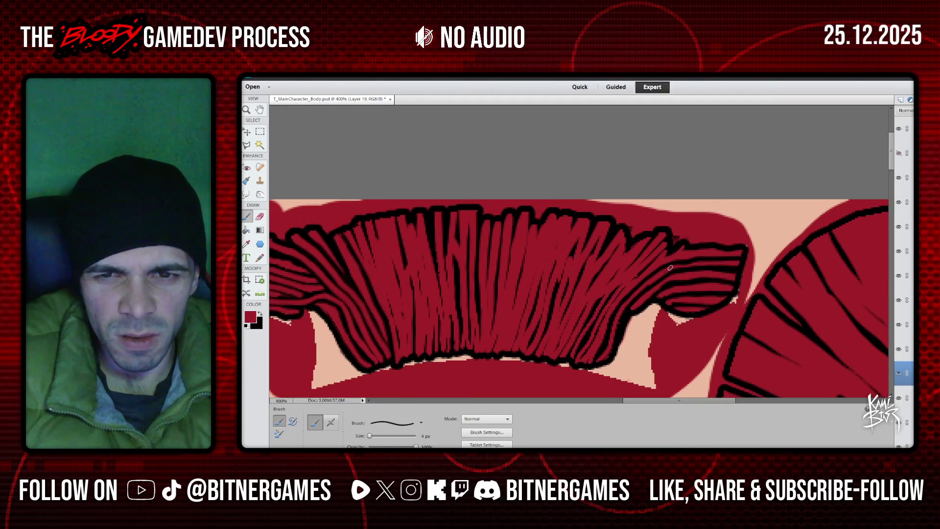
scroll(571, 303, down, 1)
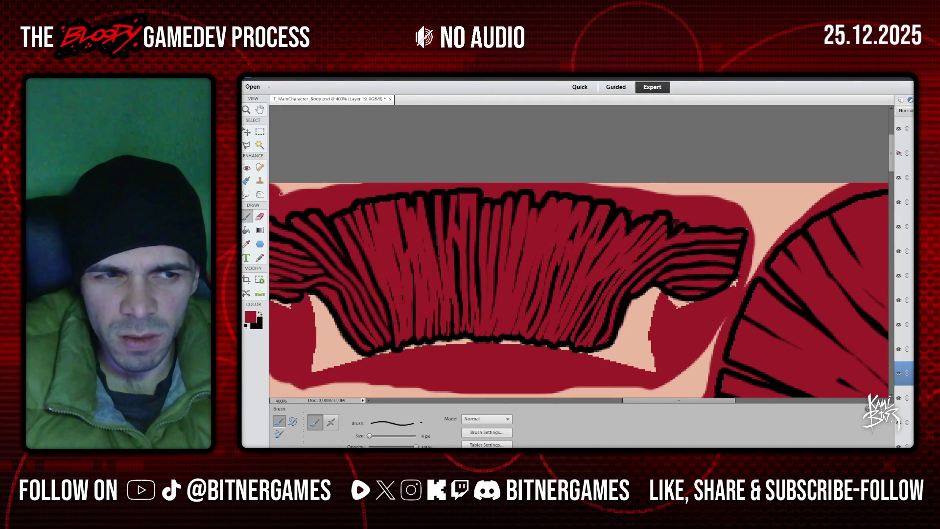
drag(634, 406, 585, 405)
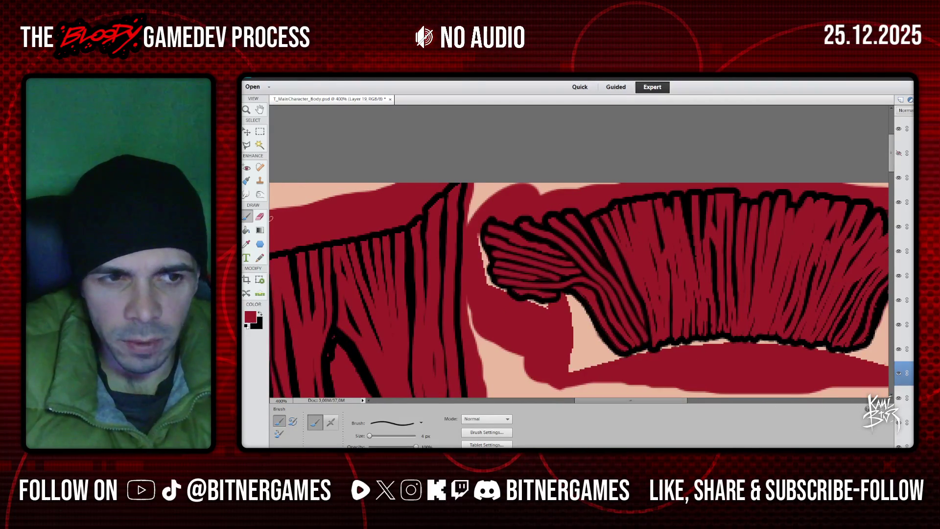
key(z)
click(297, 425)
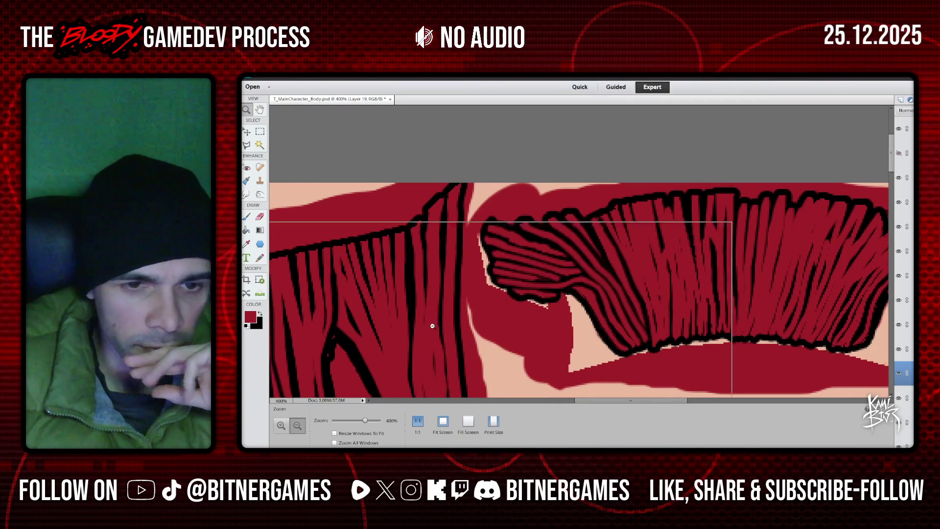
- Zoom out to 66.67% to see the whole texture and save the document
click(440, 315)
click(438, 318)
click(438, 321)
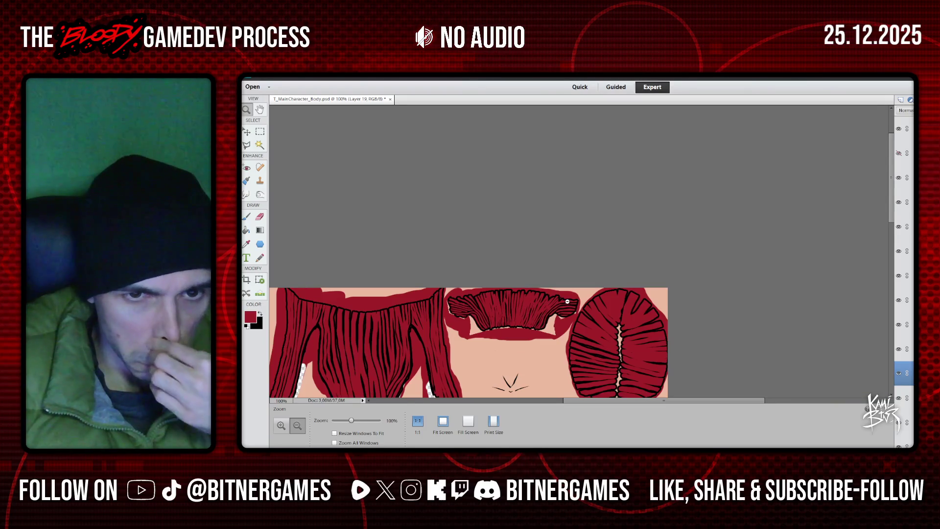
click(439, 321)
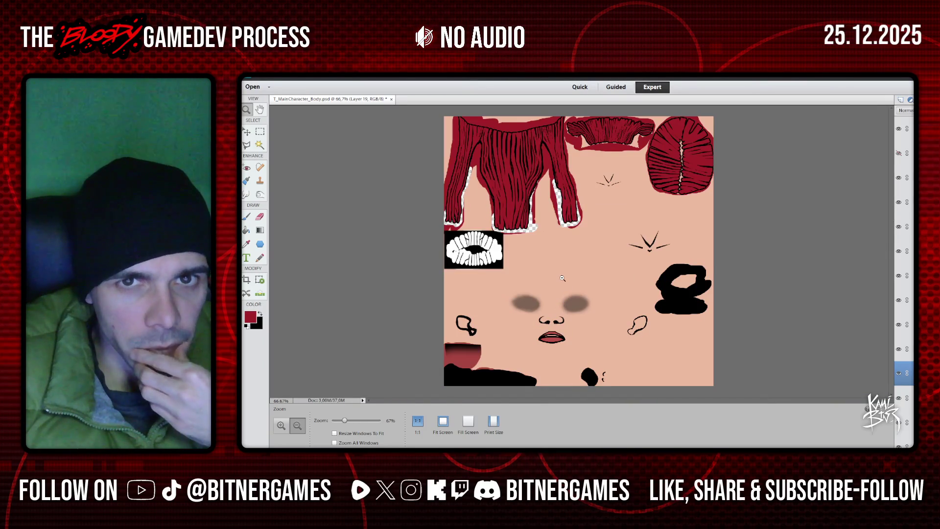
click(259, 75)
click(272, 141)
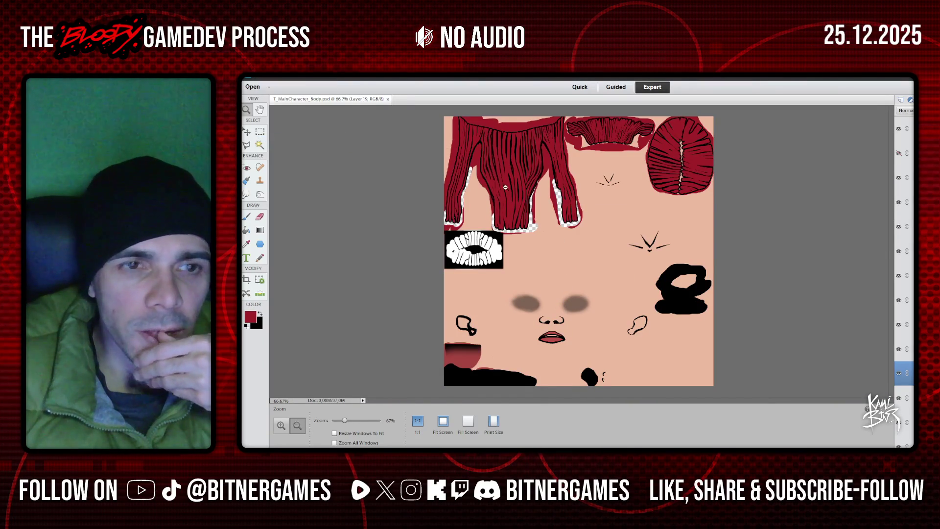
- Hide the top V-marked layer and turn on the UV wireframe layer
click(899, 129)
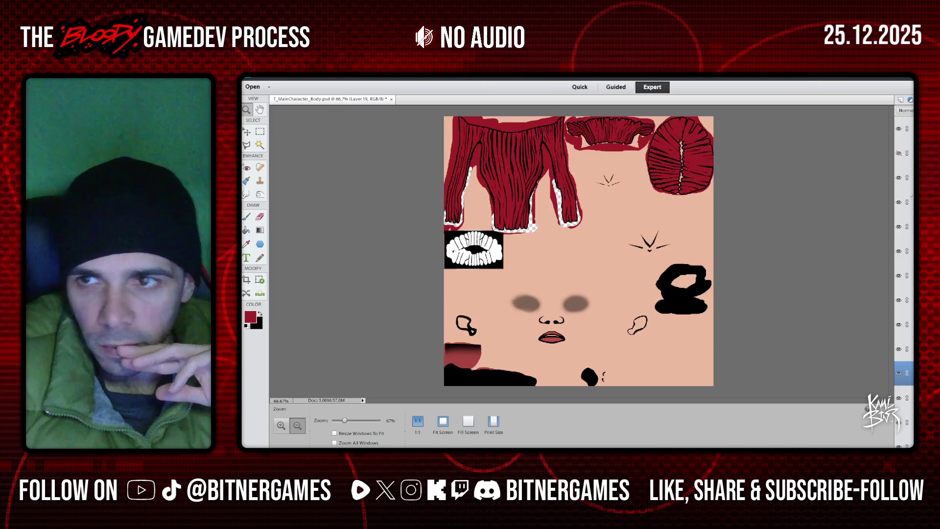
scroll(900, 156, up, 2)
click(899, 155)
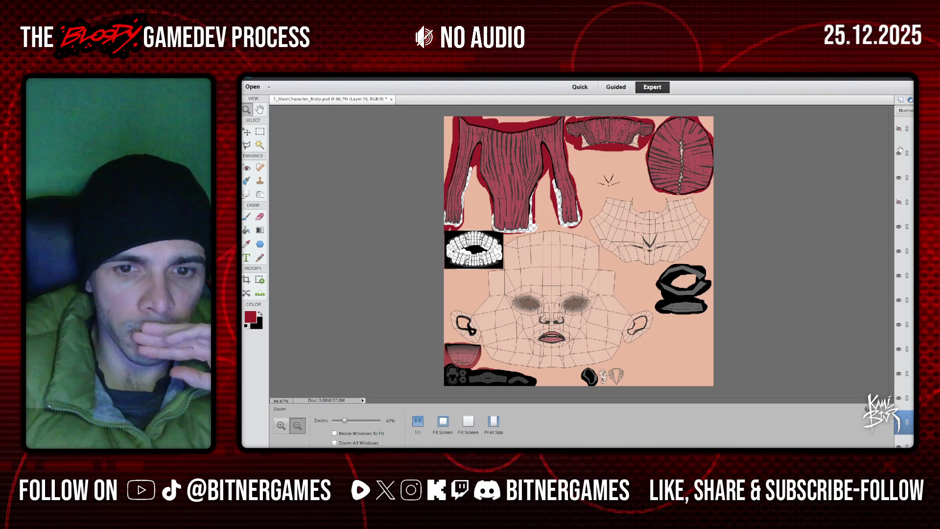
- Hide the UV wireframe layer and save the document
click(899, 153)
click(251, 74)
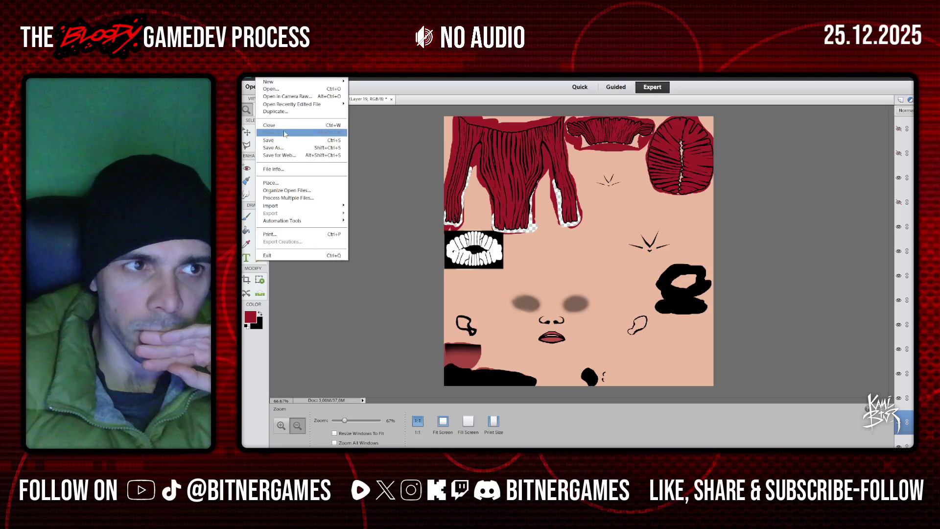
click(275, 140)
- Save as PNG, replacing T_MainCharacter_Body.png with default PNG options, then return to Blender
click(250, 87)
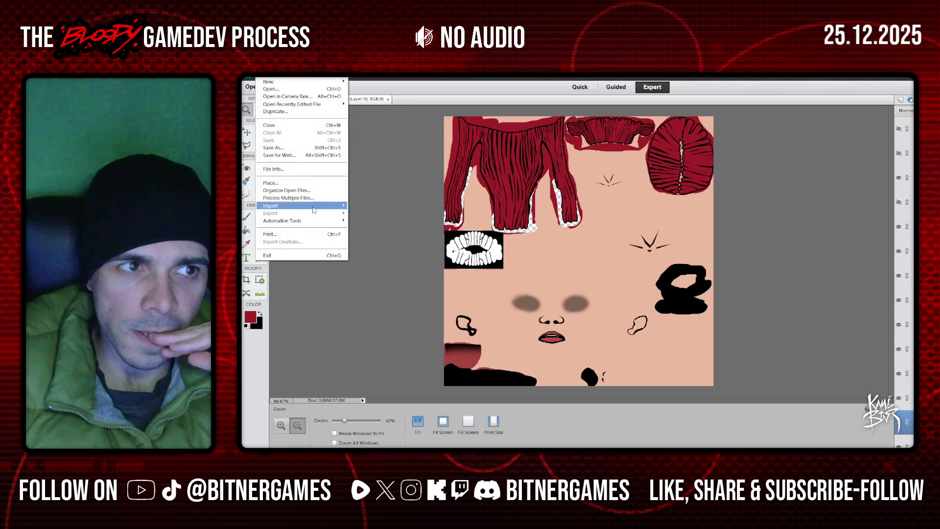
click(276, 148)
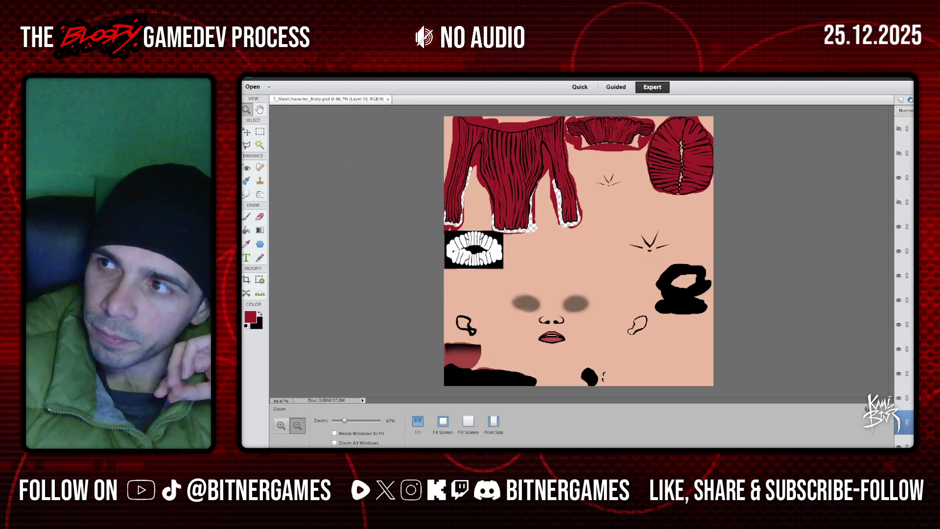
key(Return)
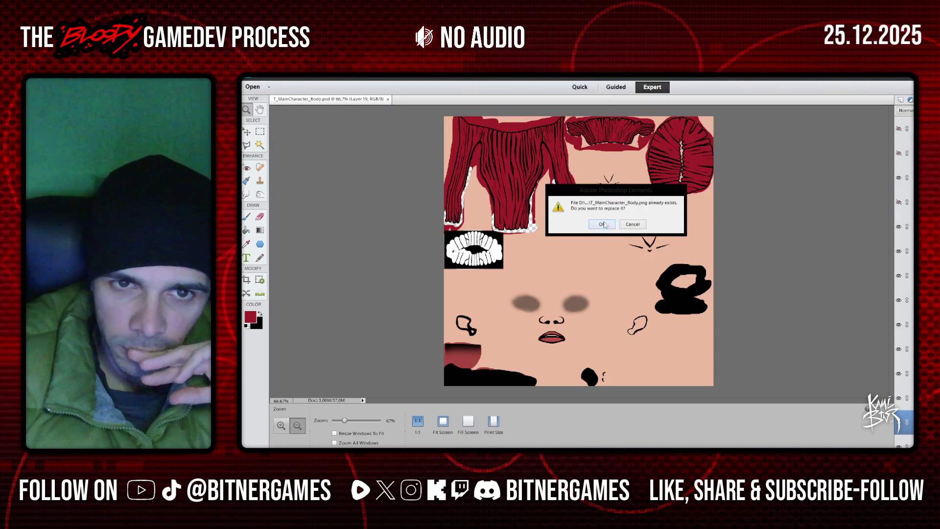
click(603, 224)
click(698, 214)
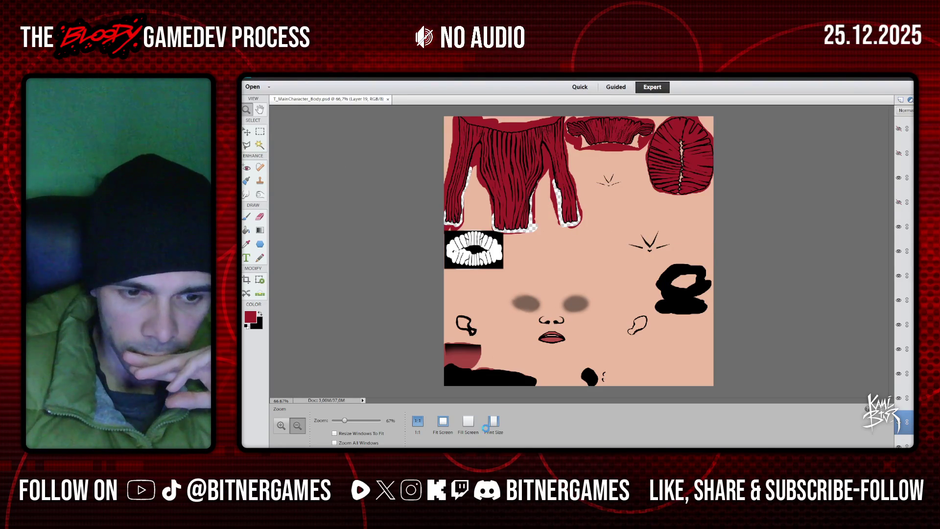
key(alt+Tab)
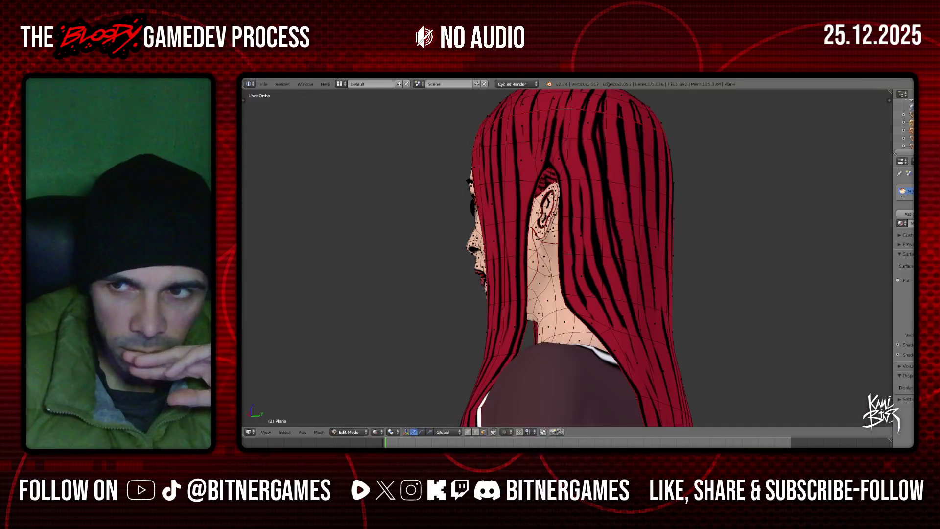
- Reload T_MainCharacter_Body.png on the model and orbit to a front view of the face
key(alt+o)
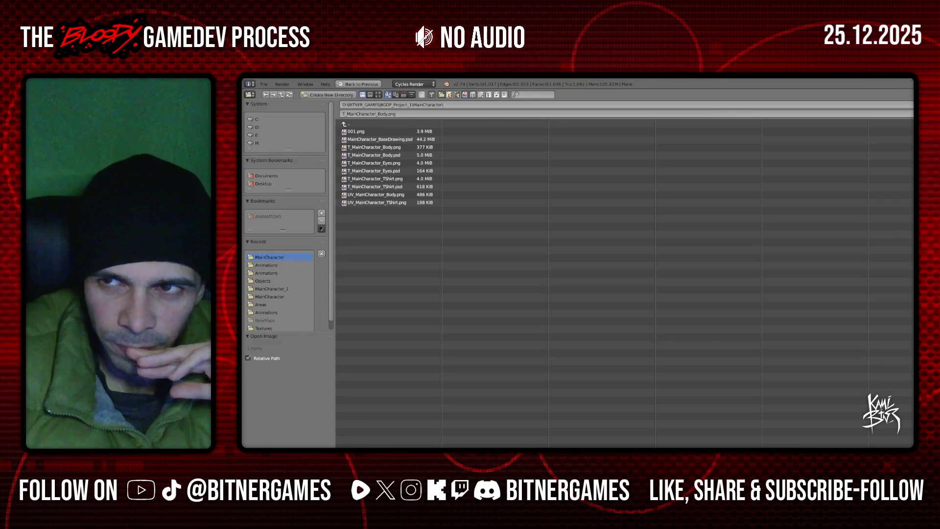
key(Return)
mouse_move(552, 183)
middle_down()
mouse_move(616, 200)
mouse_move(612, 294)
middle_up()
scroll(612, 294, up, 2)
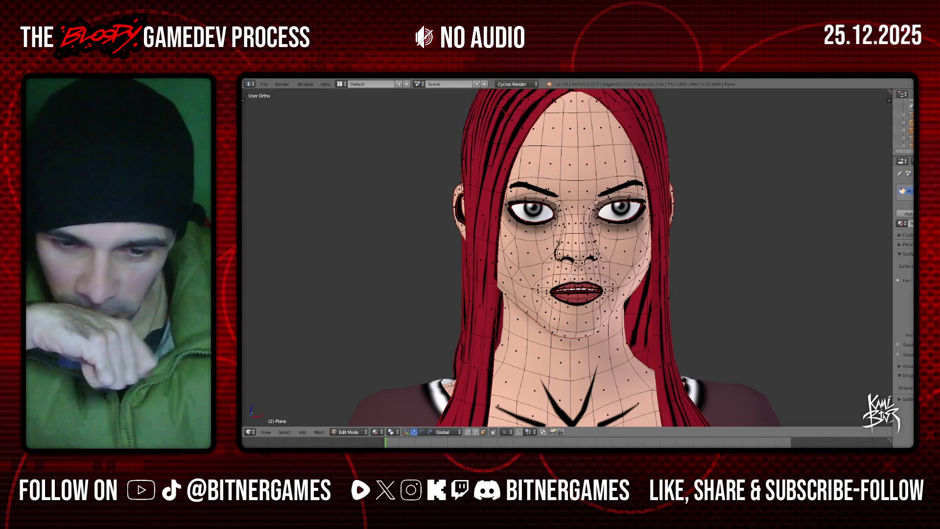
scroll(571, 274, down, 2)
scroll(559, 294, down, 2)
middle_drag(549, 307, 599, 330)
scroll(600, 330, up, 2)
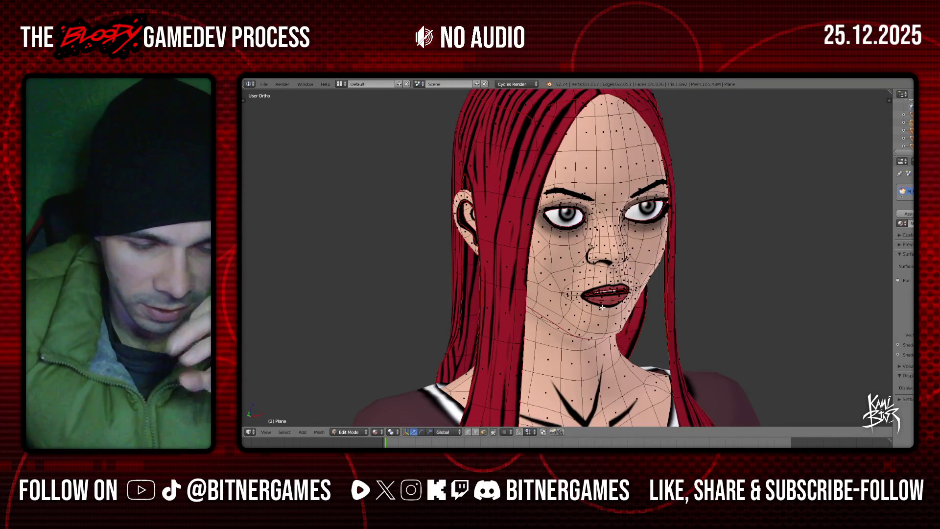
scroll(601, 307, down, 2)
middle_drag(601, 307, 680, 302)
scroll(636, 289, up, 3)
mouse_move(610, 271)
middle_down()
mouse_move(516, 246)
mouse_move(382, 235)
mouse_move(571, 239)
mouse_move(628, 325)
middle_up()
scroll(627, 325, down, 6)
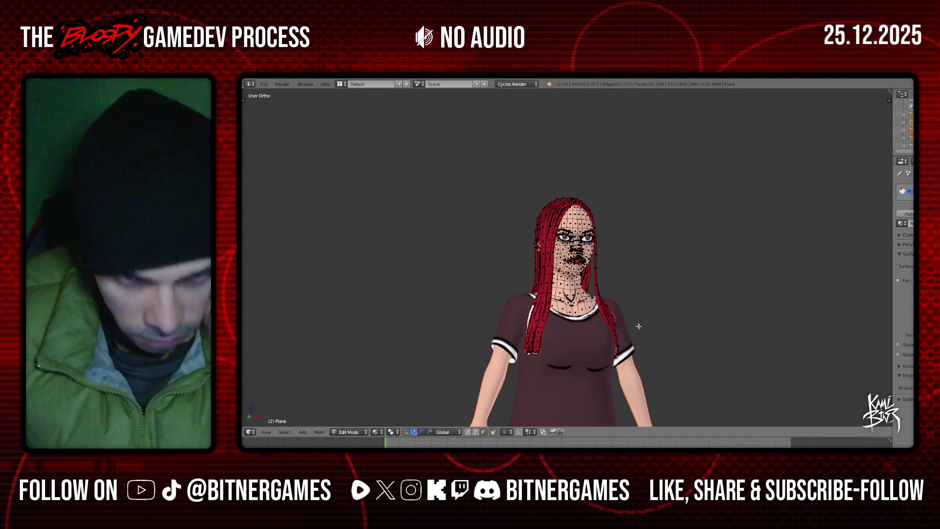
scroll(627, 324, up, 4)
scroll(692, 330, up, 4)
mouse_move(692, 329)
middle_down()
mouse_move(619, 310)
mouse_move(600, 354)
mouse_move(554, 352)
middle_up()
scroll(620, 310, down, 4)
scroll(600, 355, up, 2)
mouse_move(547, 347)
middle_down()
mouse_move(670, 323)
mouse_move(665, 343)
middle_up()
scroll(659, 321, down, 2)
scroll(600, 328, up, 3)
middle_drag(600, 328, 573, 314)
scroll(593, 323, up, 4)
scroll(572, 313, down, 4)
click(263, 86)
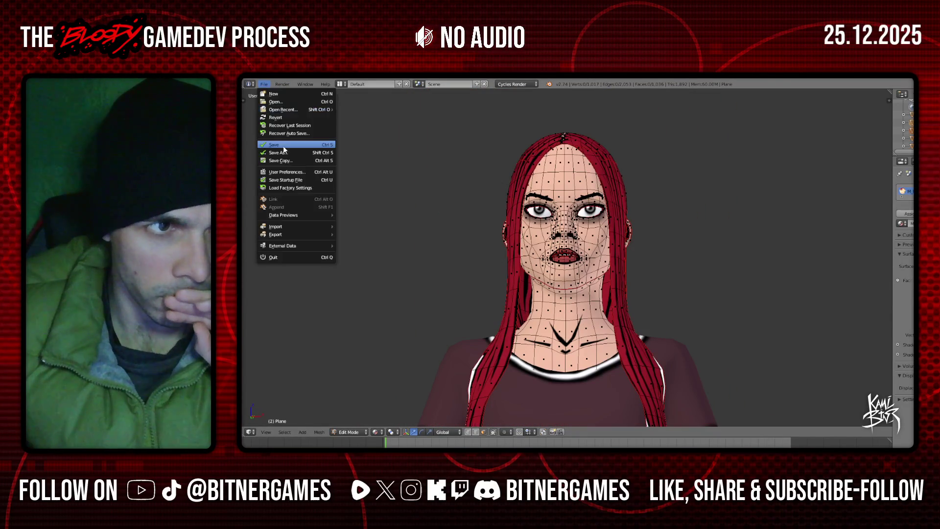
- Snap the 3D cursor back to the world centre with Shift+S, Cursor to Center
key(shift+s)
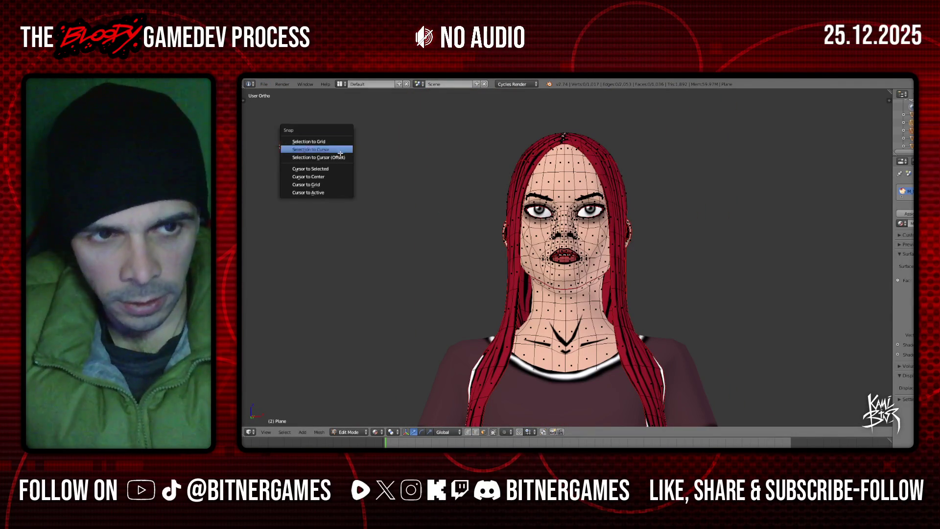
click(315, 174)
key(shift+s)
click(414, 182)
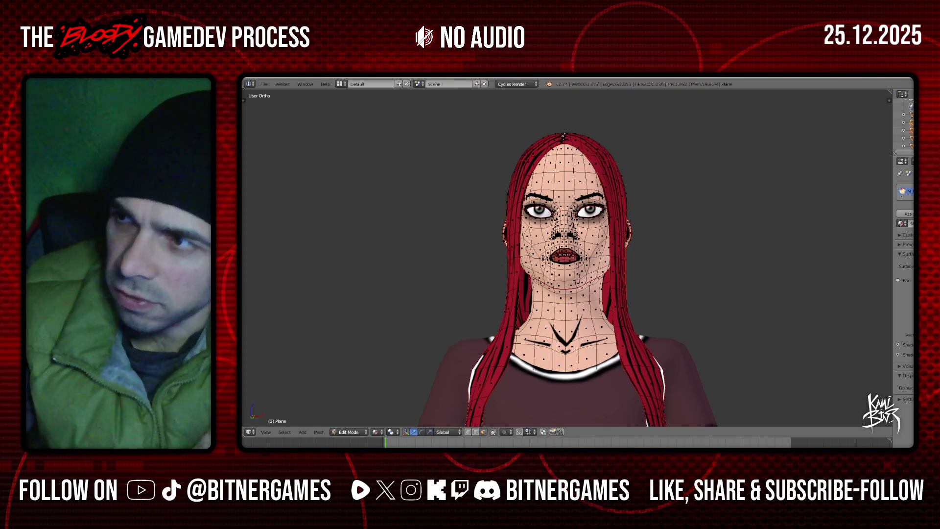
- Go to the front orthographic view, open the tool panel and switch to Texture Paint mode
middle_drag(555, 321, 548, 327)
key(KP_1)
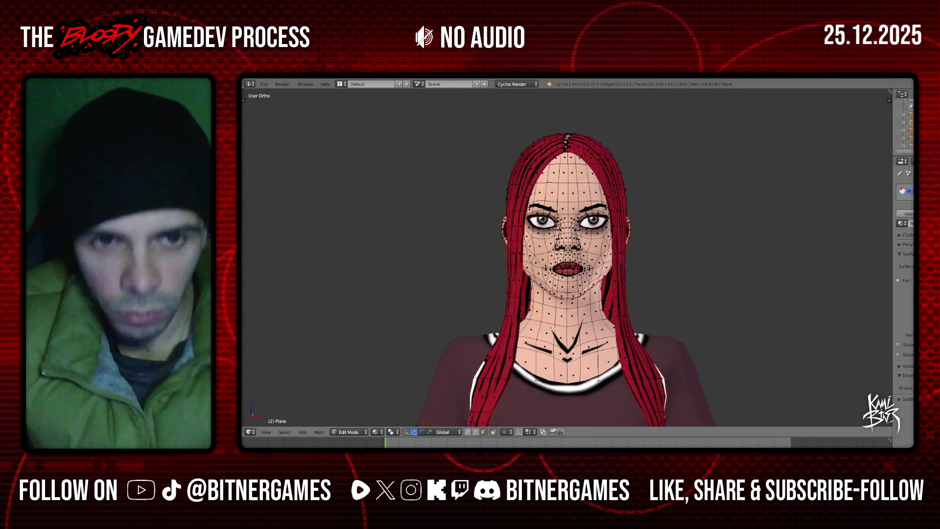
scroll(583, 313, up, 3)
scroll(584, 314, up, 1)
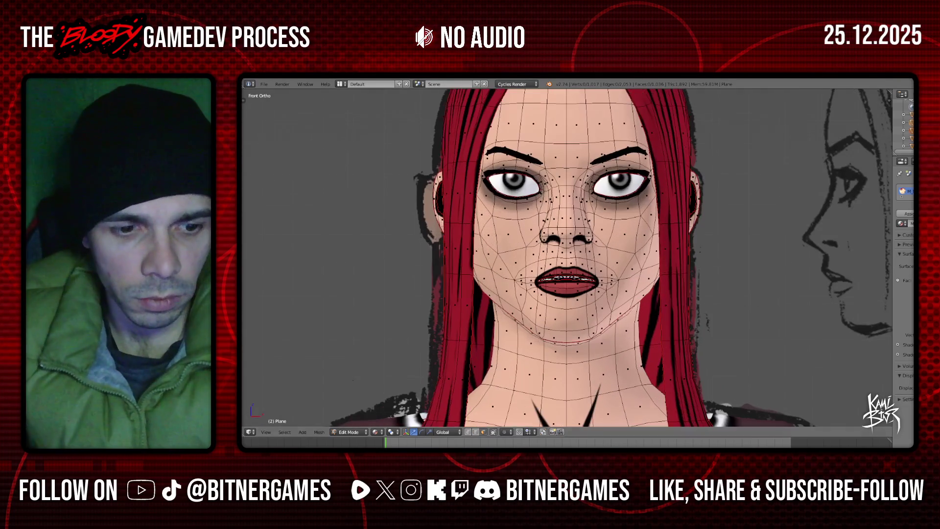
click(319, 431)
key(Escape)
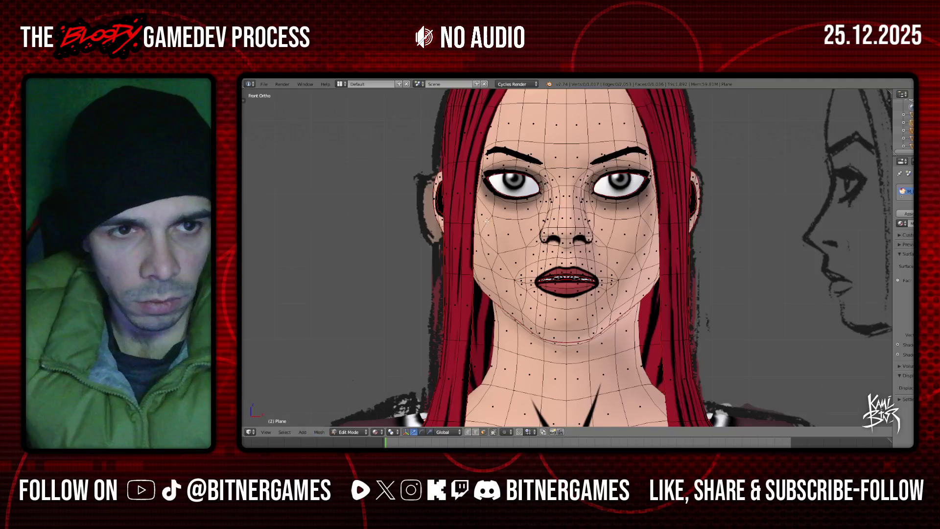
key(t)
click(246, 99)
click(246, 141)
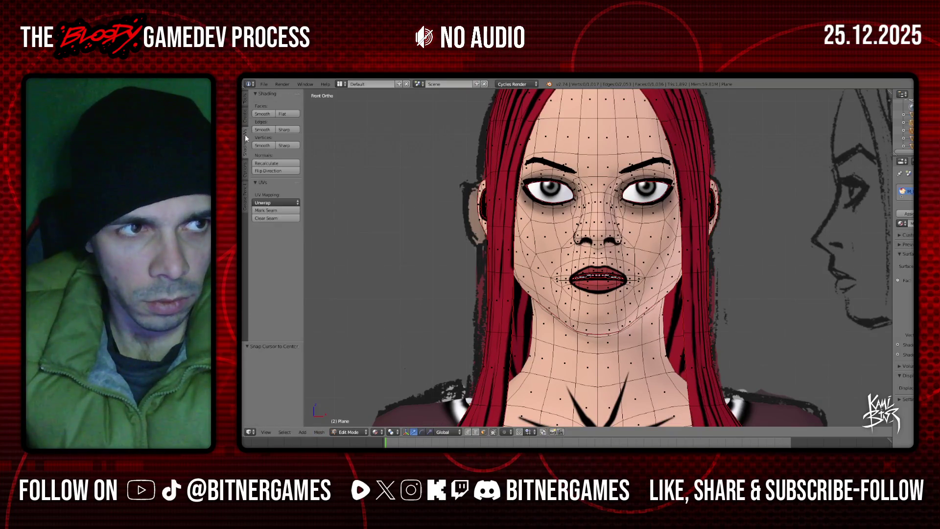
click(352, 432)
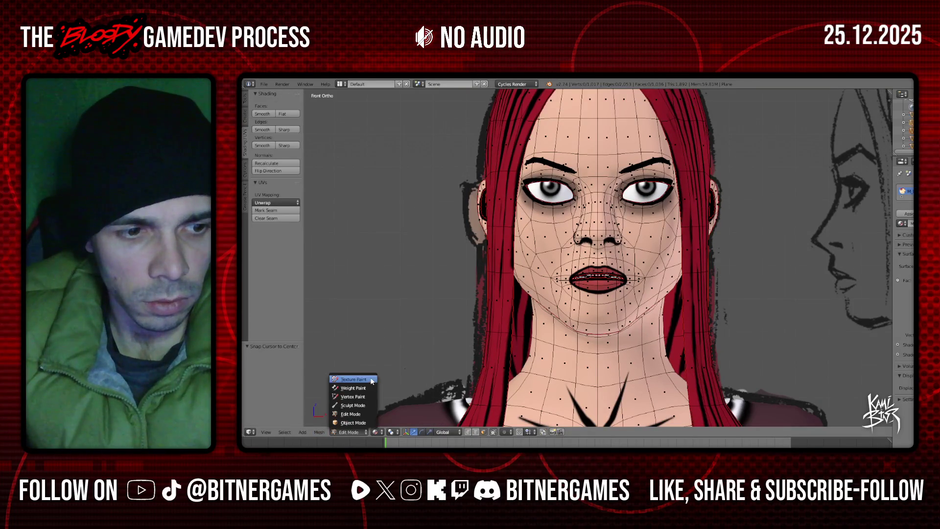
click(348, 378)
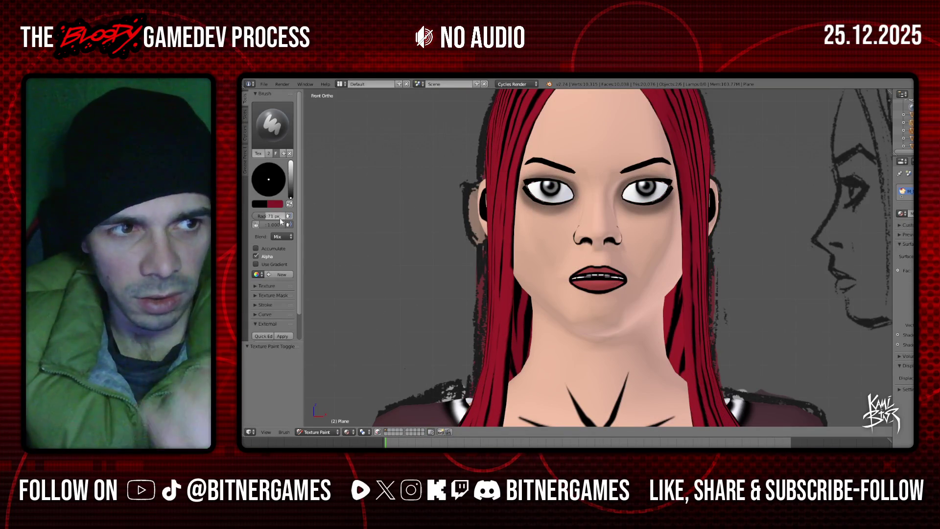
- Orbit below the head and paint a black shadow stroke under the chin
middle_drag(614, 328, 640, 317)
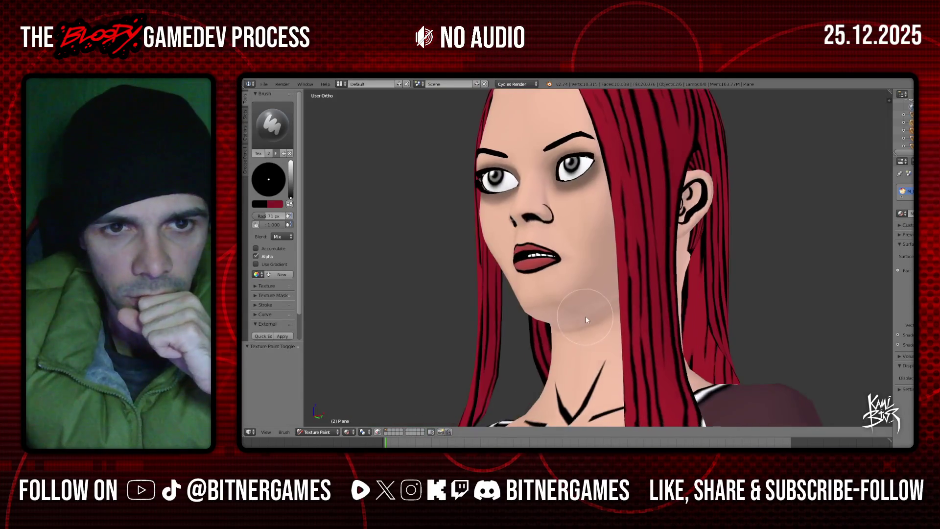
key(KP_1)
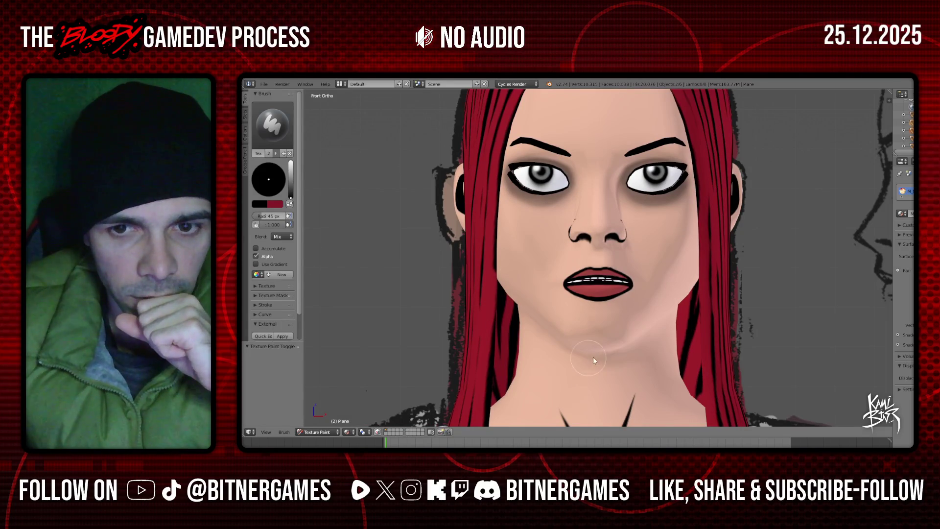
middle_drag(650, 350, 606, 312)
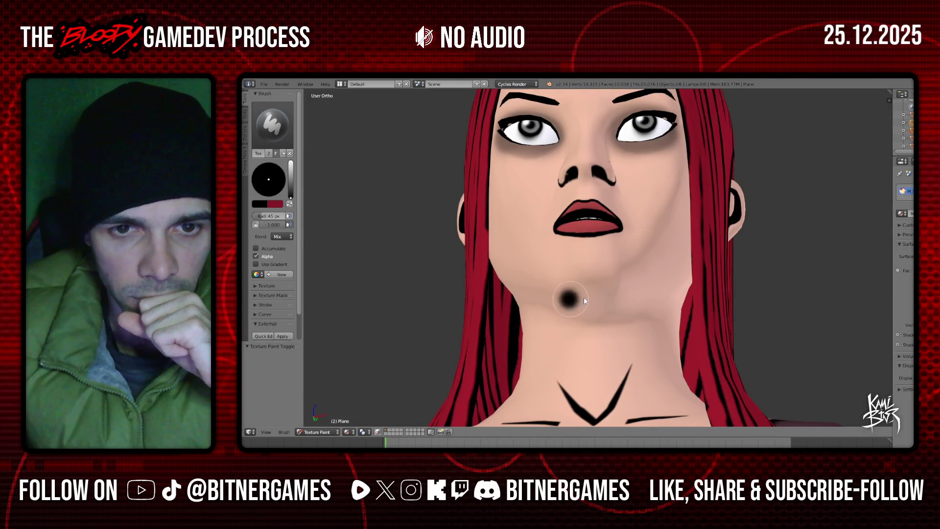
drag(619, 290, 561, 288)
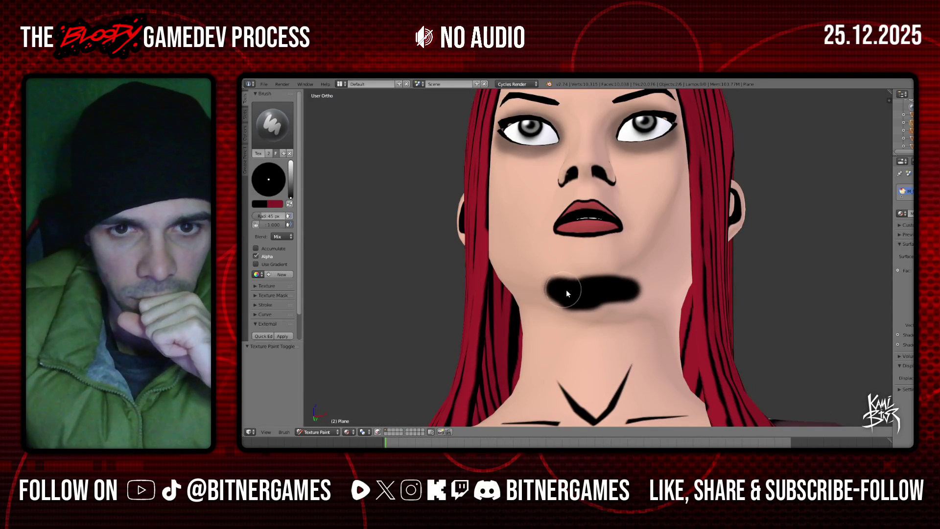
middle_drag(561, 288, 581, 342)
key(KP_1)
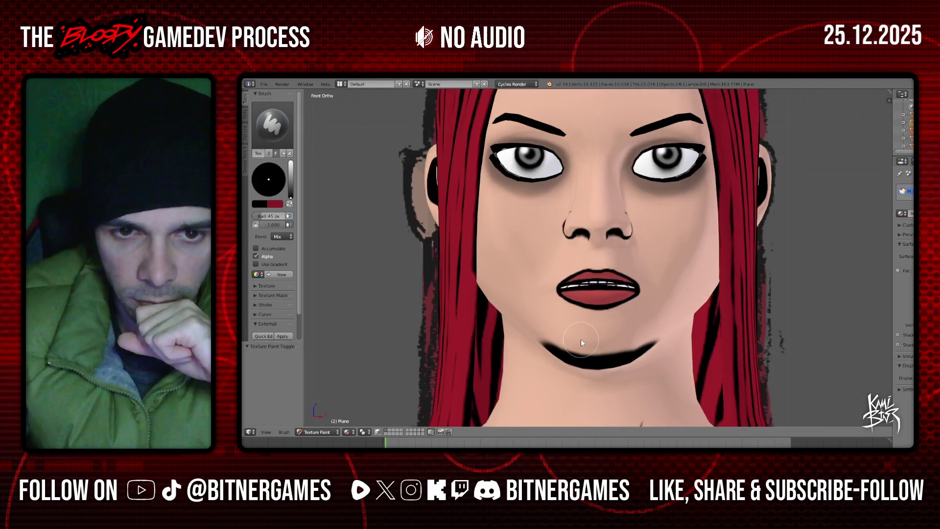
- Paint black shadow along the left jawline and fill the gap between the chin blobs
middle_drag(557, 360, 571, 343)
key(KP_1)
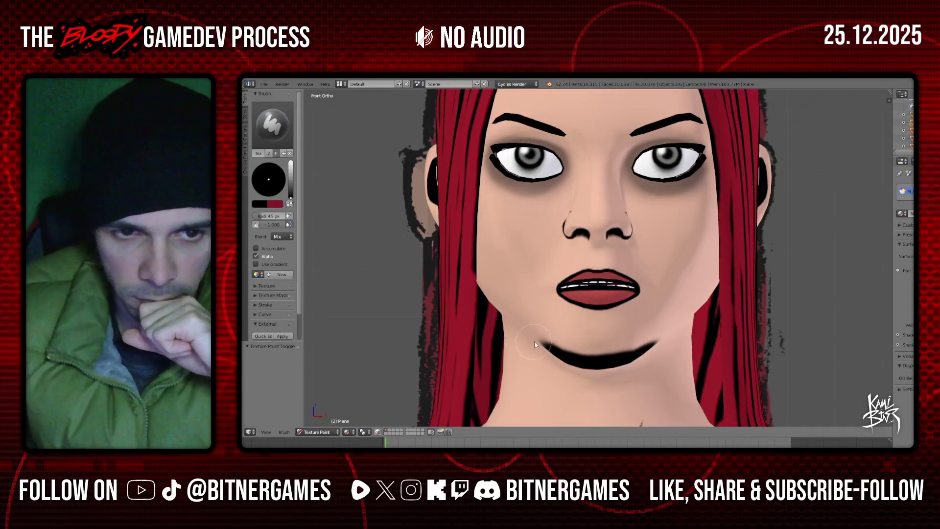
mouse_move(521, 329)
mouse_down()
mouse_move(608, 374)
mouse_move(549, 366)
mouse_move(627, 373)
mouse_up()
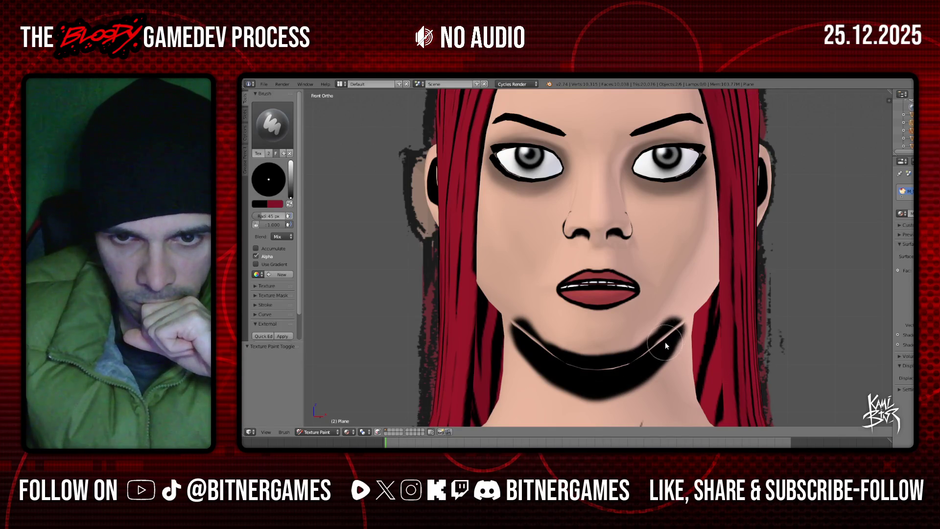
middle_drag(676, 327, 674, 310)
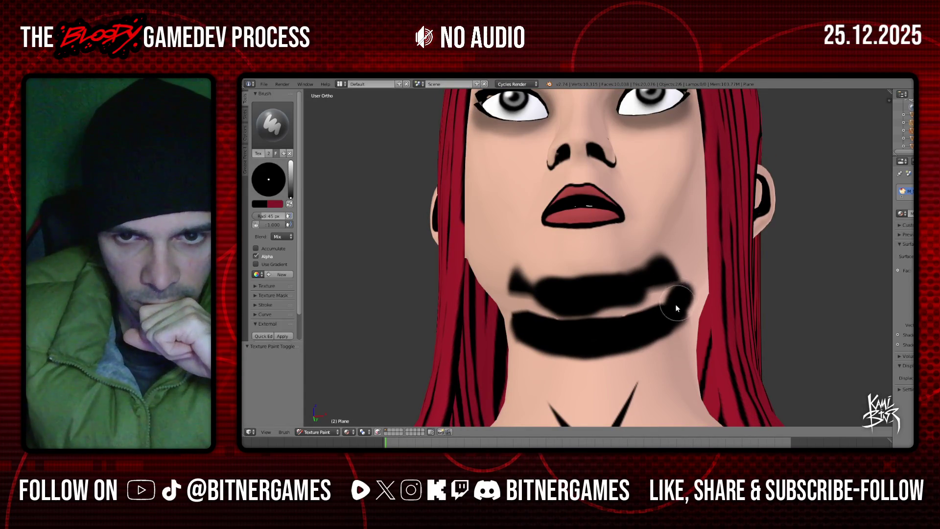
drag(637, 313, 561, 319)
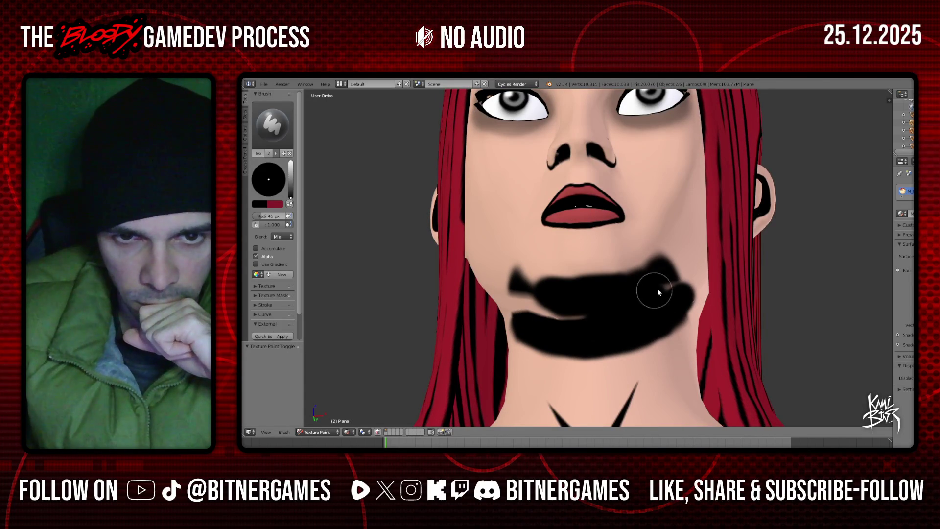
middle_drag(534, 308, 535, 308)
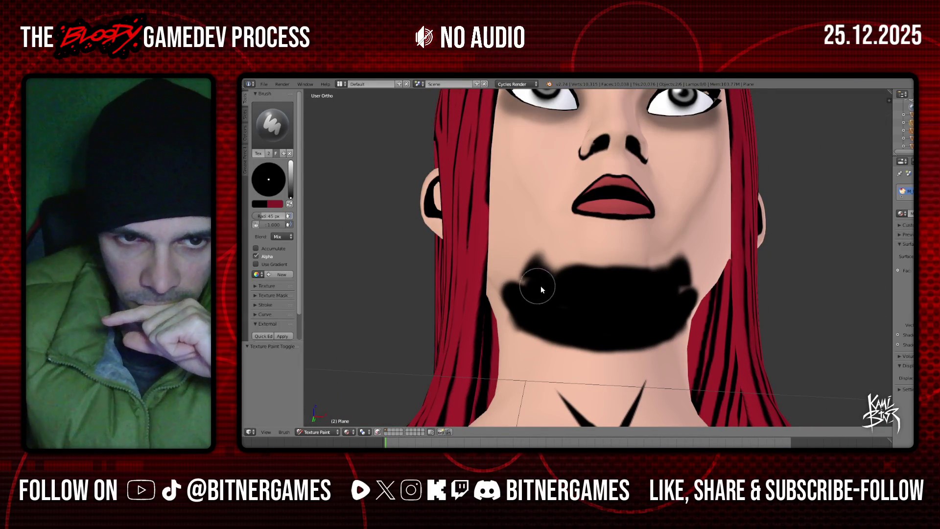
middle_drag(510, 287, 565, 323)
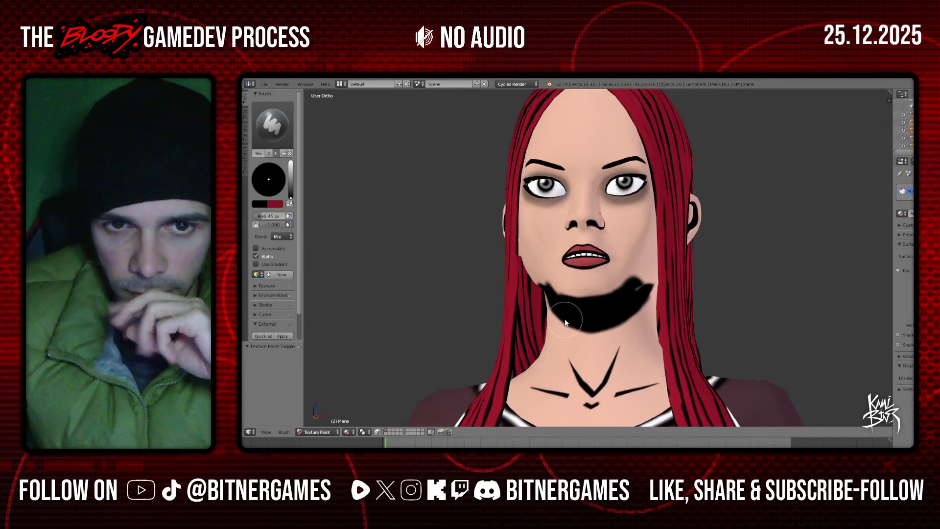
key(KP_1)
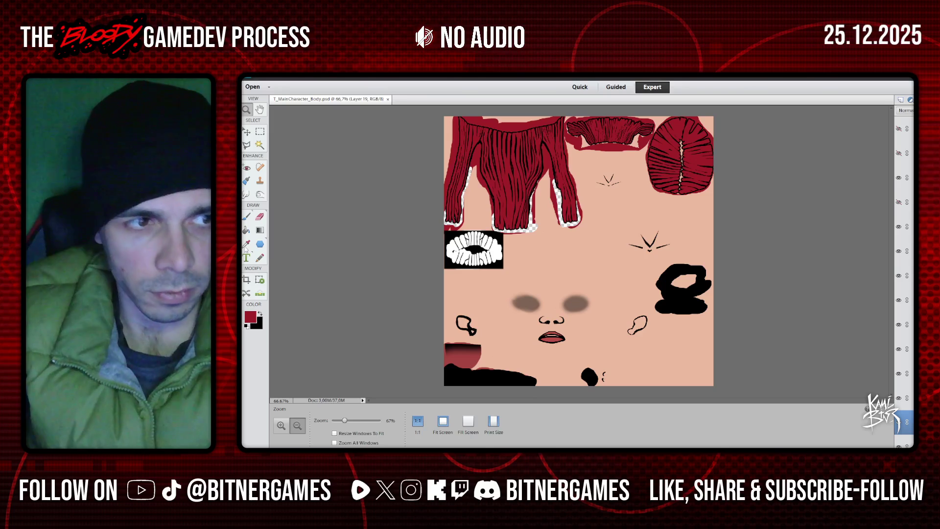
- Sample the skin tone (R 238, G 187, B 159) as foreground and check its hex value
click(246, 243)
click(479, 294)
click(250, 317)
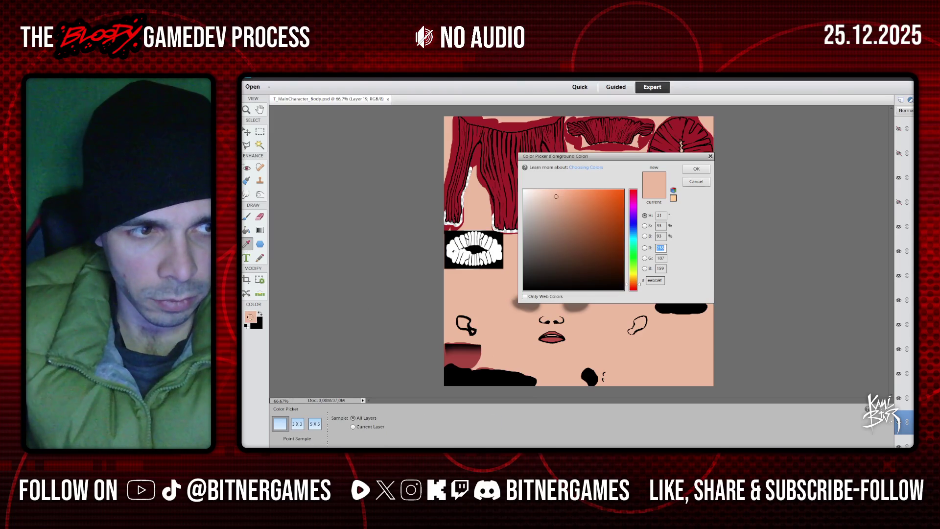
click(660, 280)
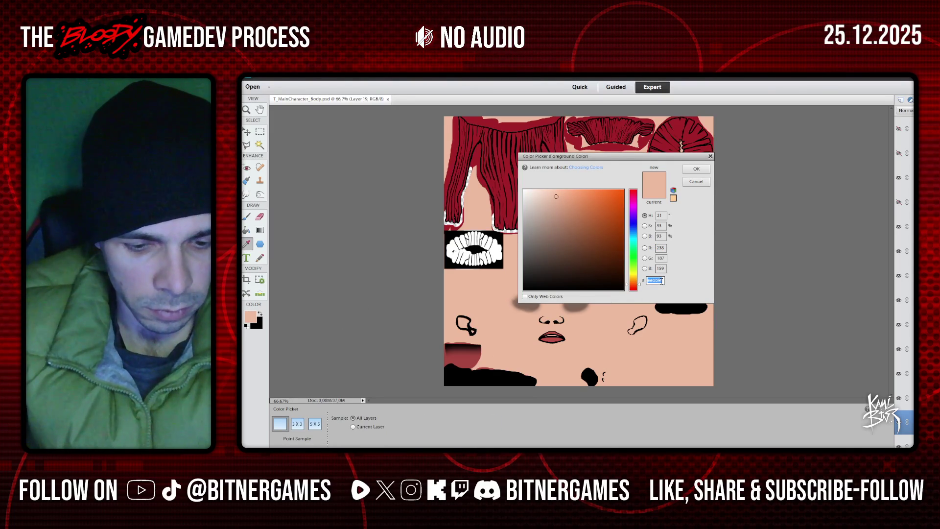
click(693, 185)
key(alt+Tab)
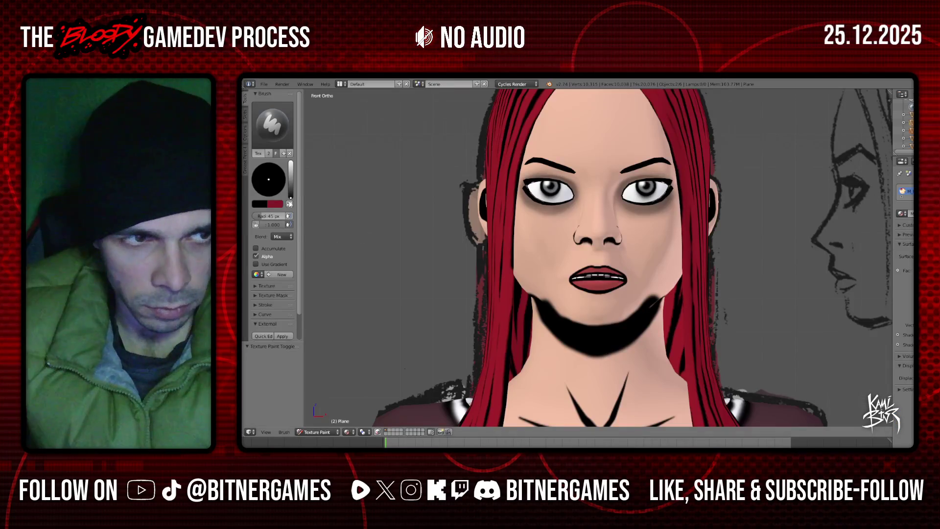
- Set the brush to the pasted peach skin hex colour and paint over the chin shadow's edge
click(290, 205)
click(261, 203)
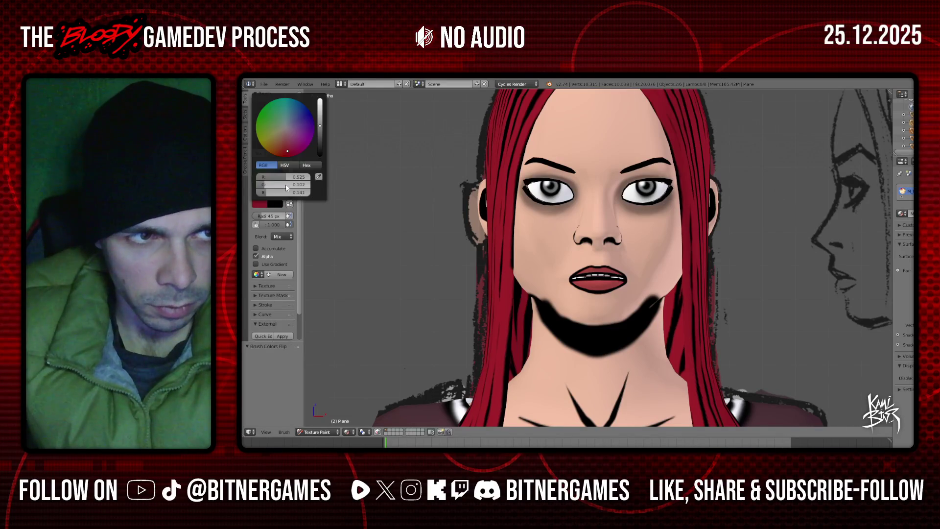
click(307, 165)
click(293, 177)
text(eebb9f)
key(Return)
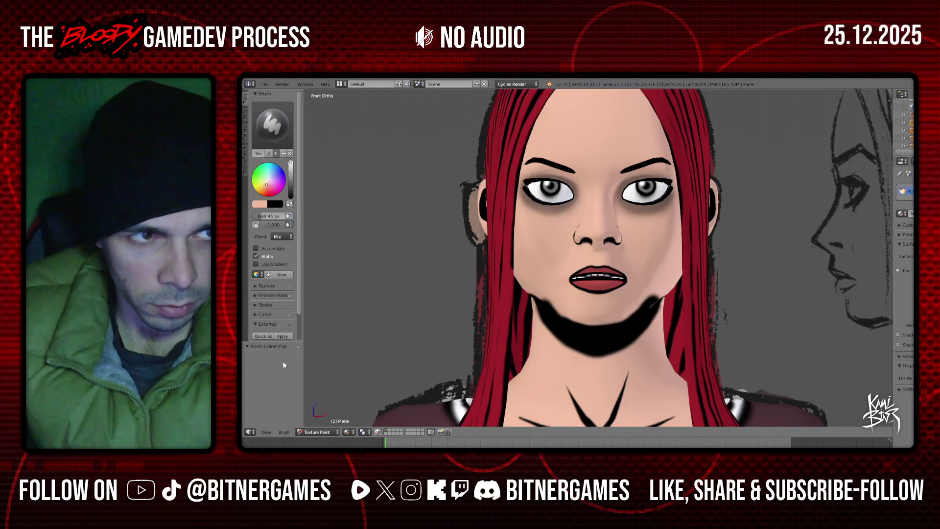
scroll(559, 306, up, 2)
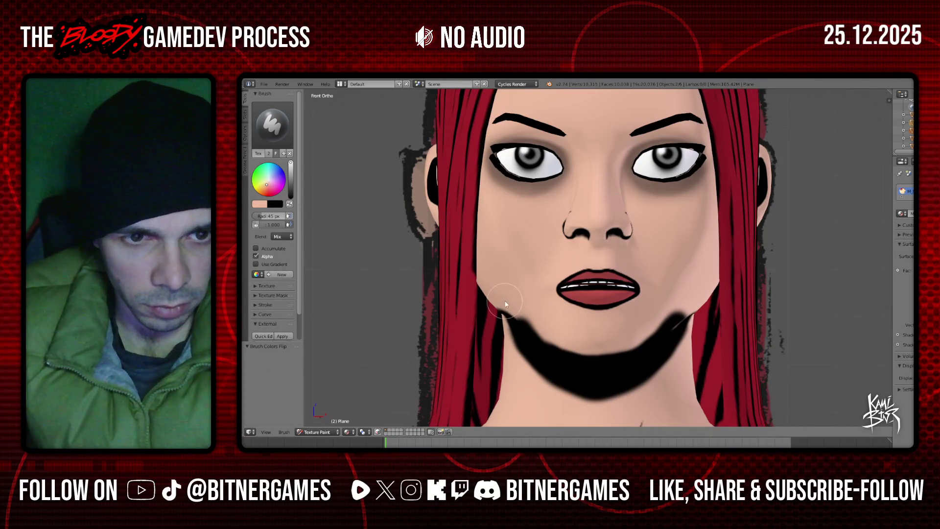
mouse_move(558, 348)
mouse_down()
mouse_move(632, 338)
mouse_move(661, 323)
mouse_up()
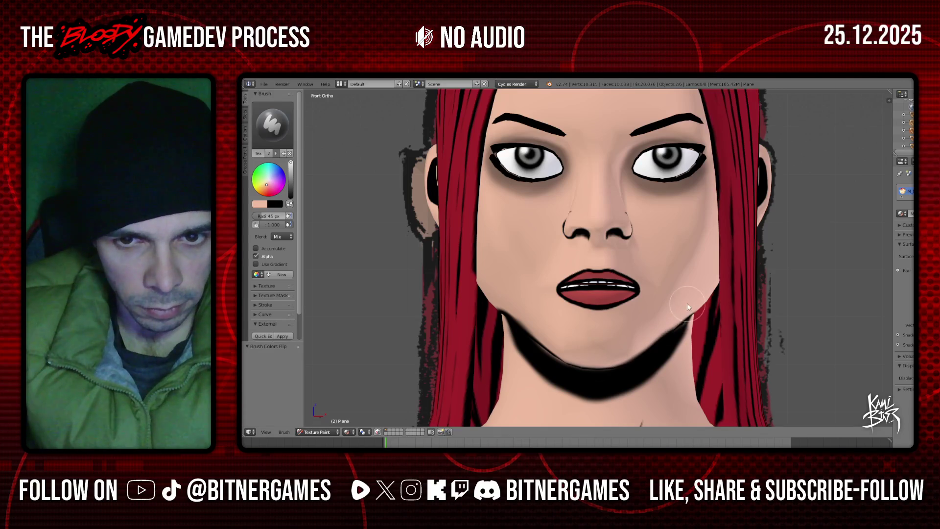
- Swap the brush back to black and fill the lighter patch in the chin shadow
middle_drag(626, 315, 610, 264)
mouse_move(530, 238)
middle_down()
mouse_move(604, 226)
mouse_move(547, 238)
middle_up()
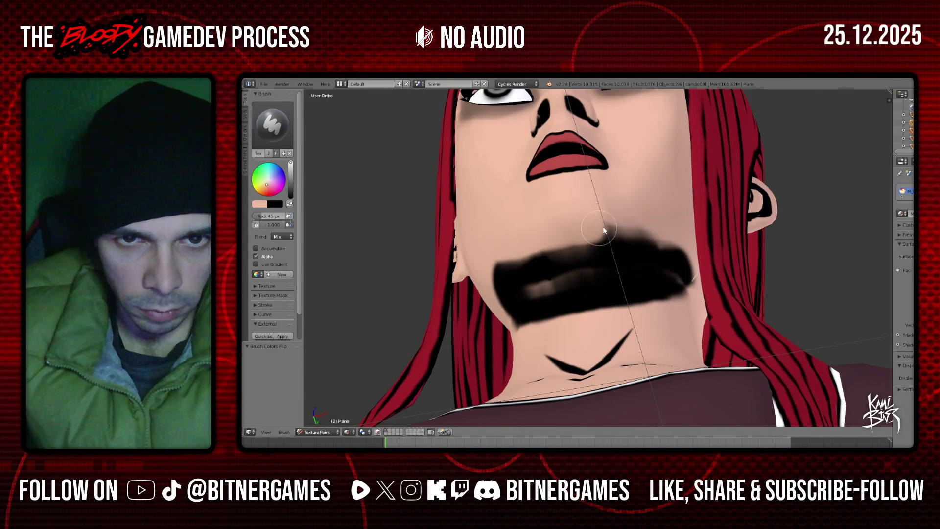
mouse_move(640, 221)
middle_down()
mouse_move(654, 217)
mouse_move(477, 241)
middle_up()
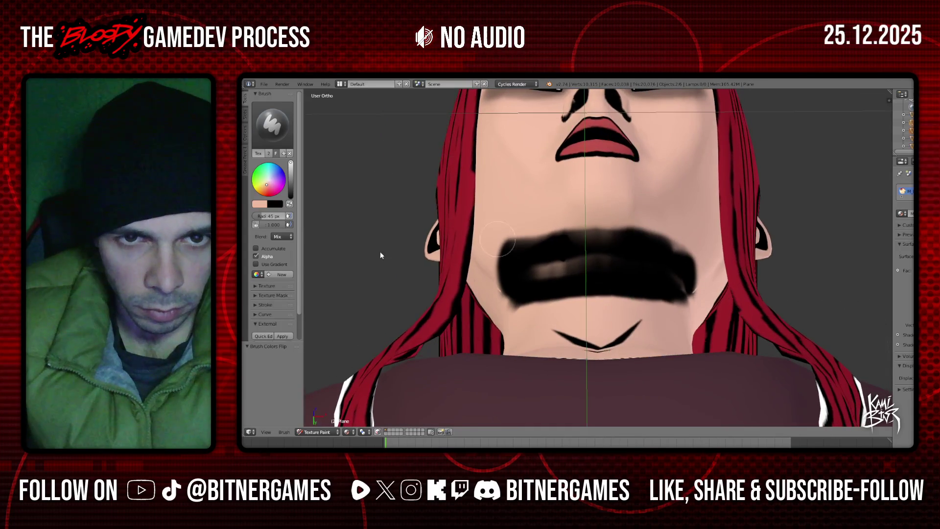
key(x)
drag(553, 264, 596, 251)
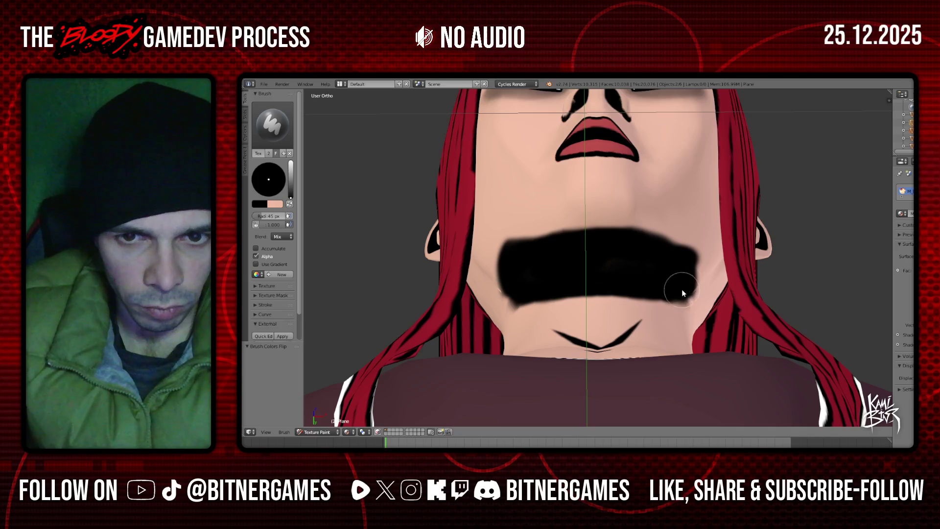
key(KP_1)
scroll(672, 274, down, 3)
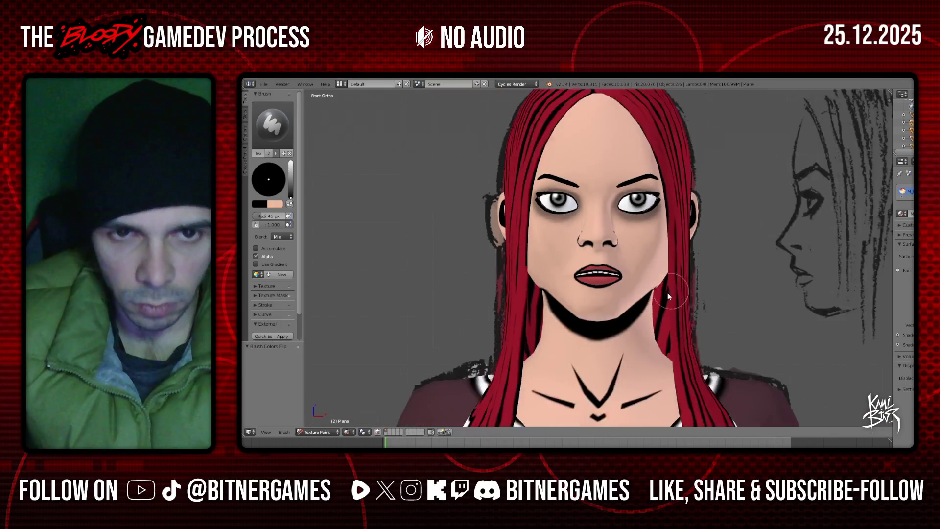
- Undo the stray black blob painted on the neck
mouse_move(658, 289)
middle_down()
mouse_move(618, 302)
mouse_move(598, 294)
middle_up()
scroll(619, 301, down, 2)
scroll(612, 308, up, 2)
scroll(581, 284, up, 2)
scroll(581, 281, up, 2)
scroll(554, 299, up, 2)
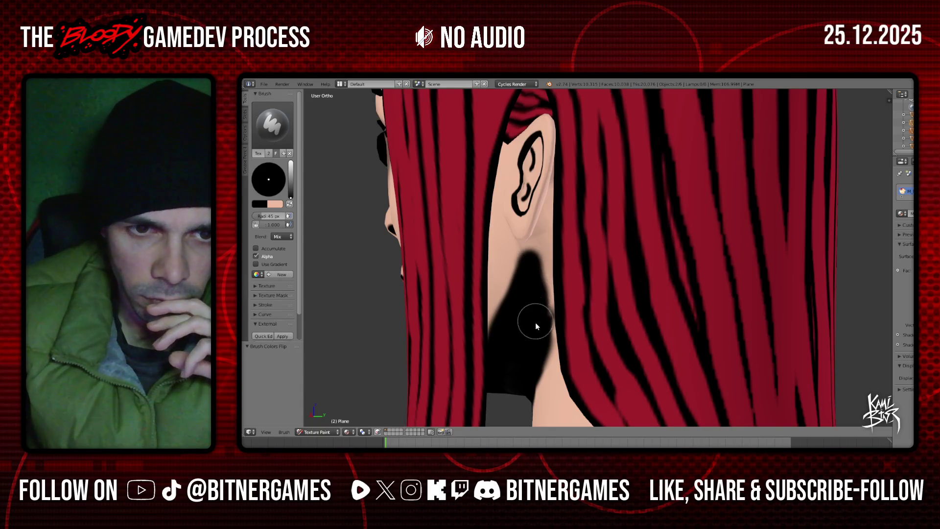
key(ctrl+z)
scroll(533, 268, down, 2)
- Paint black shadow onto the side of the neck below the ear
mouse_move(548, 308)
middle_down()
mouse_move(602, 295)
mouse_move(651, 308)
middle_up()
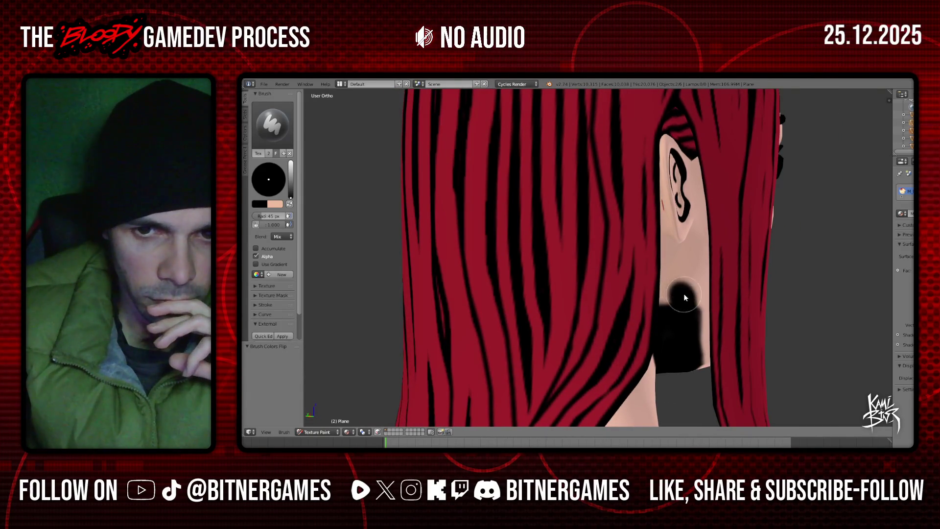
middle_drag(677, 295, 660, 276)
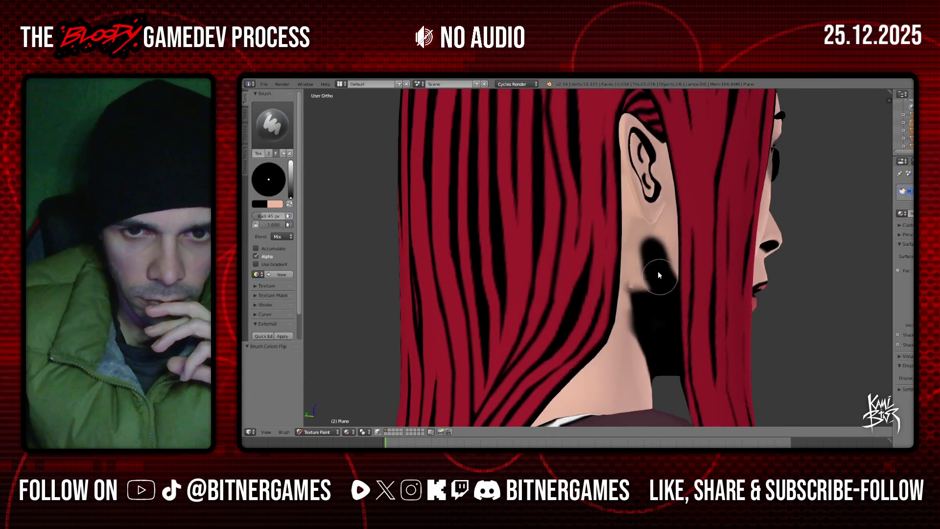
drag(646, 256, 637, 269)
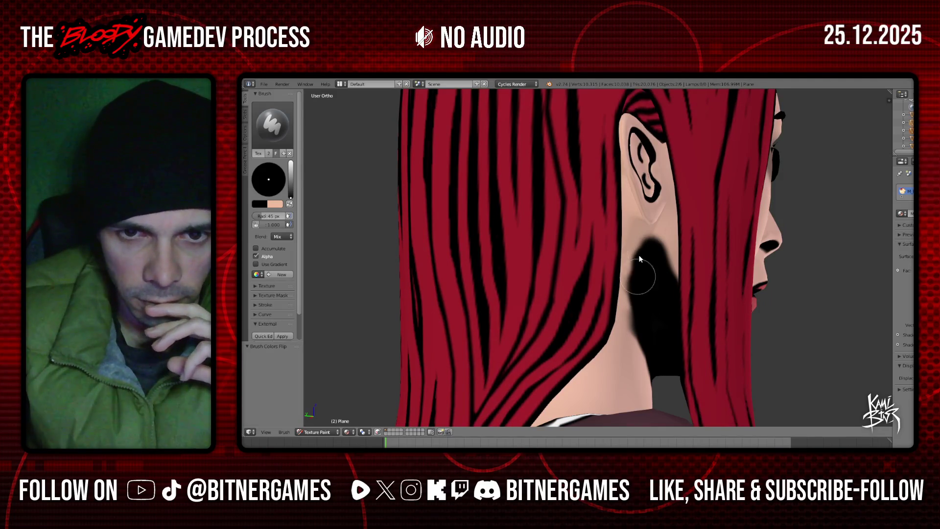
scroll(647, 262, down, 5)
- Check the character from the front and side, then switch from Texture Paint to Object Mode
middle_drag(646, 262, 578, 315)
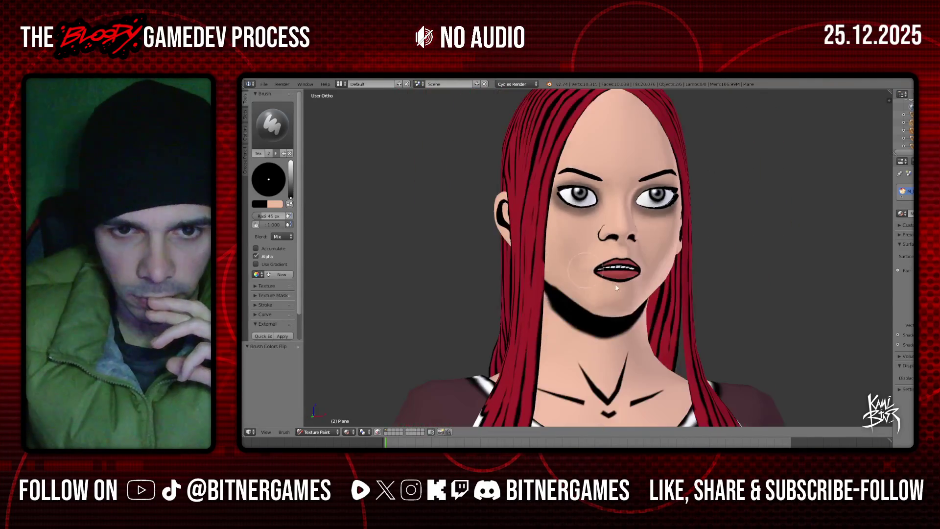
key(KP_1)
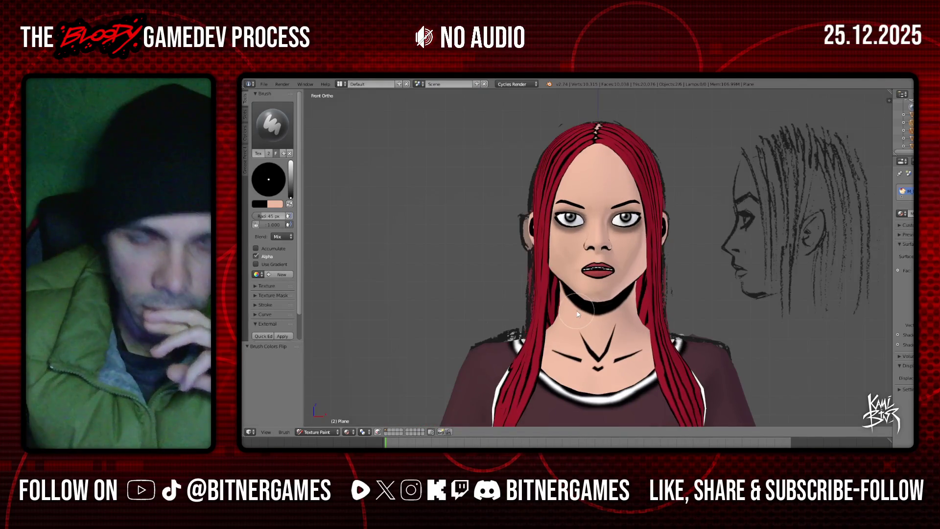
scroll(601, 327, down, 3)
middle_drag(602, 329, 584, 331)
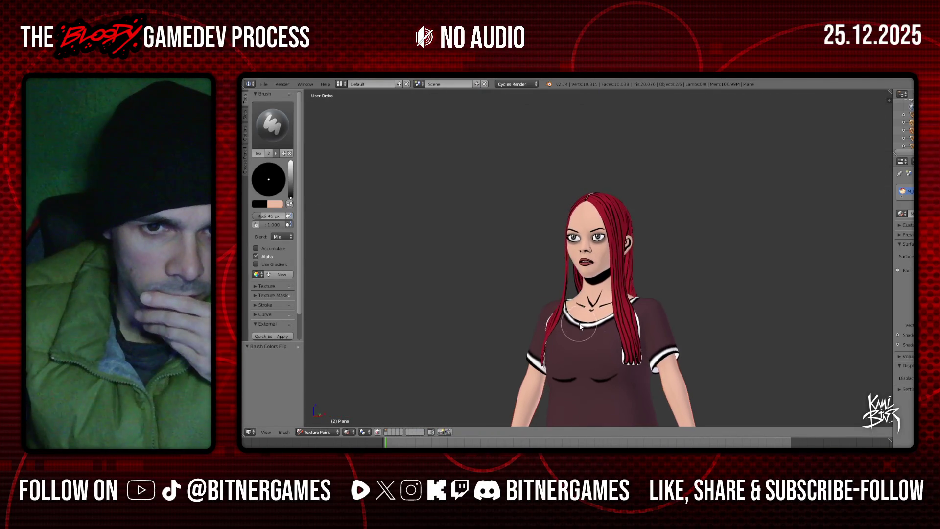
scroll(600, 324, down, 3)
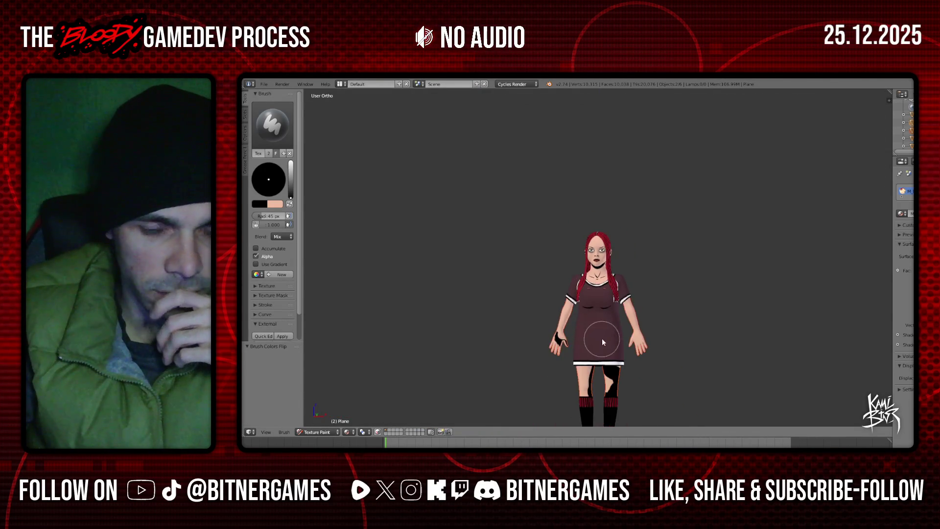
mouse_move(627, 361)
middle_down()
mouse_move(589, 357)
mouse_move(645, 357)
middle_up()
scroll(605, 353, up, 5)
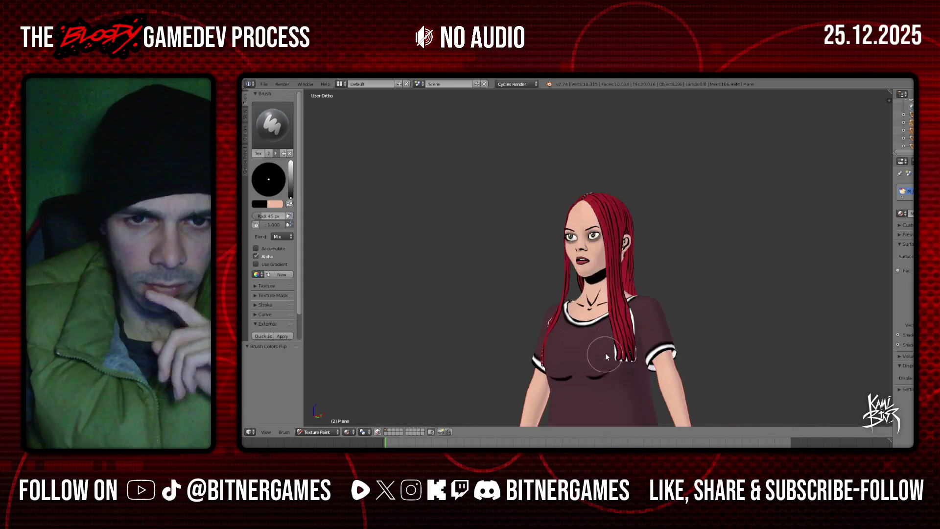
click(909, 130)
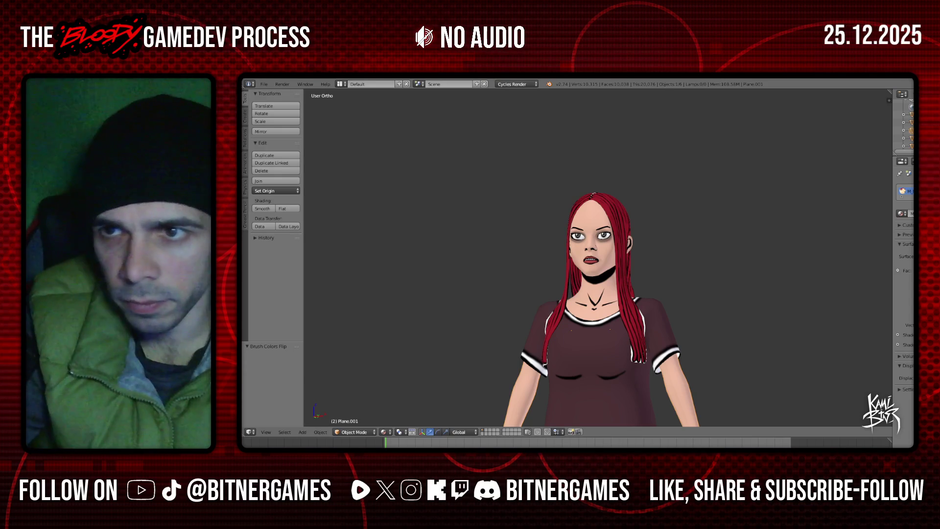
- Remove the body's material slot, deselect everything and snap to the front view
click(912, 193)
scroll(610, 306, down, 2)
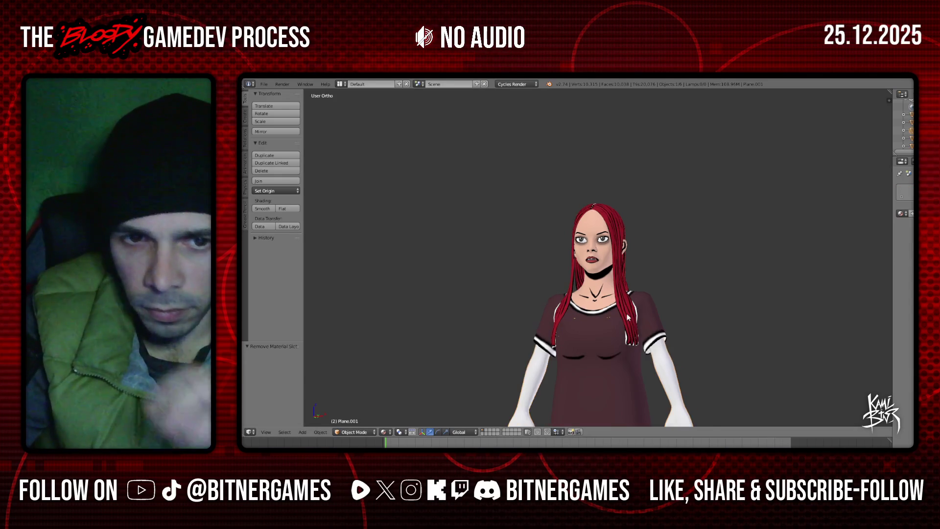
scroll(610, 306, up, 2)
scroll(610, 306, down, 2)
key(a)
key(KP_1)
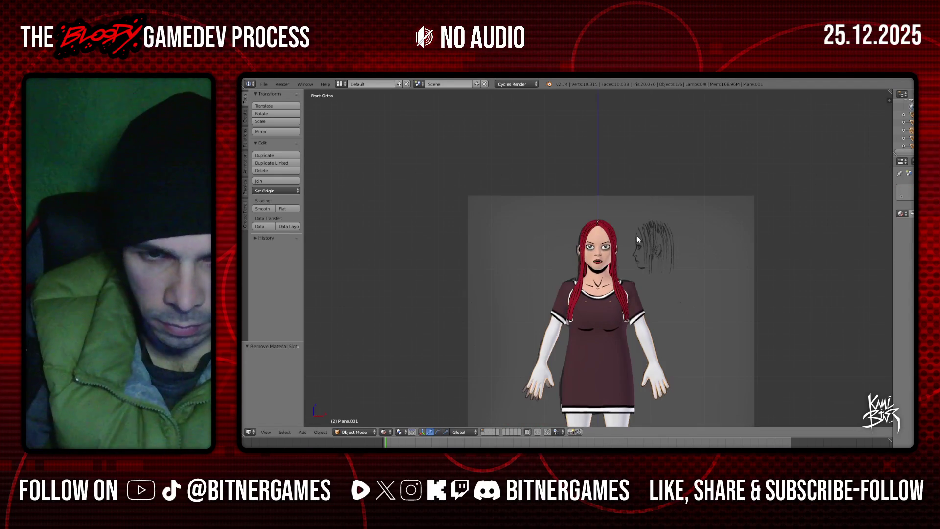
- Inspect the back of her head and her side profile, then bring up the workspace layout list
scroll(638, 238, up, 4)
mouse_move(631, 251)
middle_down()
mouse_move(533, 277)
mouse_move(752, 265)
mouse_move(596, 284)
middle_up()
key(KP_1)
scroll(614, 286, down, 3)
scroll(595, 280, up, 2)
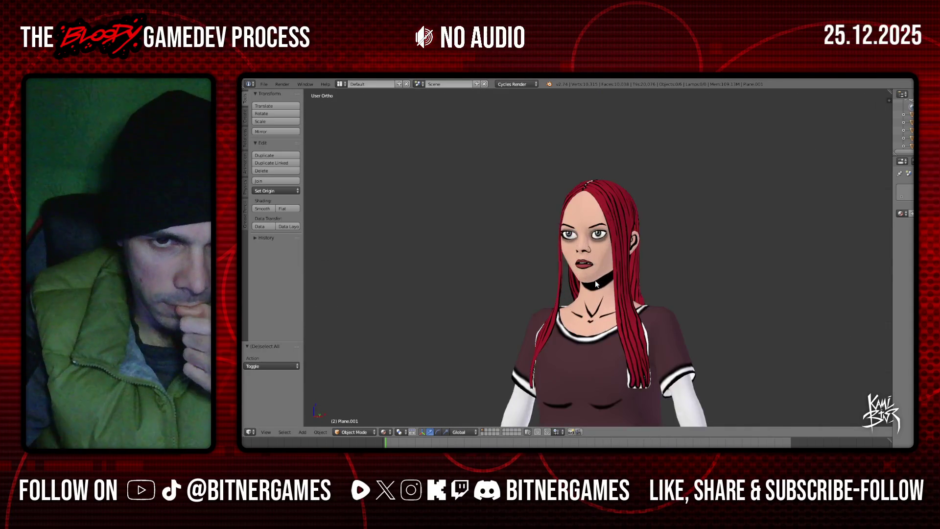
scroll(595, 280, up, 1)
scroll(596, 284, down, 1)
scroll(597, 287, down, 1)
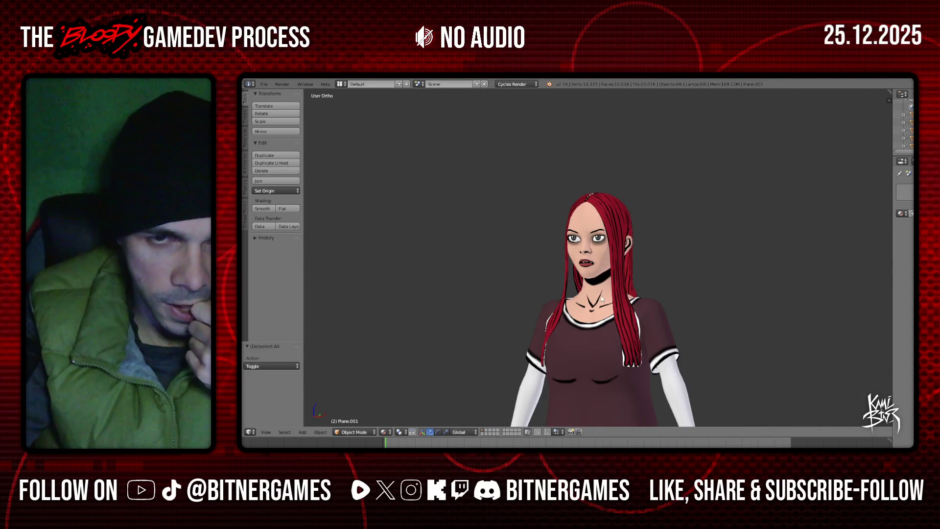
mouse_move(604, 299)
middle_down()
mouse_move(549, 296)
mouse_move(624, 289)
mouse_move(611, 275)
mouse_move(636, 300)
middle_up()
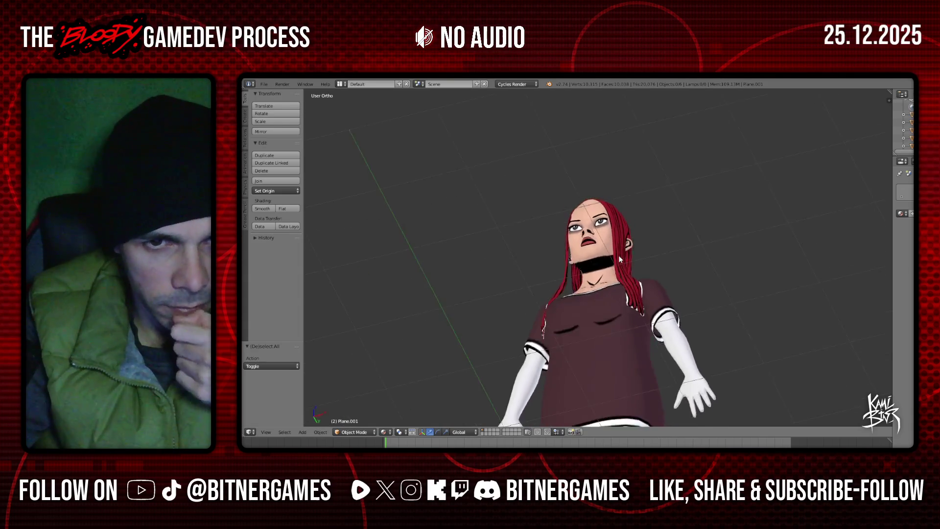
scroll(636, 300, up, 2)
scroll(630, 303, down, 5)
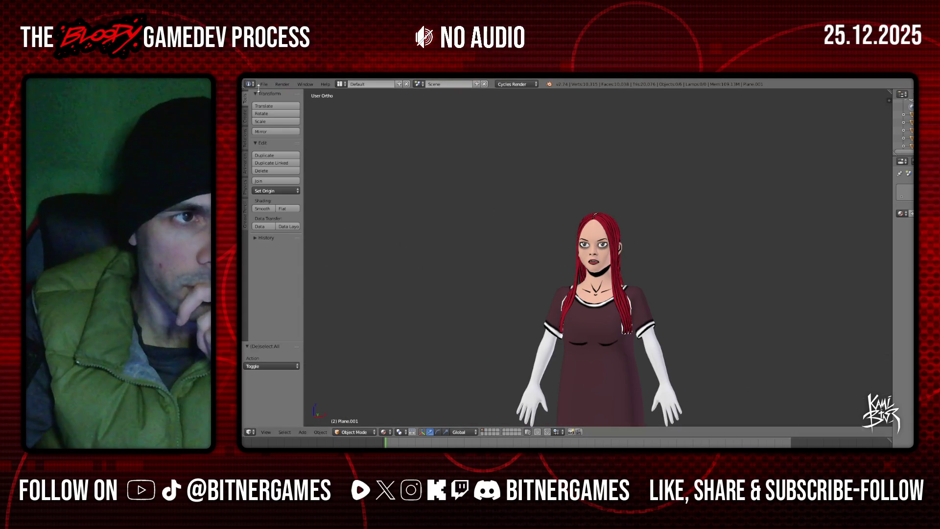
click(339, 84)
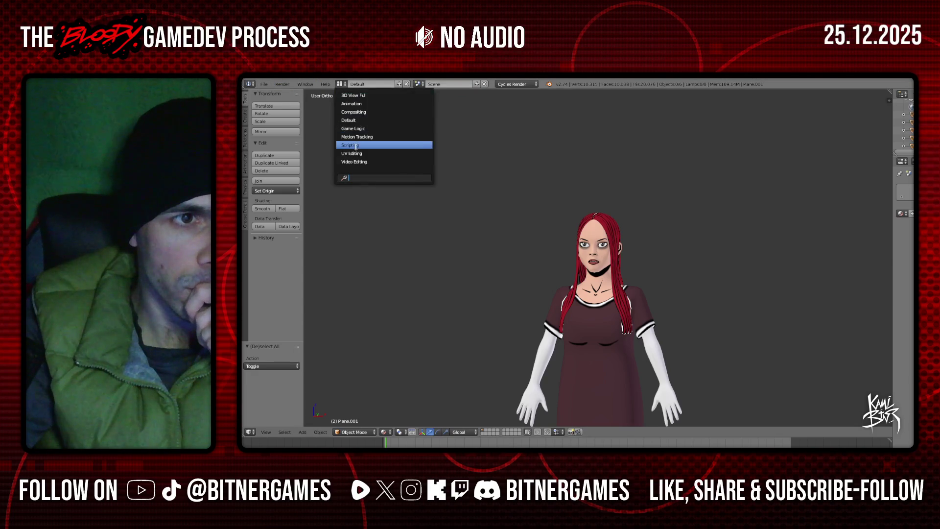
- Switch to UV Editing, select the head with Texture Paint off, and show its UV islands in Edit Mode
click(352, 153)
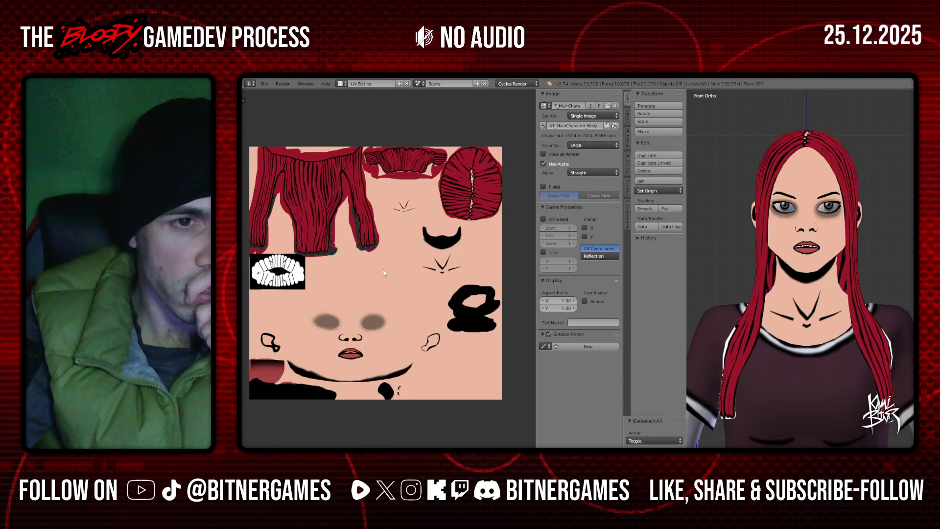
right_click(815, 301)
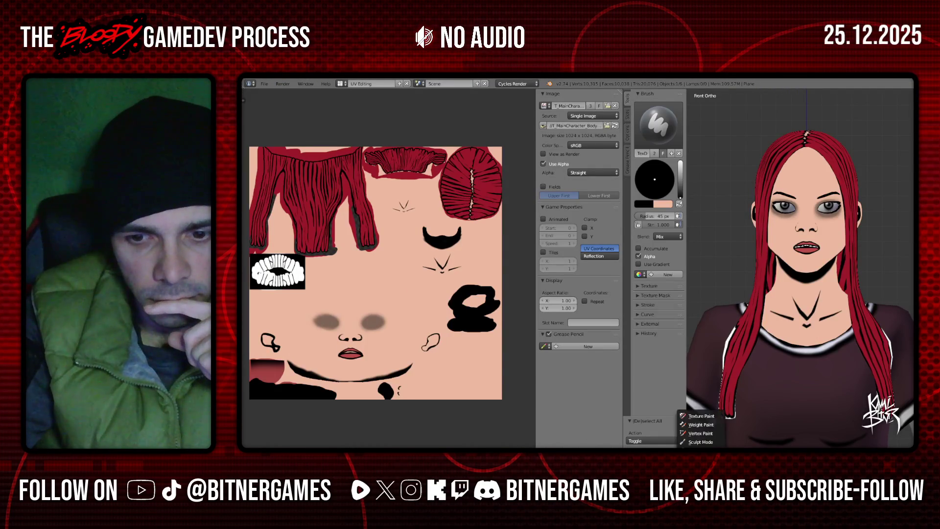
click(701, 441)
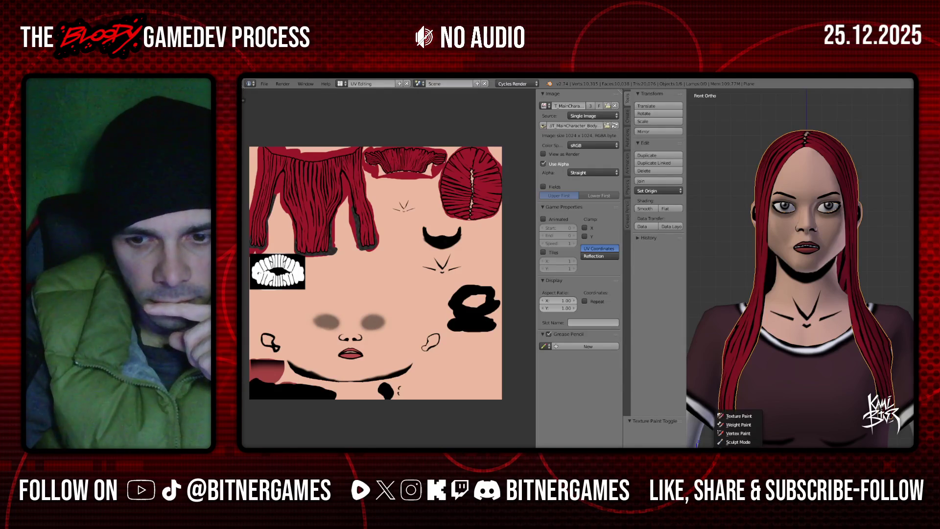
key(Tab)
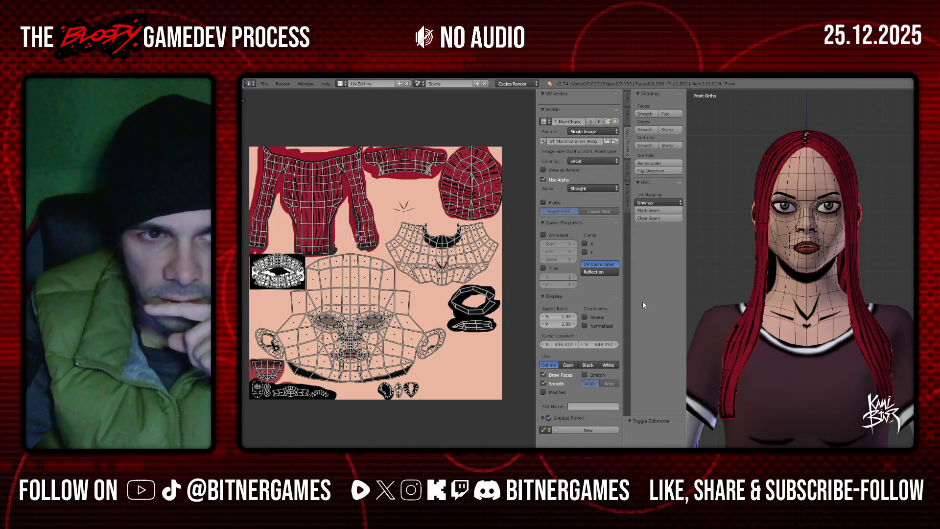
scroll(358, 239, up, 5)
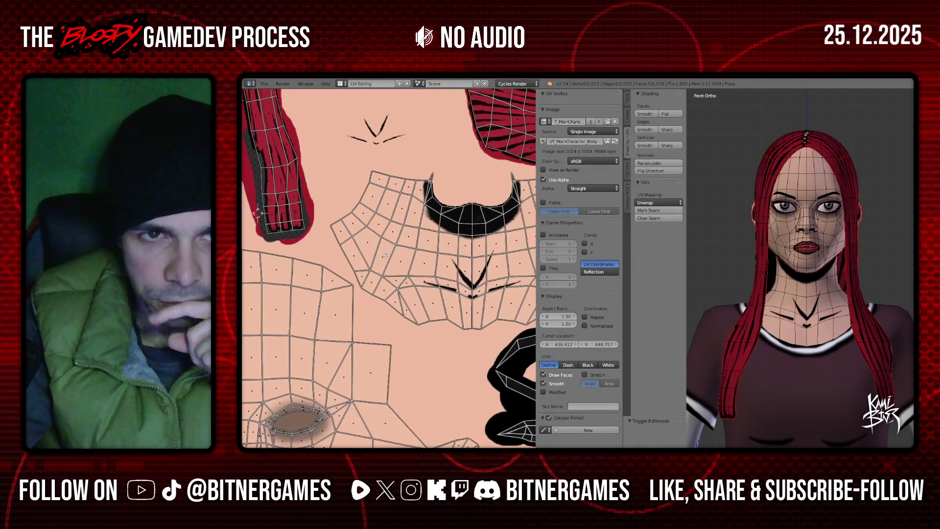
scroll(386, 255, down, 3)
scroll(391, 277, down, 3)
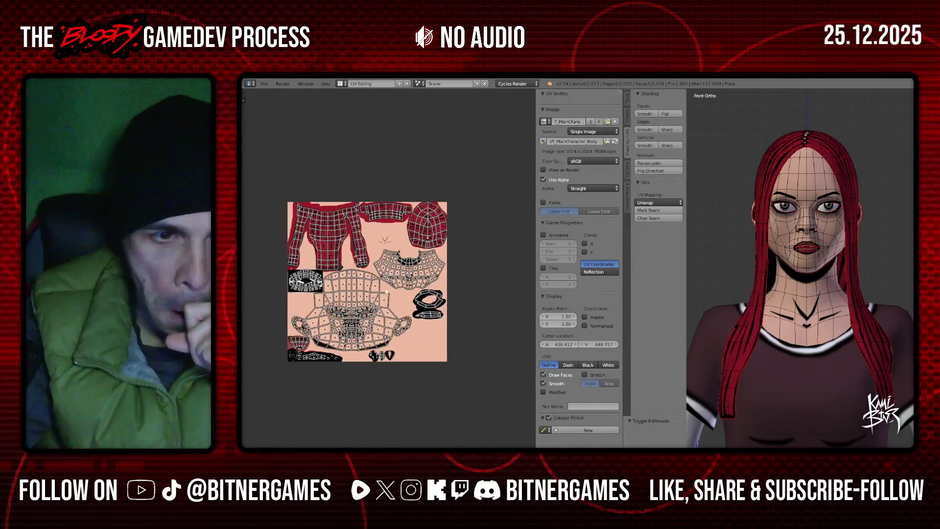
scroll(390, 277, up, 2)
scroll(410, 297, up, 3)
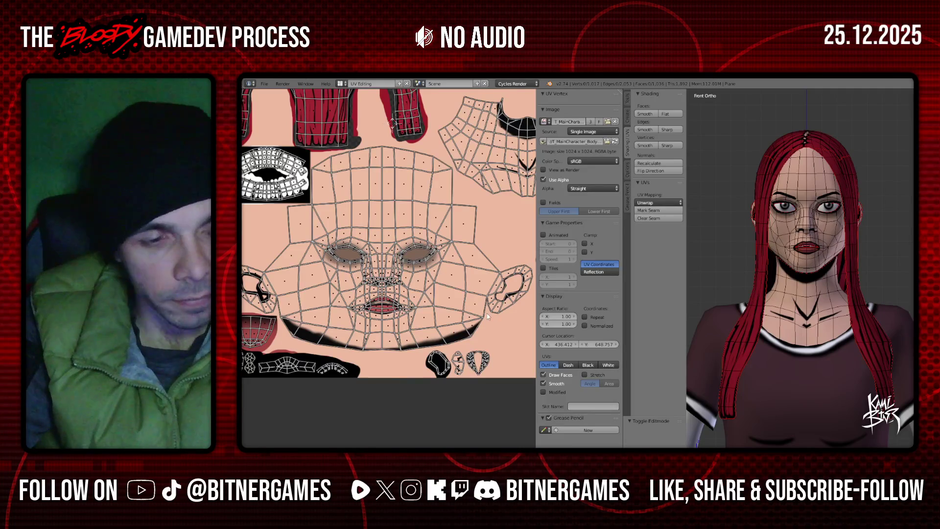
scroll(480, 316, down, 1)
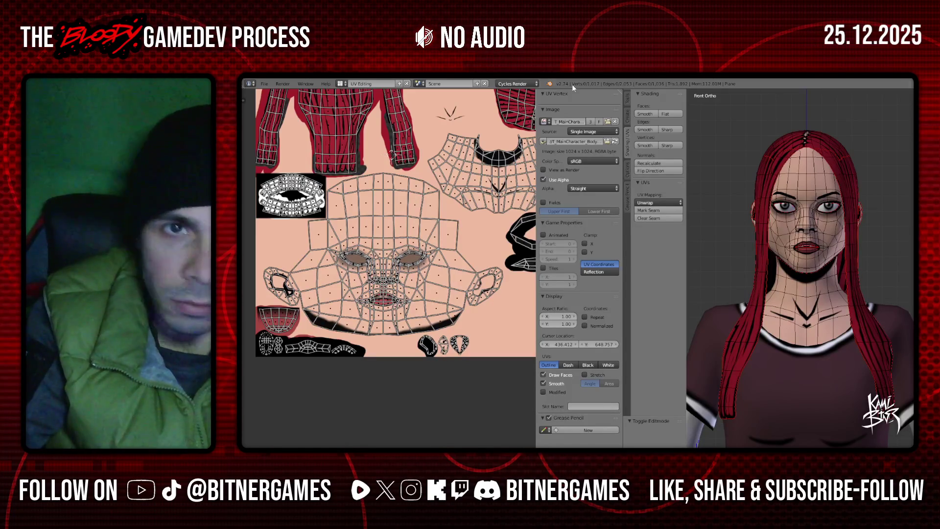
click(340, 84)
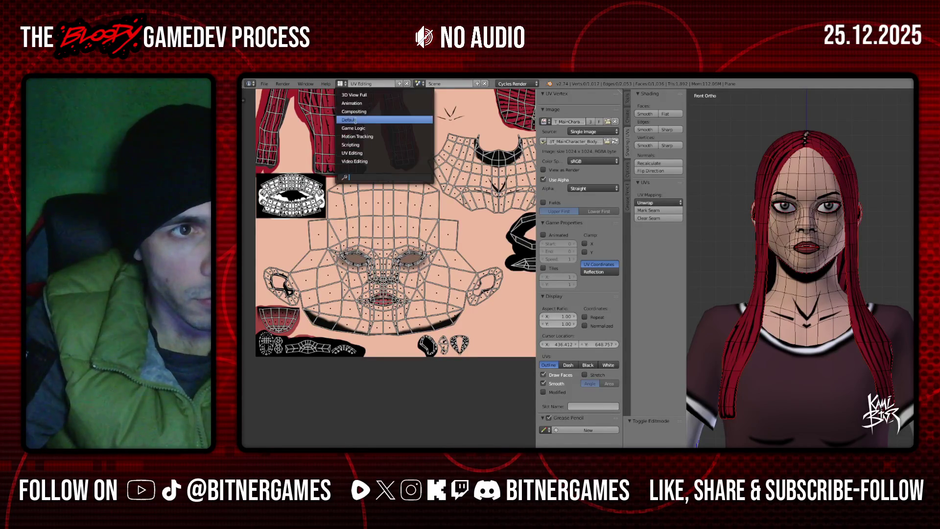
- Return to the Default workspace and put the head in Texture Paint mode with its slot settings shown
click(356, 120)
scroll(470, 387, up, 3)
scroll(470, 387, up, 1)
scroll(470, 387, up, 2)
click(356, 432)
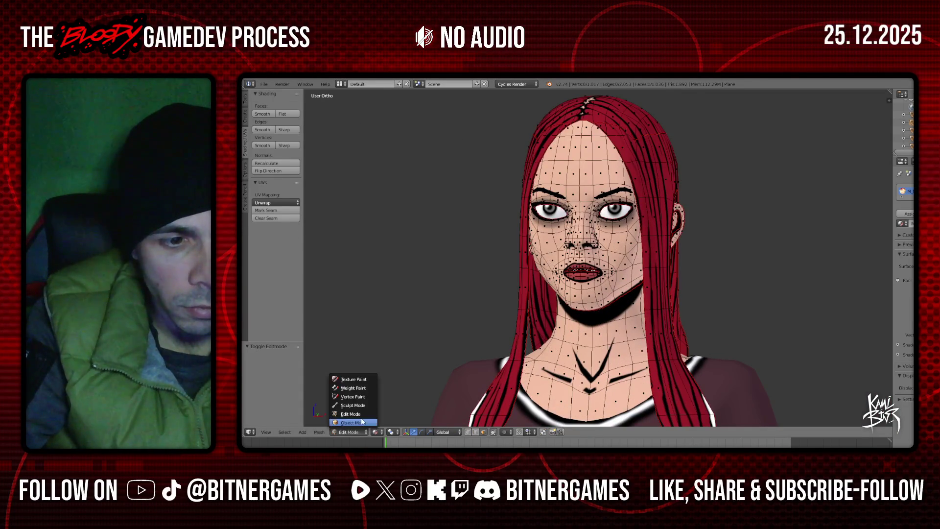
click(348, 420)
right_click(604, 275)
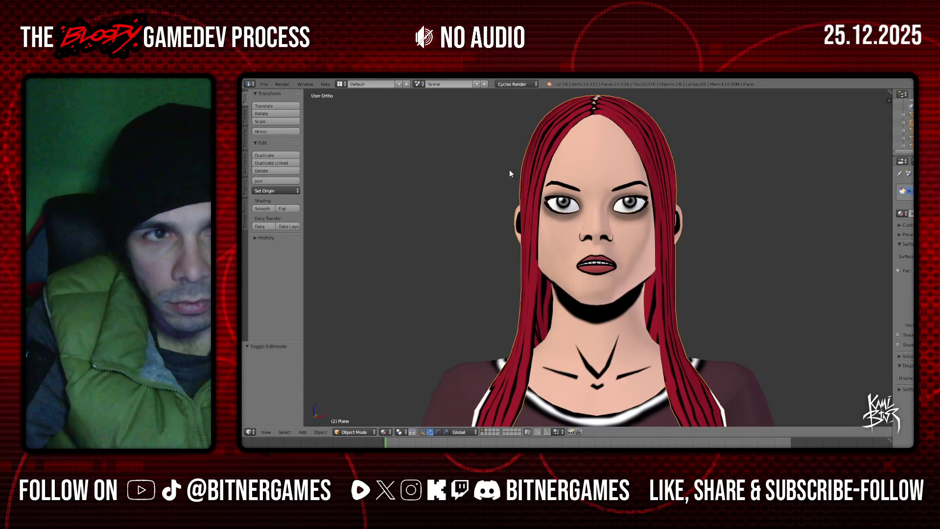
click(354, 432)
click(352, 381)
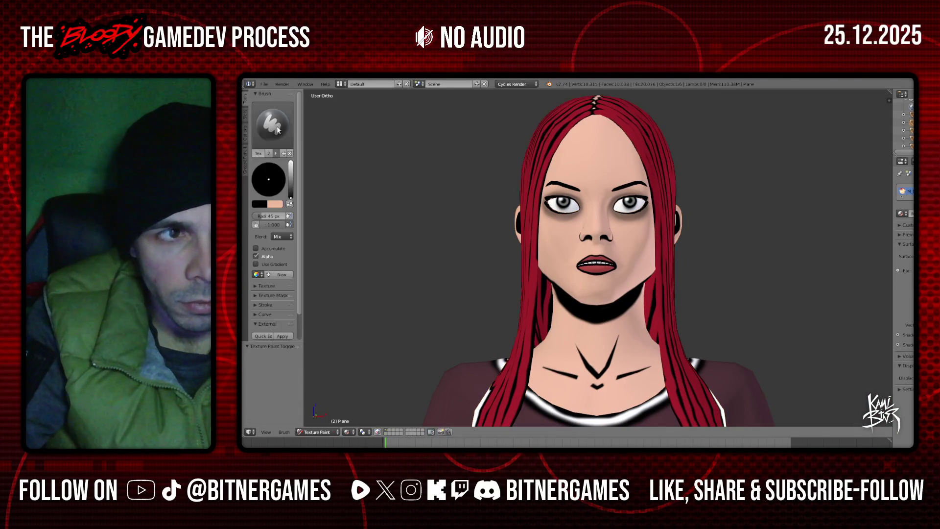
click(246, 113)
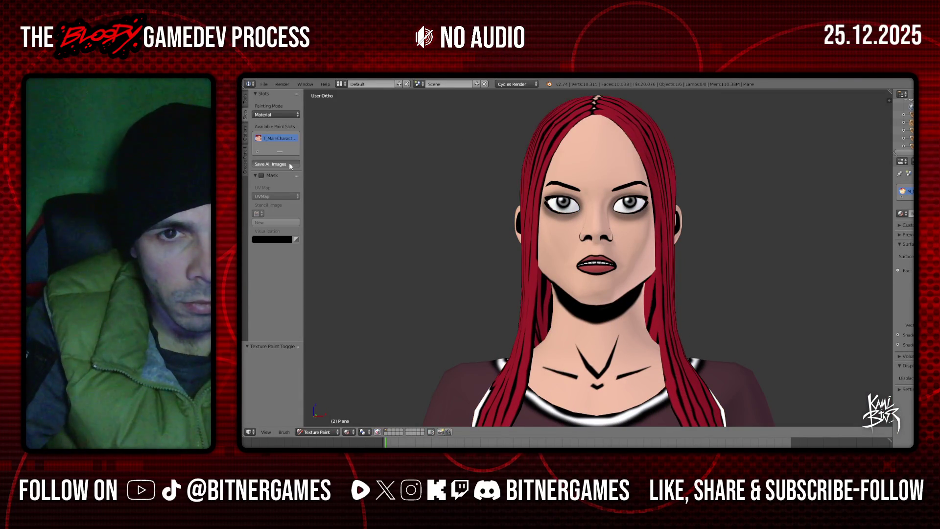
- Check the head's texture from its left profile and the front, then add a new material to the body
middle_drag(665, 163, 602, 162)
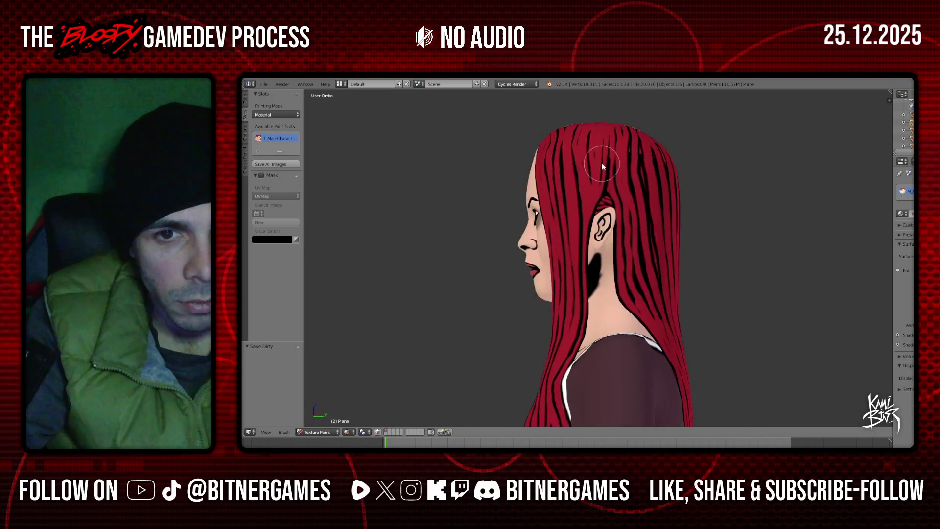
scroll(629, 213, up, 3)
scroll(630, 241, down, 1)
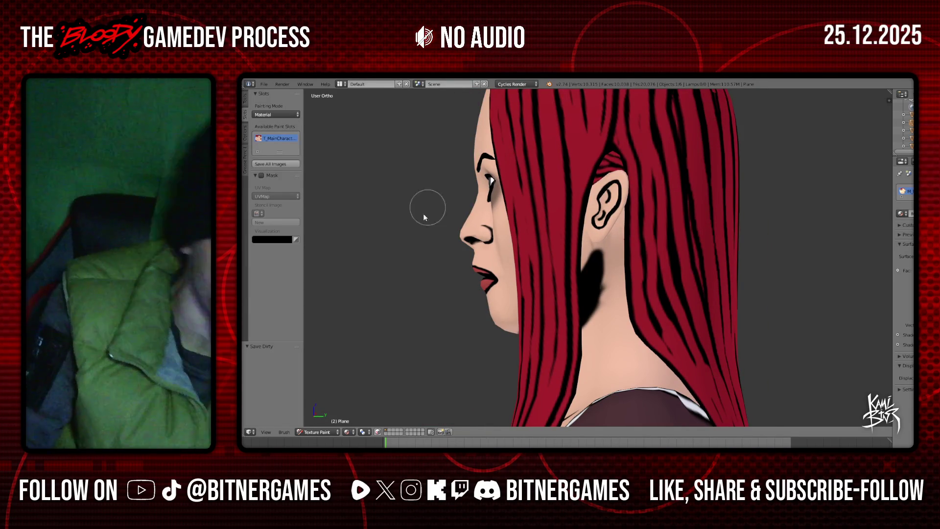
middle_drag(471, 210, 572, 268)
key(KP_1)
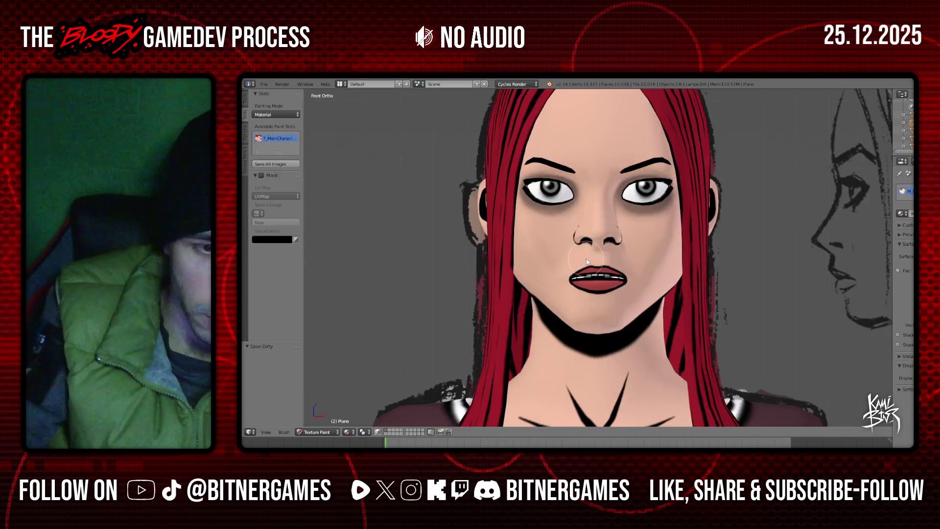
scroll(572, 268, down, 2)
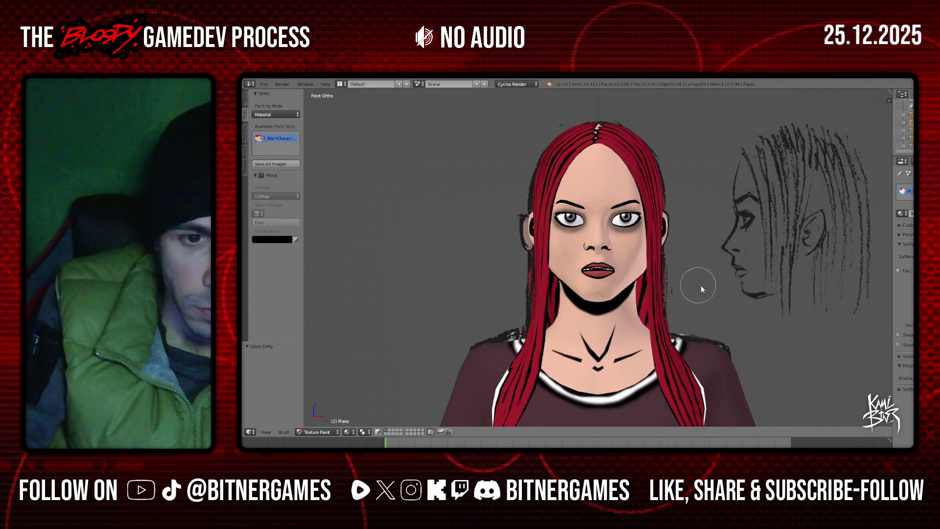
scroll(695, 281, down, 3)
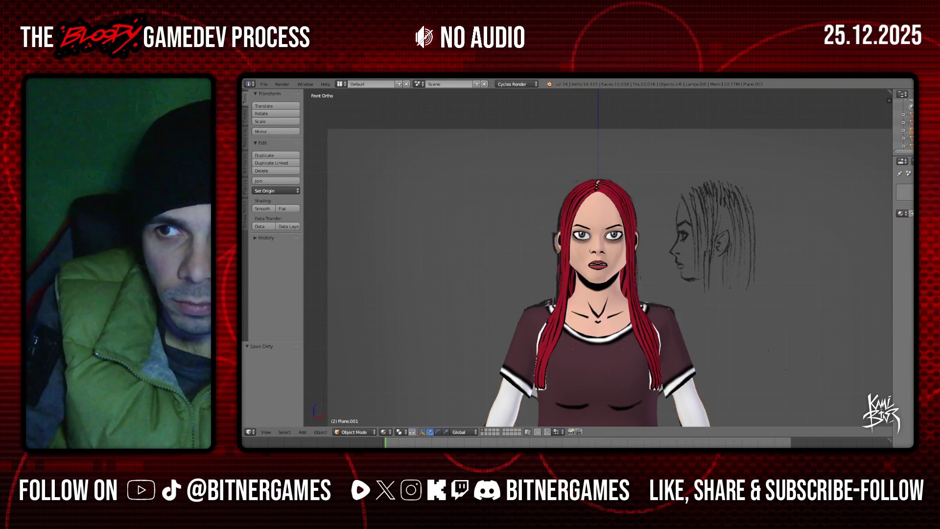
click(910, 213)
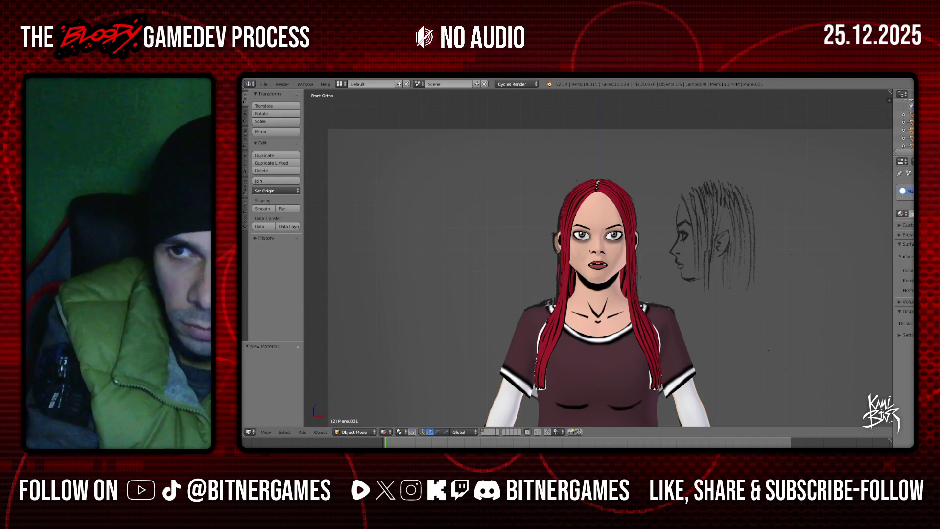
- Put the body into Edit Mode and select the whole mesh
scroll(466, 271, down, 2)
scroll(467, 272, down, 1)
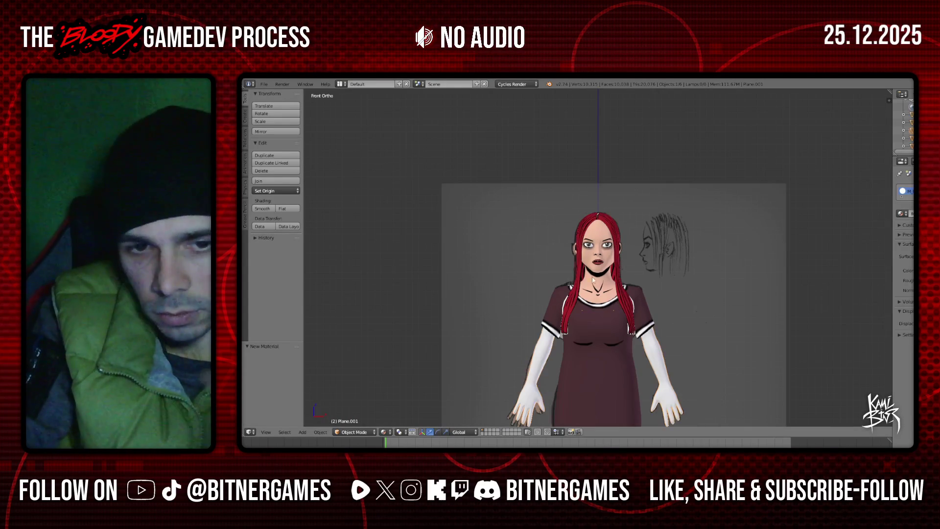
click(364, 431)
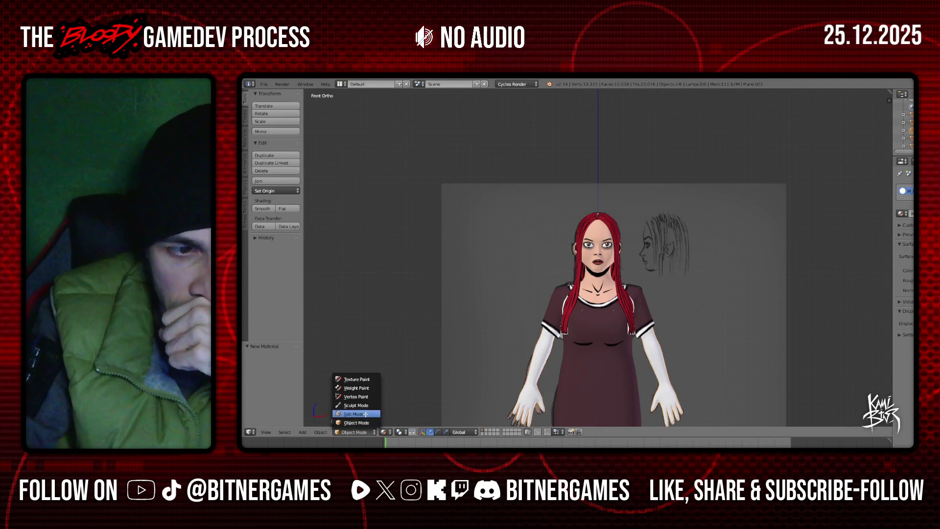
click(364, 414)
key(a)
- Switch to the UV Editing workspace and re-unwrap the body's UVs into a new layout
click(340, 84)
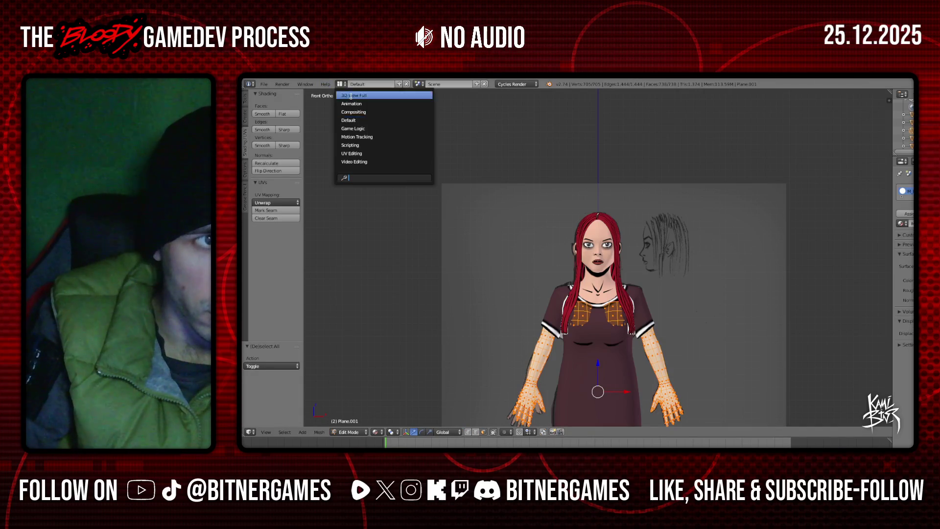
click(384, 153)
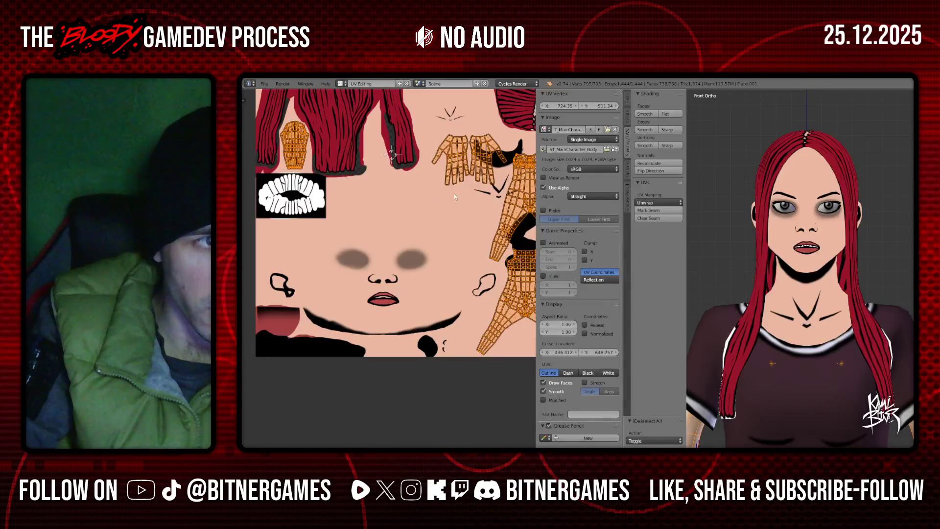
scroll(380, 187, down, 3)
scroll(377, 216, up, 2)
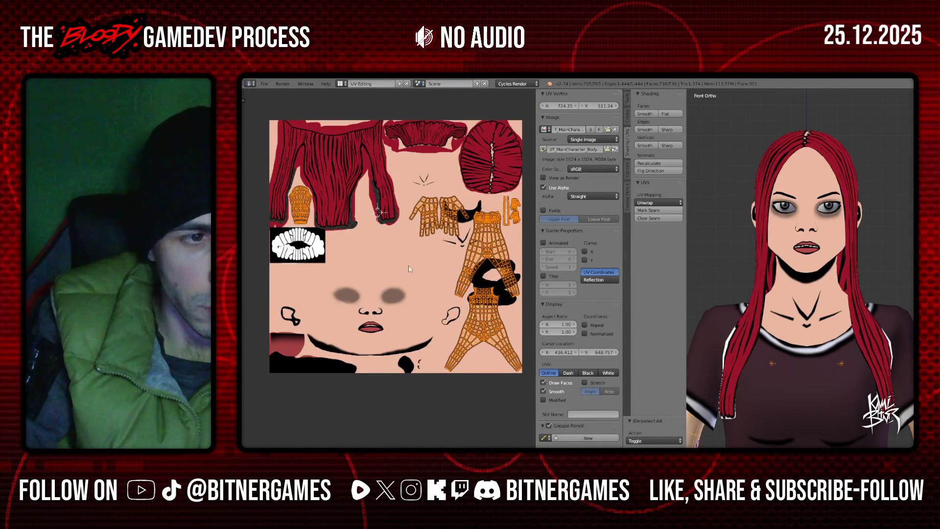
key(e)
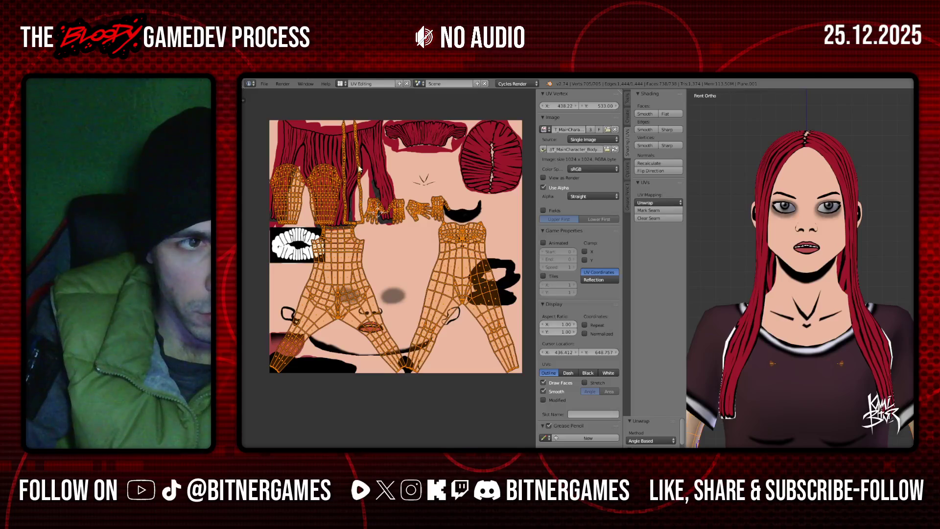
right_click(359, 212)
- Select both hand meshes with L and try unwrapping them, then undo
scroll(796, 366, down, 6)
middle_drag(792, 363, 796, 360)
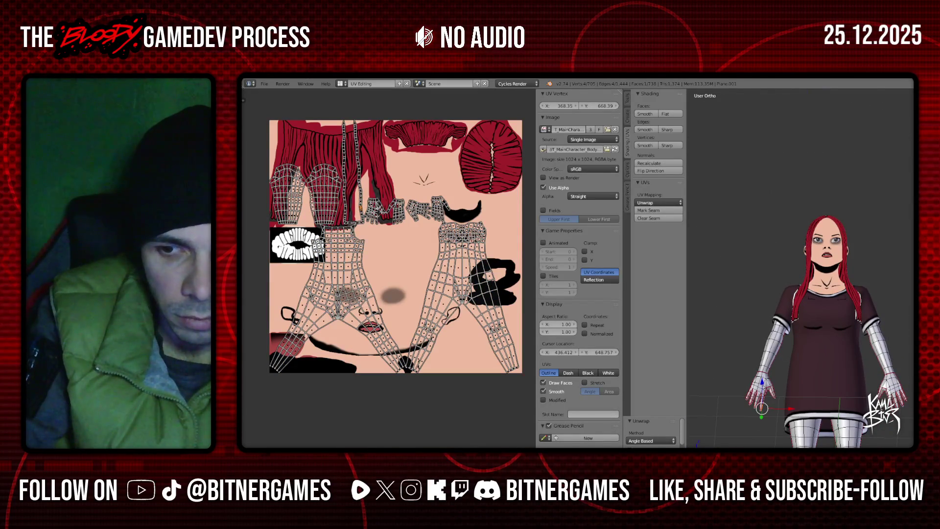
key(l)
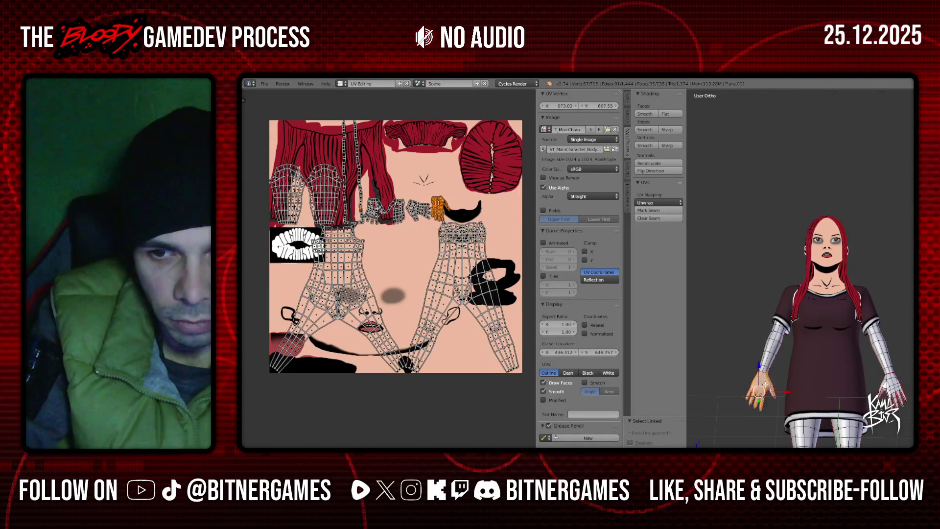
key(l)
middle_drag(886, 387, 781, 409)
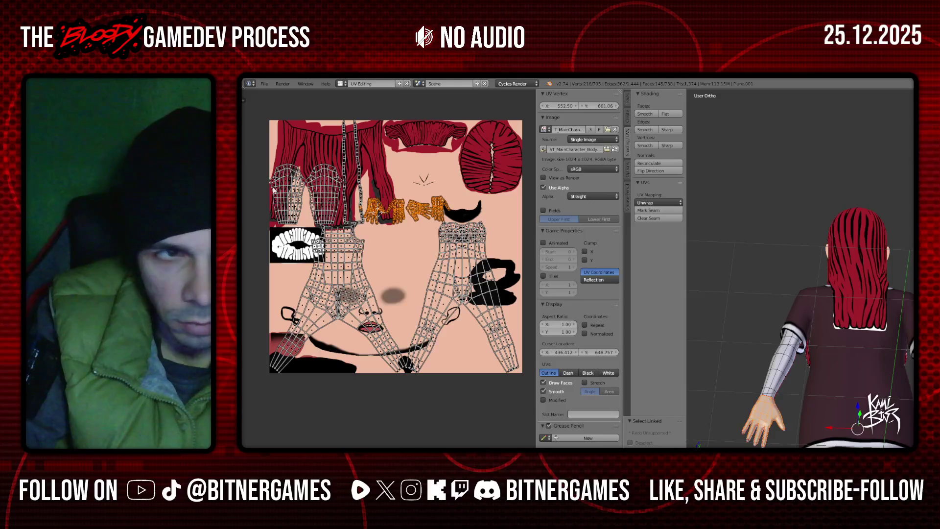
key(e)
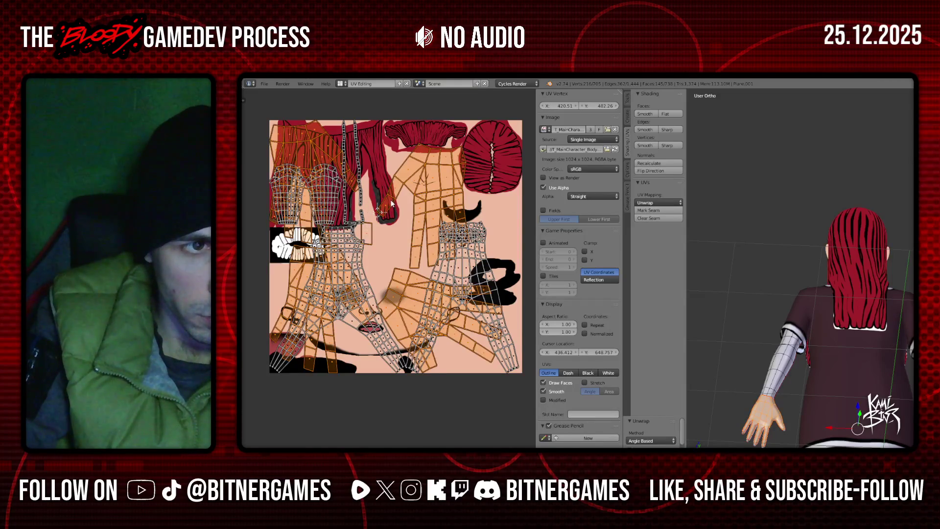
key(ctrl+z)
- Reselect the hands plus linked pieces, unwrap them, and rescale and reposition their UV islands
shift+scroll(792, 325, down, 5)
key(a)
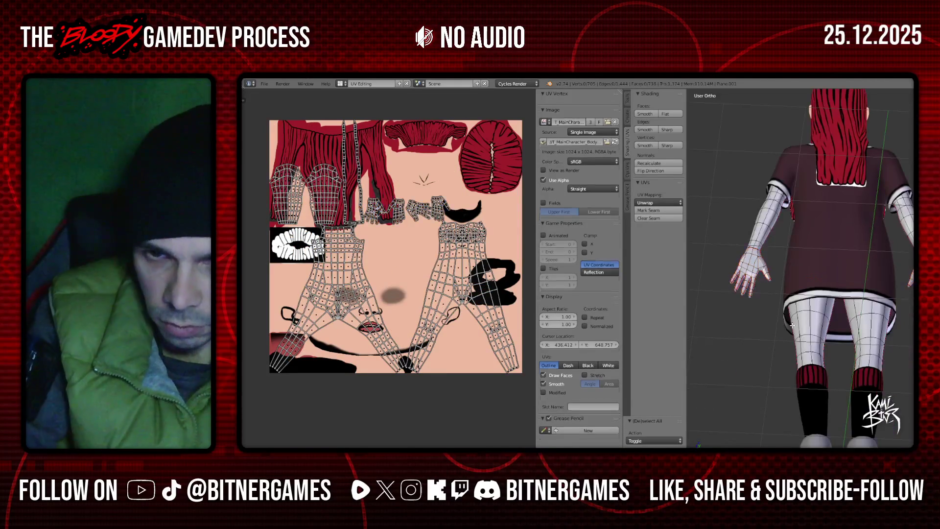
key(a)
key(a)
key(l)
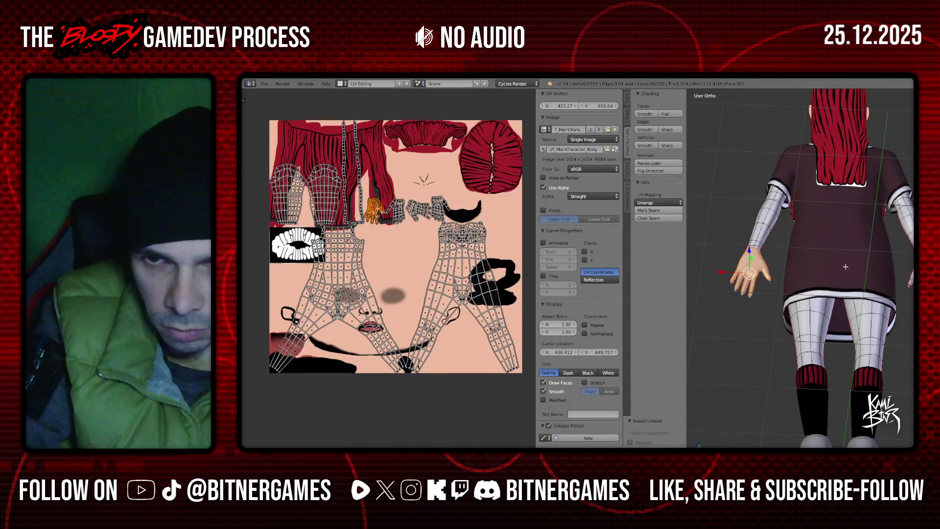
middle_drag(805, 266, 908, 280)
key(l)
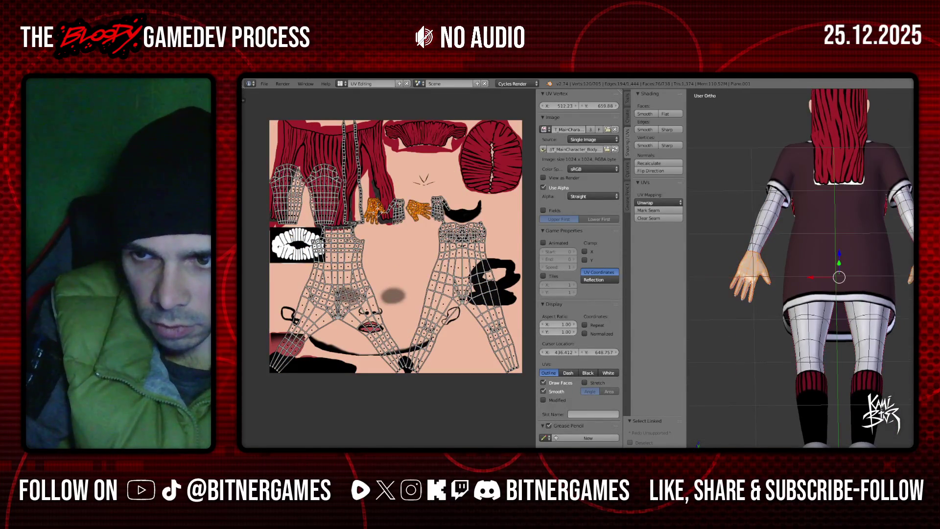
middle_drag(833, 267, 861, 268)
key(l)
key(l)
key(u)
key(Return)
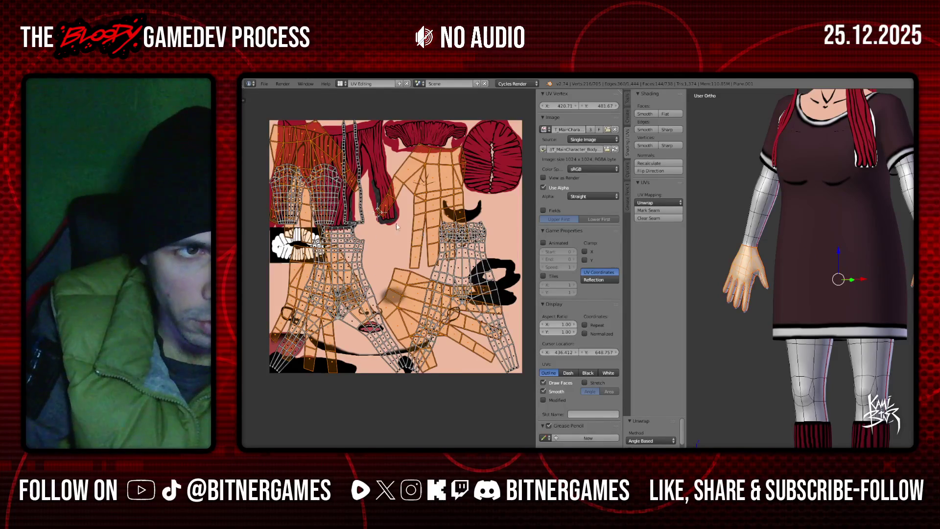
scroll(394, 225, down, 3)
click(343, 446)
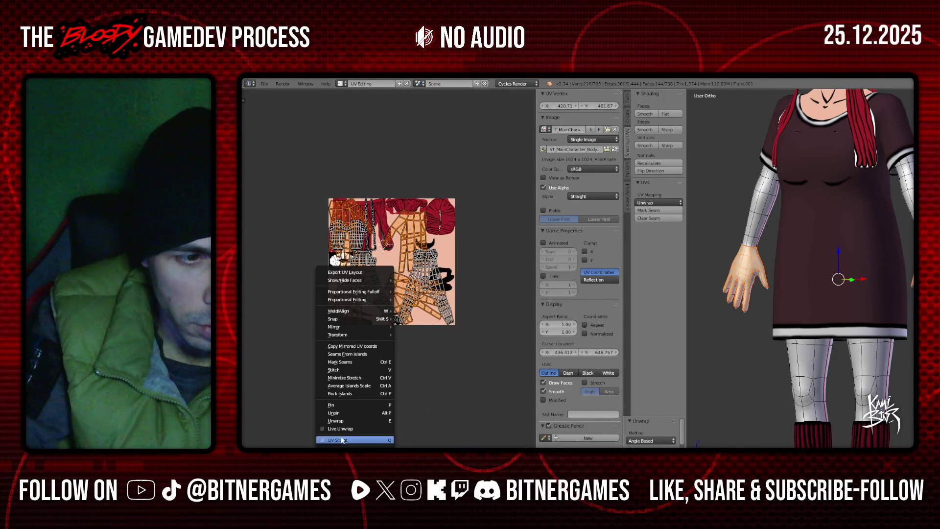
click(354, 439)
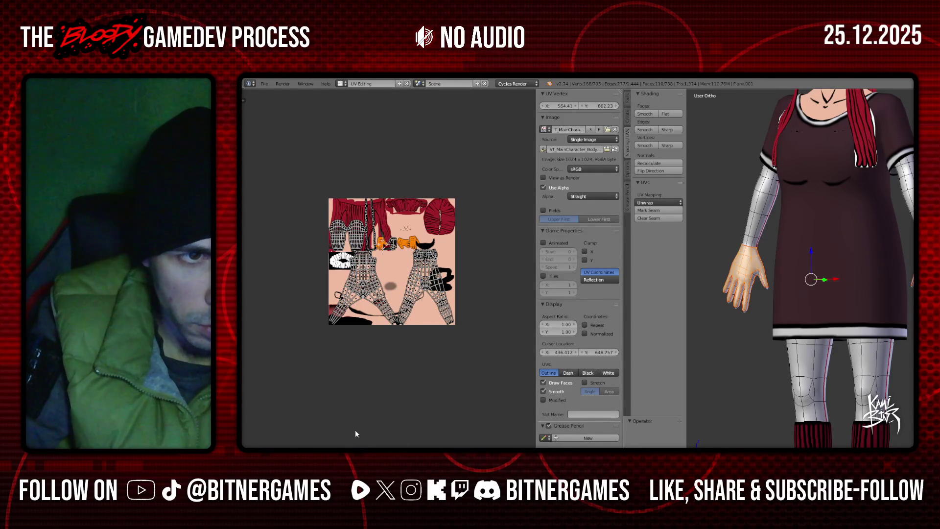
- Toggle the UV selection to inspect a finger face and the full island layout
key(a)
scroll(351, 383, up, 4)
key(a)
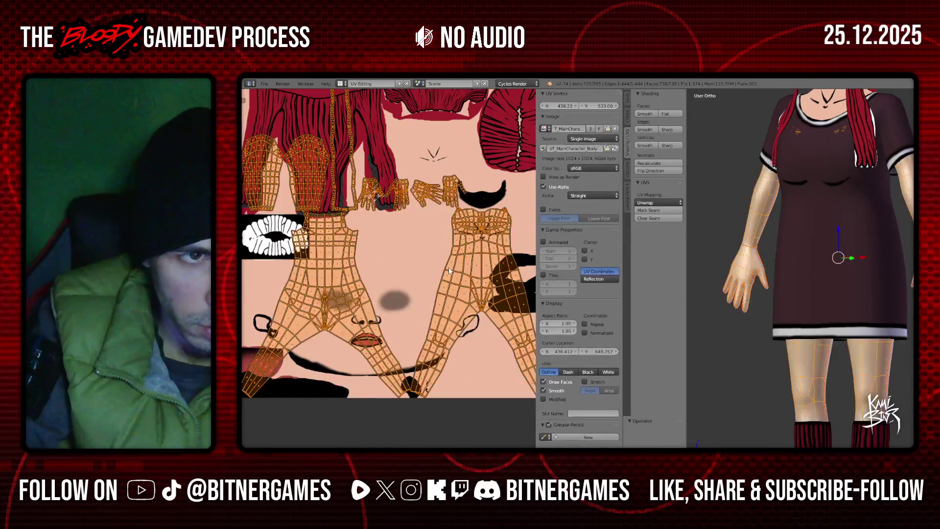
key(a)
click(354, 191)
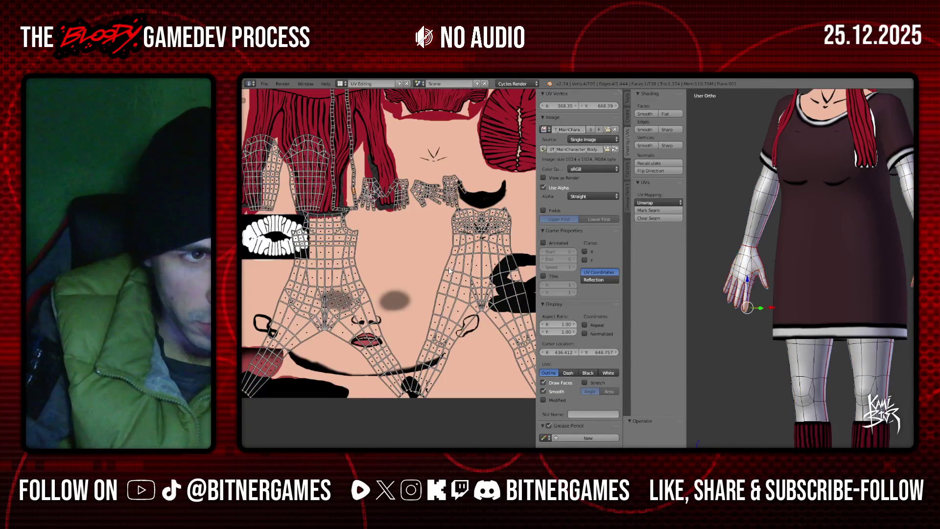
key(a)
scroll(449, 271, down, 5)
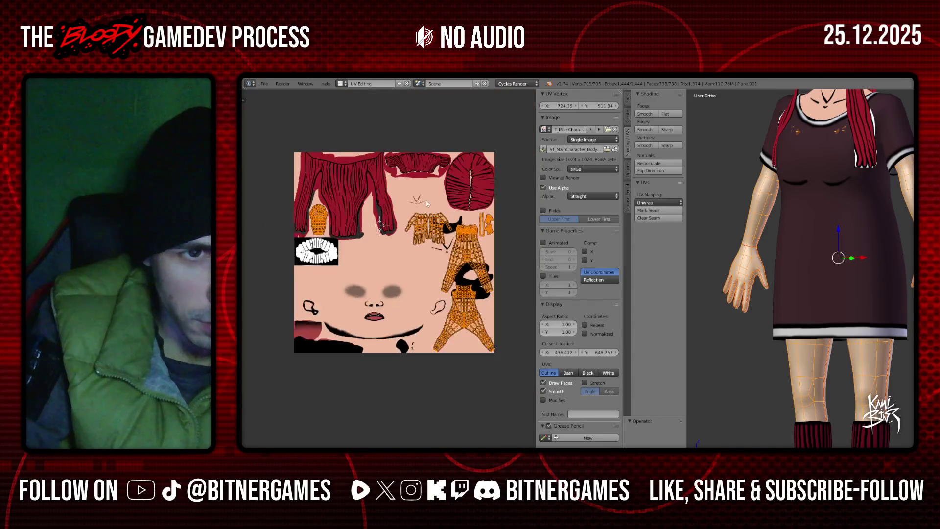
scroll(417, 238, up, 1)
scroll(394, 231, up, 1)
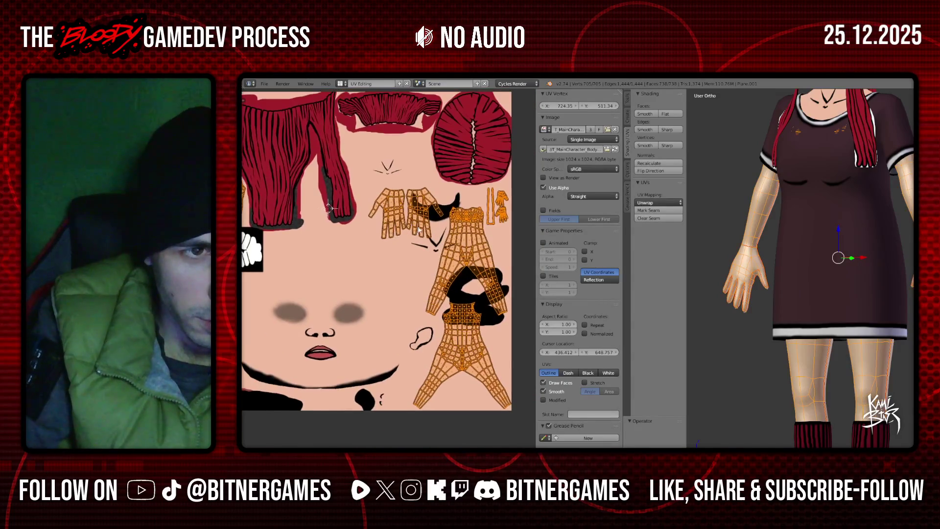
key(a)
scroll(420, 220, down, 1)
- Move the hand UV island below the texture and a small island beside its right edge
right_click(374, 282)
key(l)
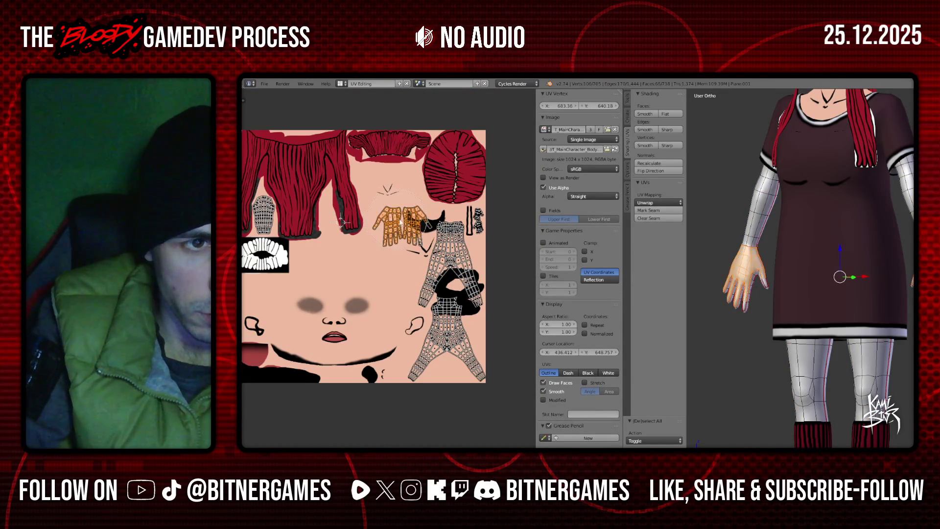
key(g)
click(352, 443)
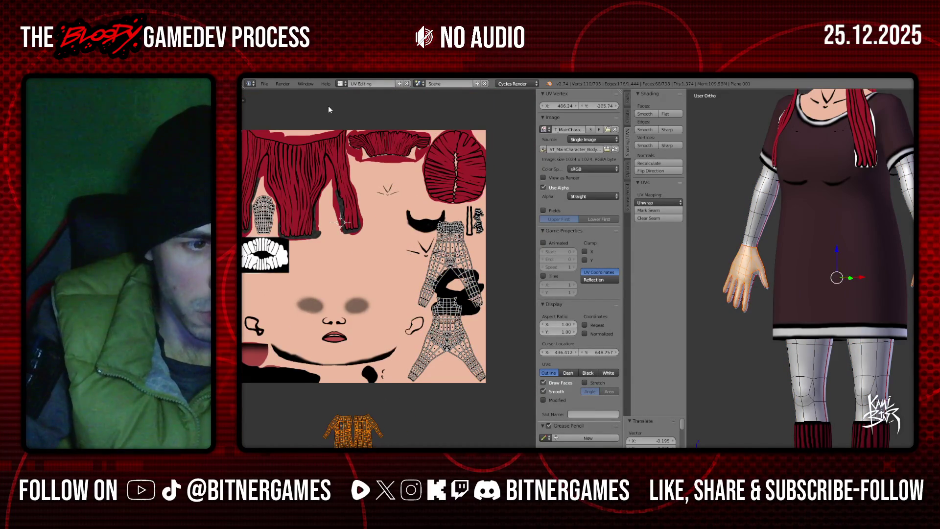
right_click(480, 230)
key(l)
key(c)
key(Escape)
scroll(494, 196, down, 2)
key(g)
click(528, 205)
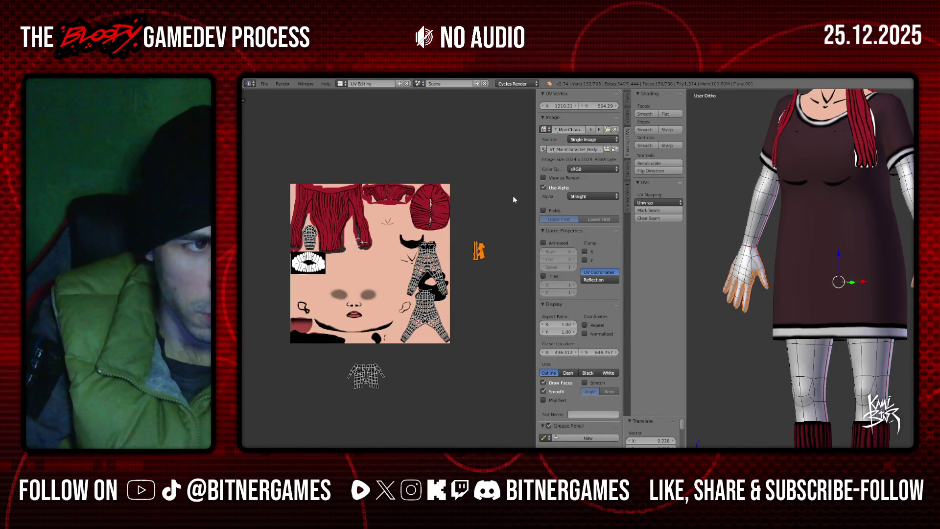
scroll(329, 240, up, 2)
scroll(329, 240, down, 1)
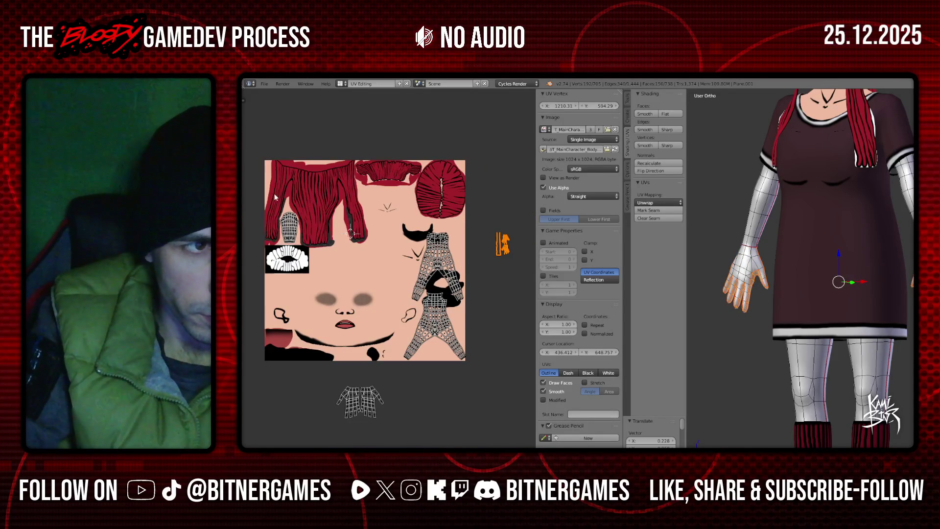
- Pick a face on the body island and brush-select the upper half of the legs island
right_click(299, 233)
scroll(434, 263, down, 3)
drag(434, 263, 427, 311)
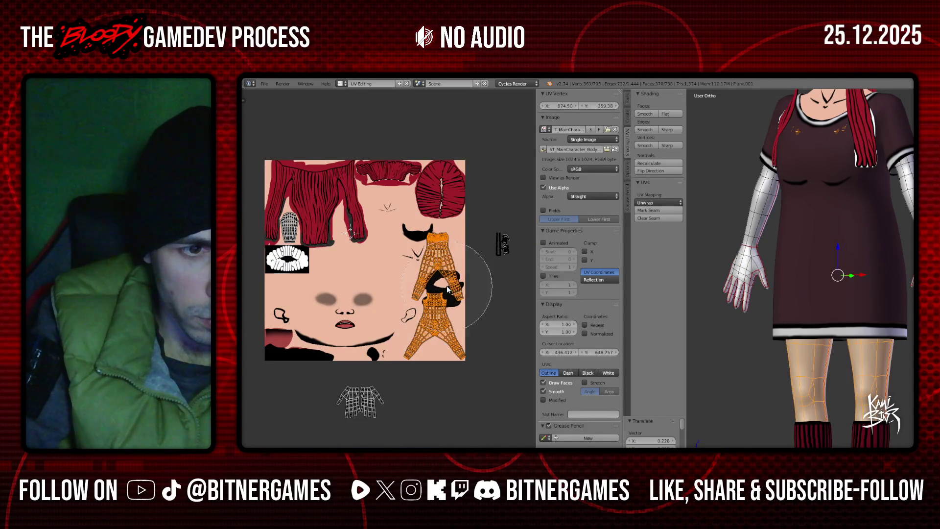
- Select both legs' linked faces and re-unwrap them into one large UV island
key(e)
scroll(437, 298, up, 2)
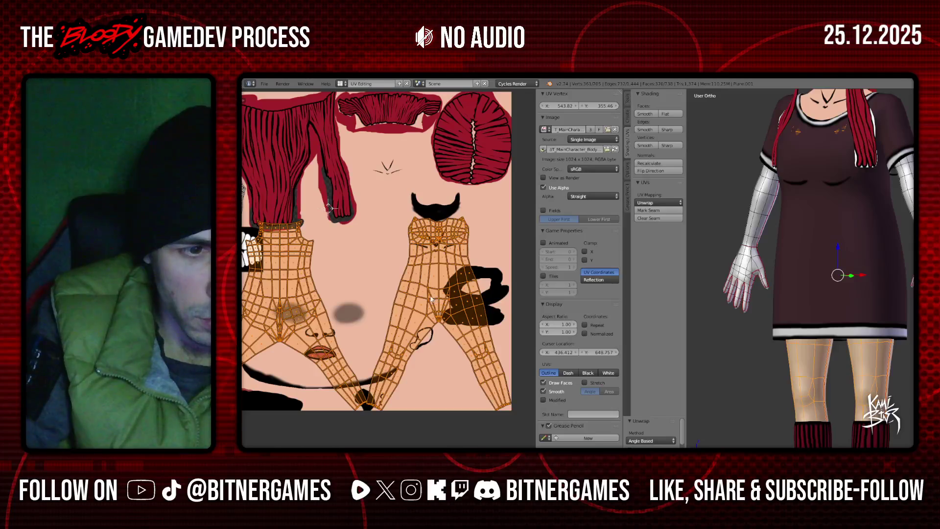
click(811, 362)
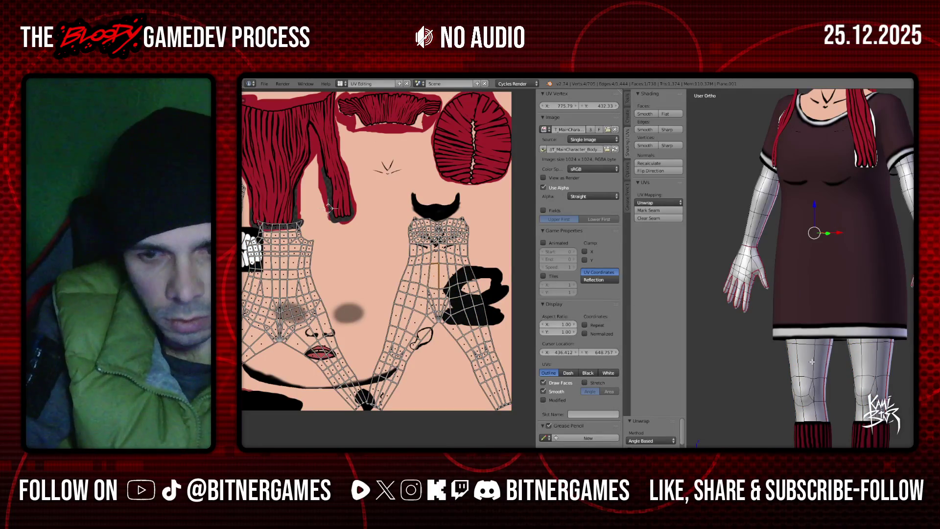
key(l)
key(e)
scroll(359, 263, down, 2)
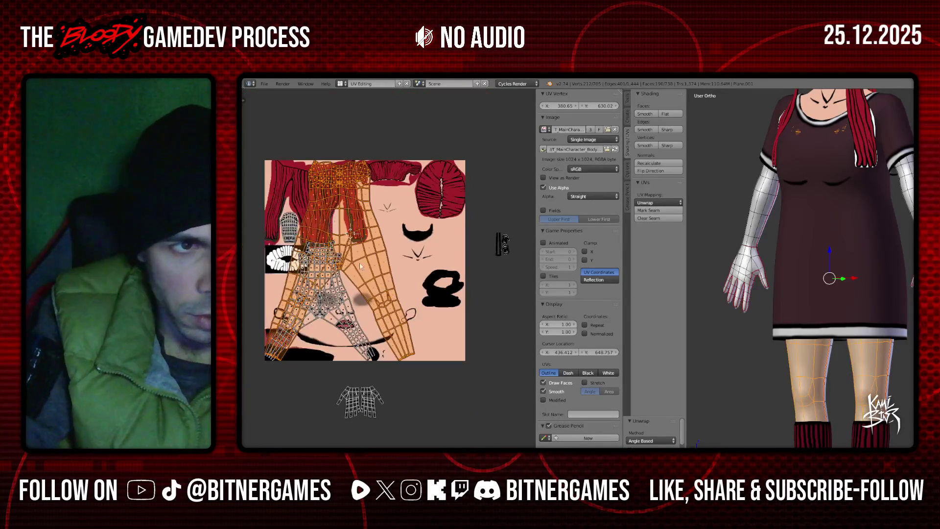
middle_drag(803, 319, 813, 342)
click(813, 360)
key(l)
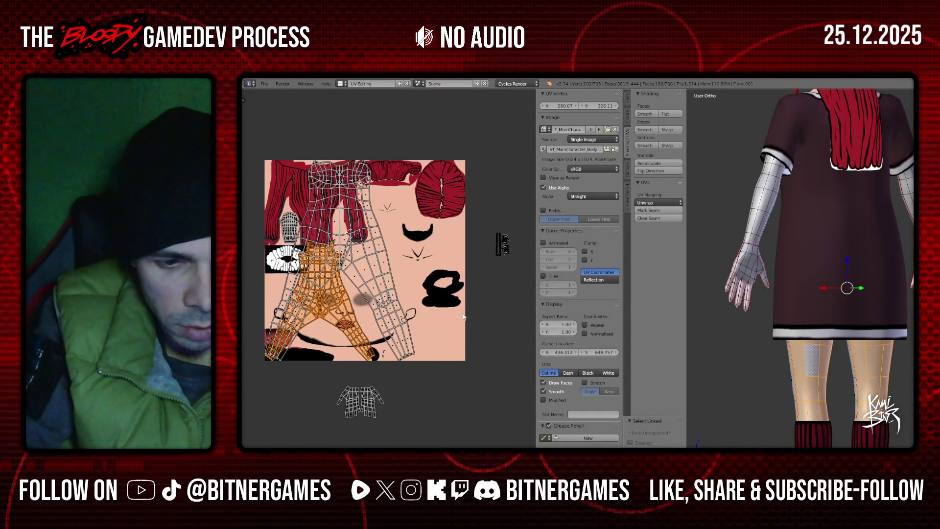
- Move the leg UV island off the texture to its left side
middle_drag(402, 264, 438, 293)
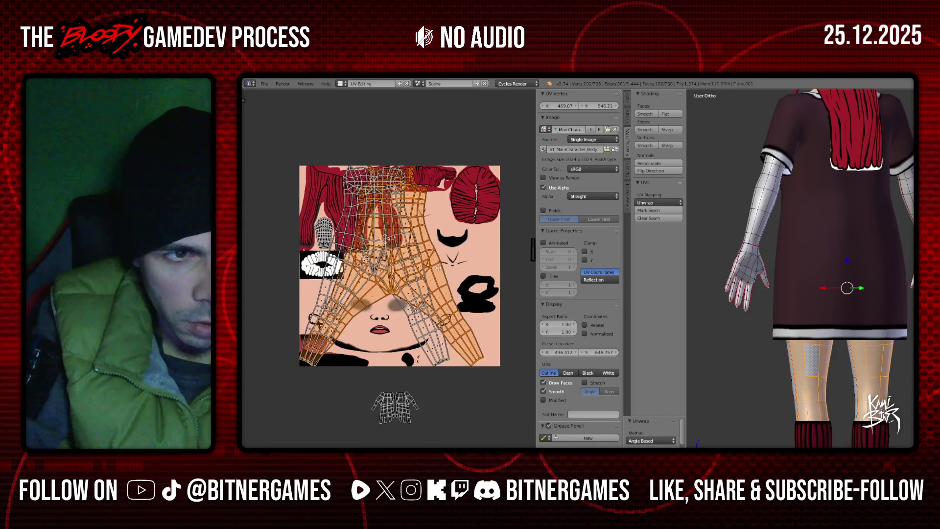
key(r)
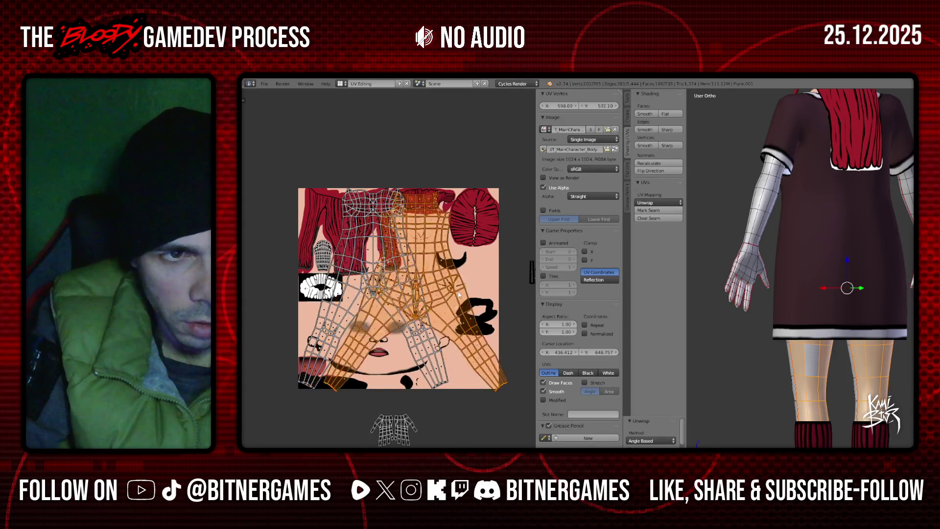
key(Escape)
middle_drag(357, 283, 421, 285)
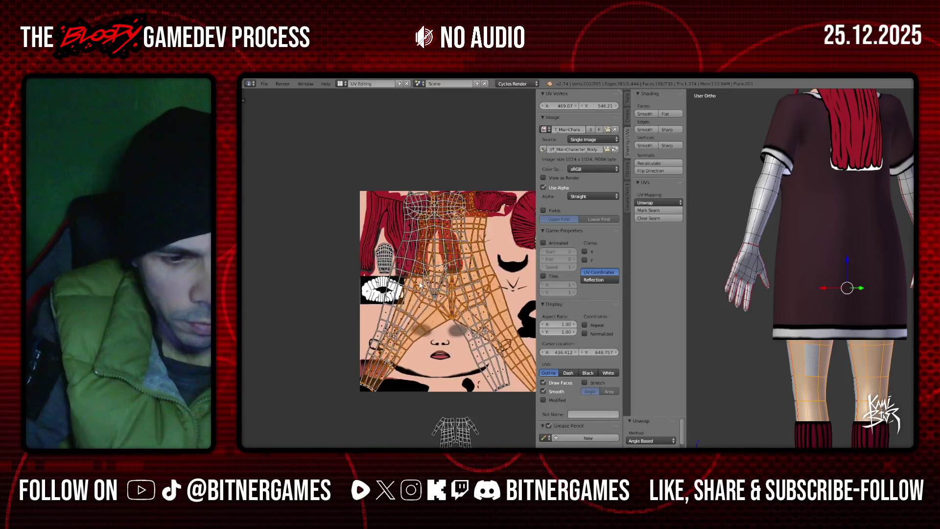
key(g)
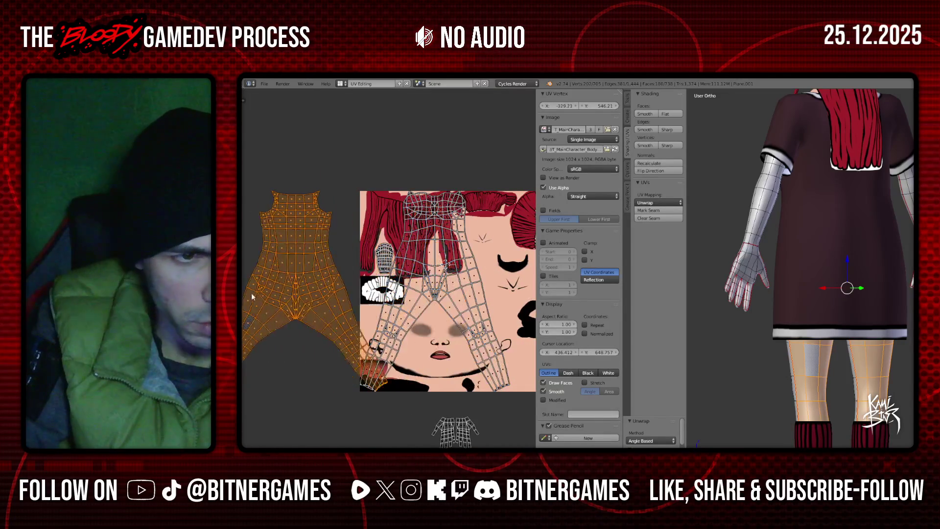
click(252, 294)
- Pan and orbit the views to see the leg-and-torso island beside the texture's left edge
middle_drag(349, 298, 490, 292)
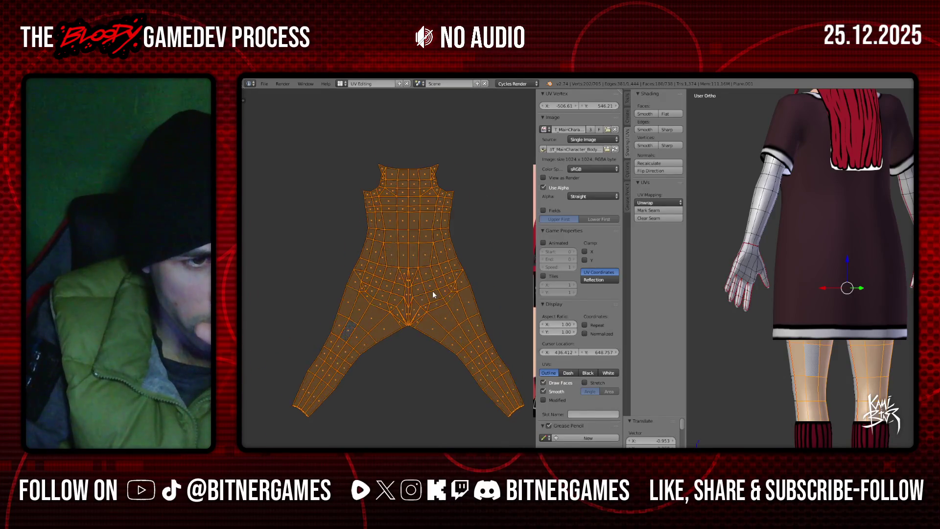
scroll(430, 295, up, 3)
scroll(436, 281, down, 3)
scroll(448, 294, up, 1)
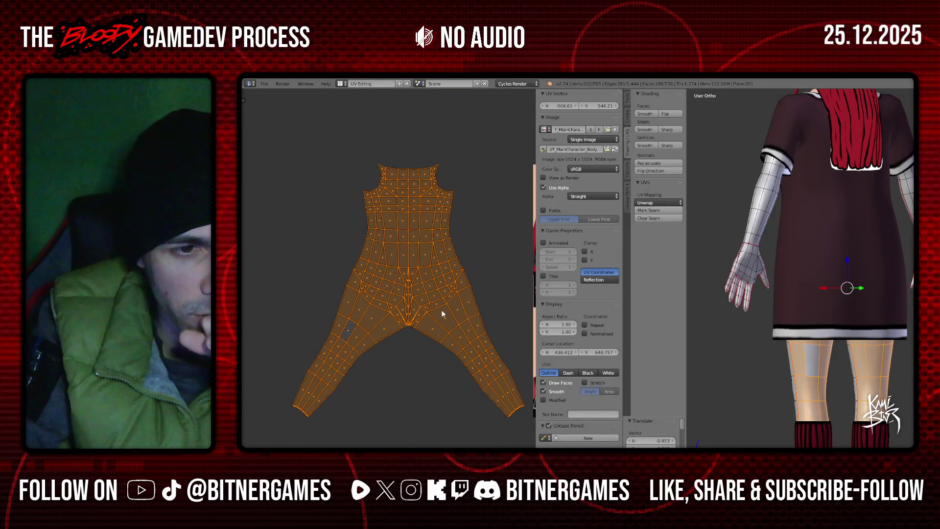
mouse_move(783, 275)
middle_down()
mouse_move(805, 296)
mouse_move(832, 289)
middle_up()
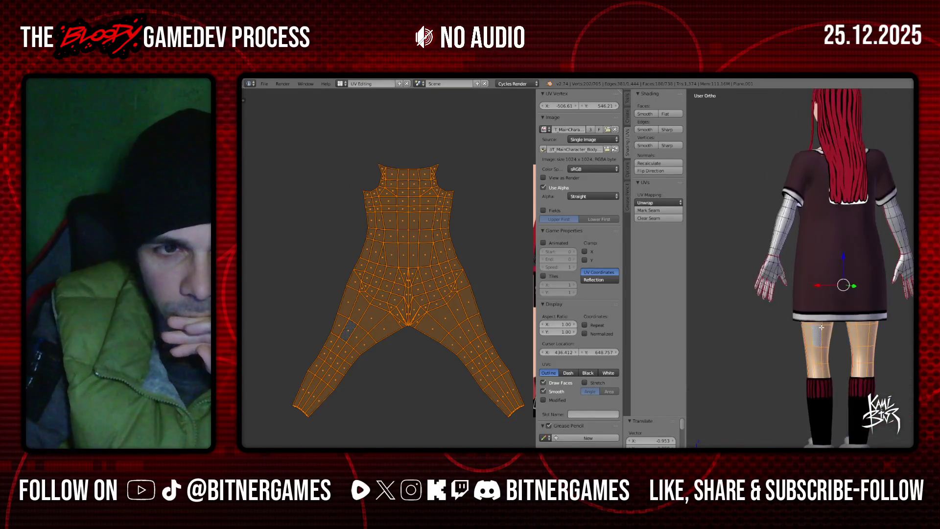
scroll(431, 277, down, 2)
middle_drag(431, 277, 338, 290)
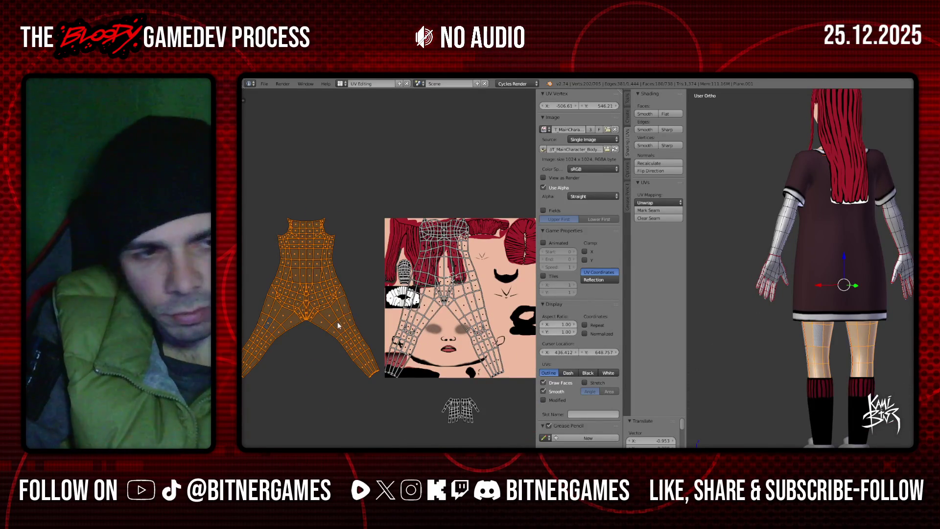
- Circle-select the lower-left leg UVs, briefly hiding and revealing the other islands
middle_drag(275, 333, 297, 333)
key(a)
key(c)
drag(284, 337, 295, 361)
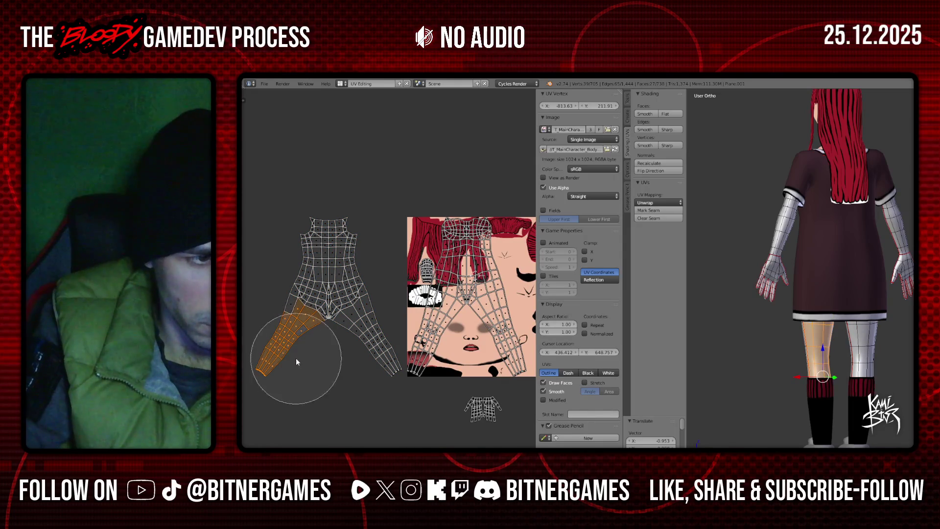
middle_drag(338, 363, 331, 275)
key(Escape)
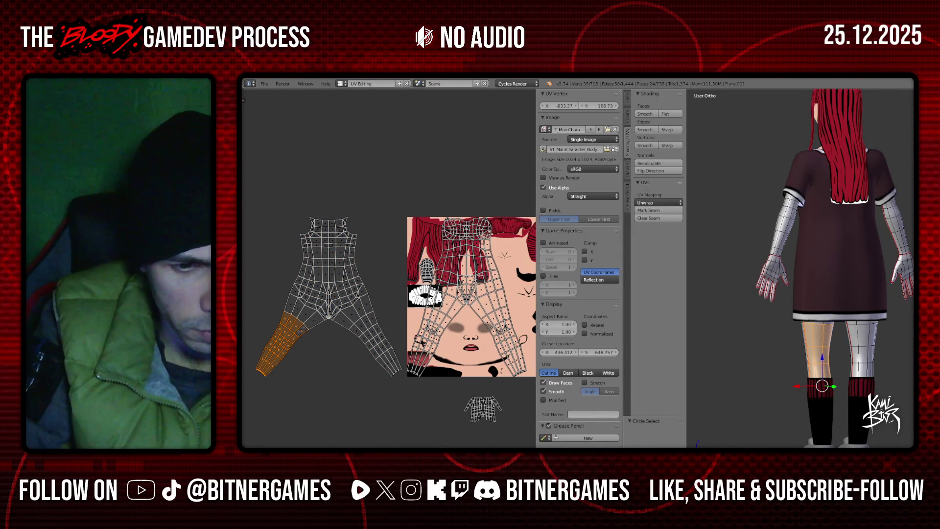
key(shift+h)
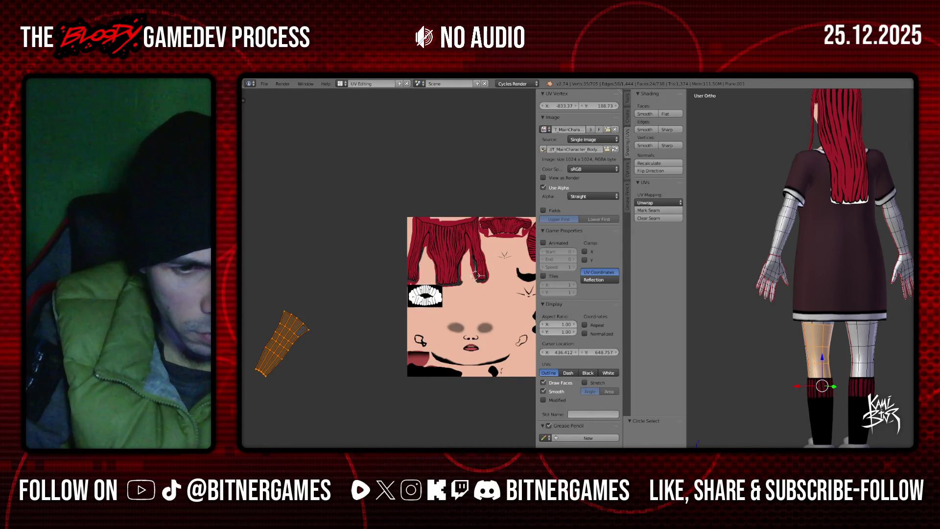
key(alt+h)
key(a)
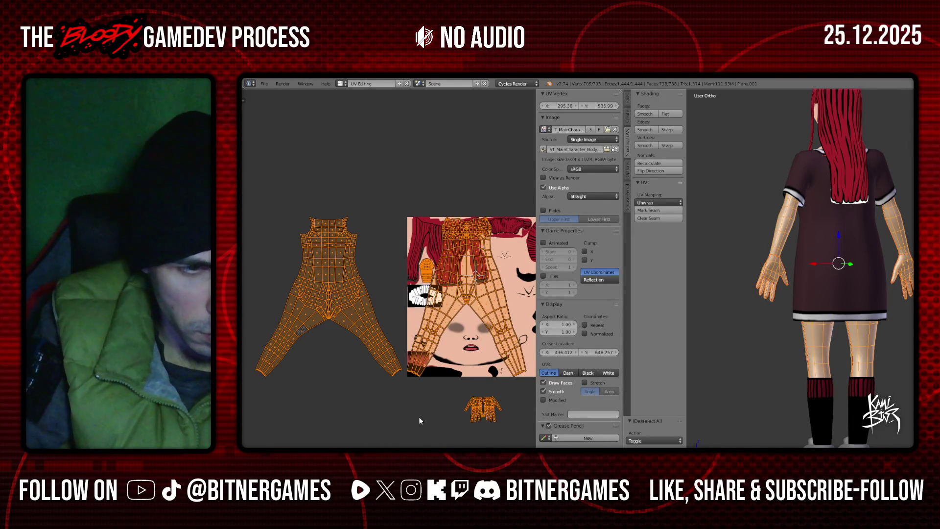
key(a)
- Select the lower-left leg UVs and rotate them by -20°
key(c)
scroll(278, 352, down, 4)
drag(278, 353, 287, 342)
right_click(288, 342)
key(r)
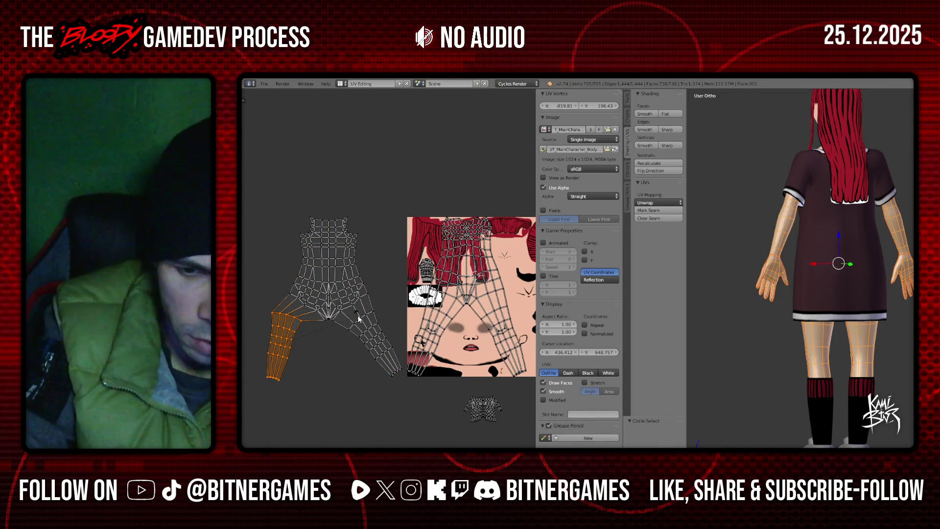
click(359, 319)
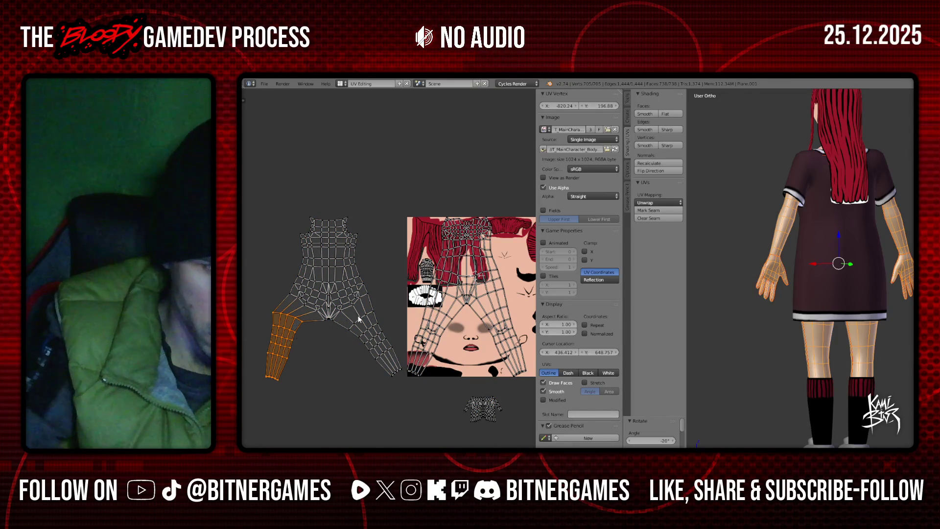
- Rotate another leg section upright by 20° and slide it along X into line
scroll(355, 302, up, 1)
key(a)
scroll(347, 335, down, 3)
key(c)
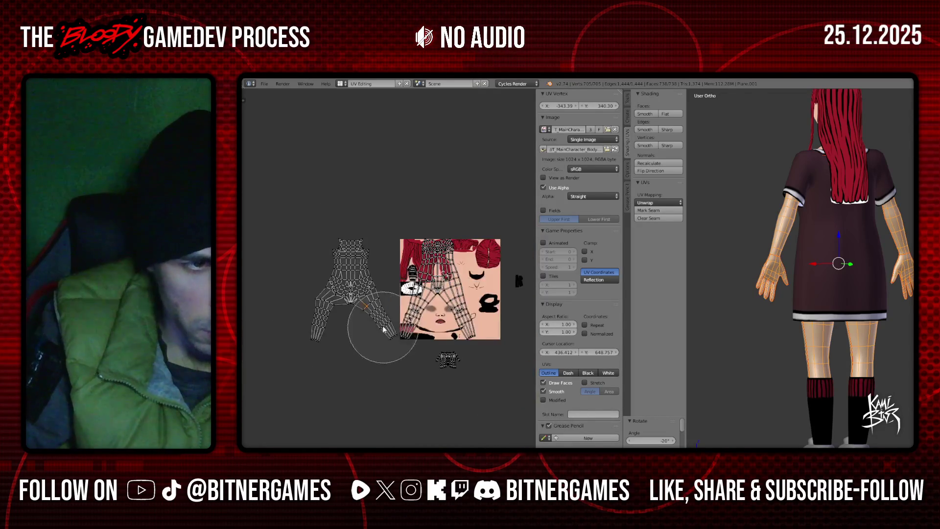
key(Escape)
scroll(416, 312, up, 3)
key(r)
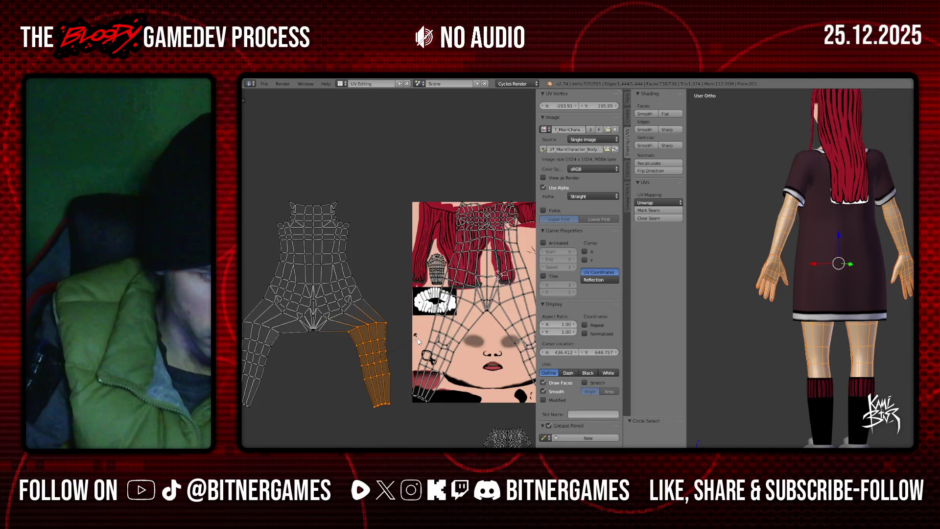
click(417, 339)
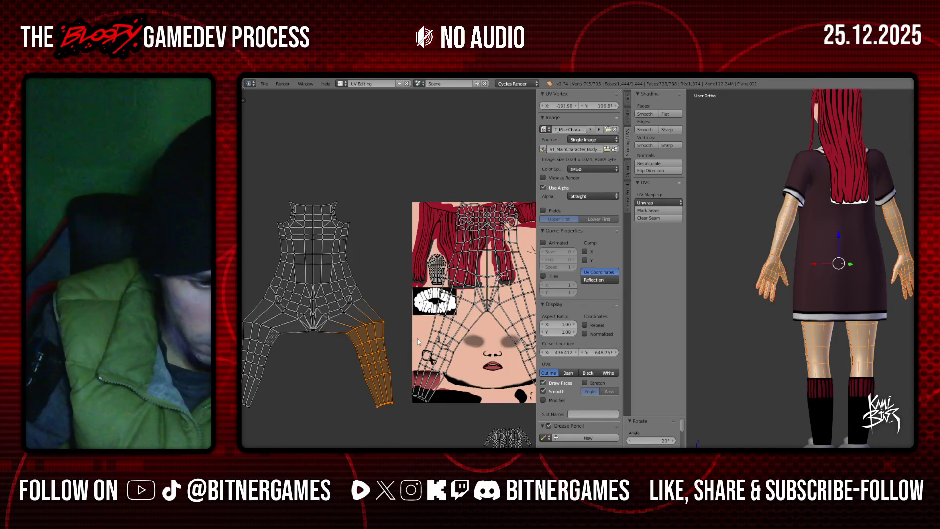
key(g)
key(x)
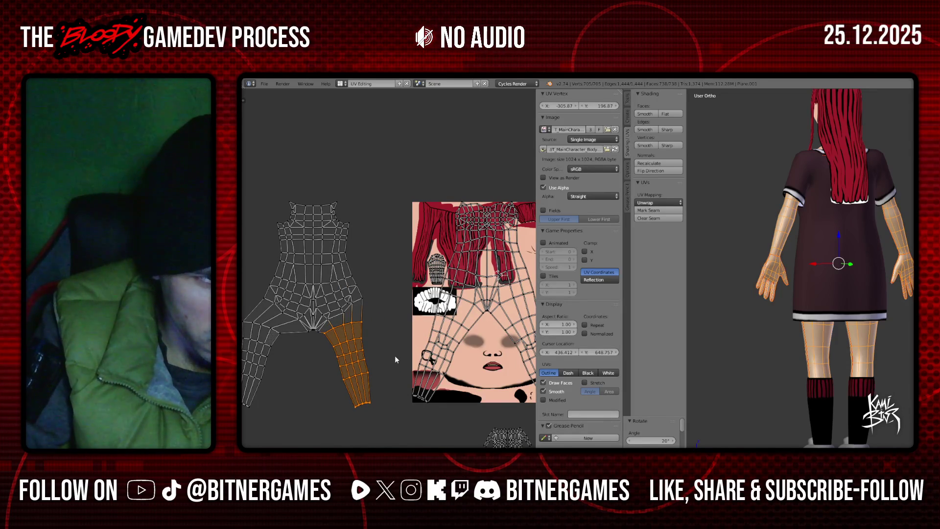
click(395, 358)
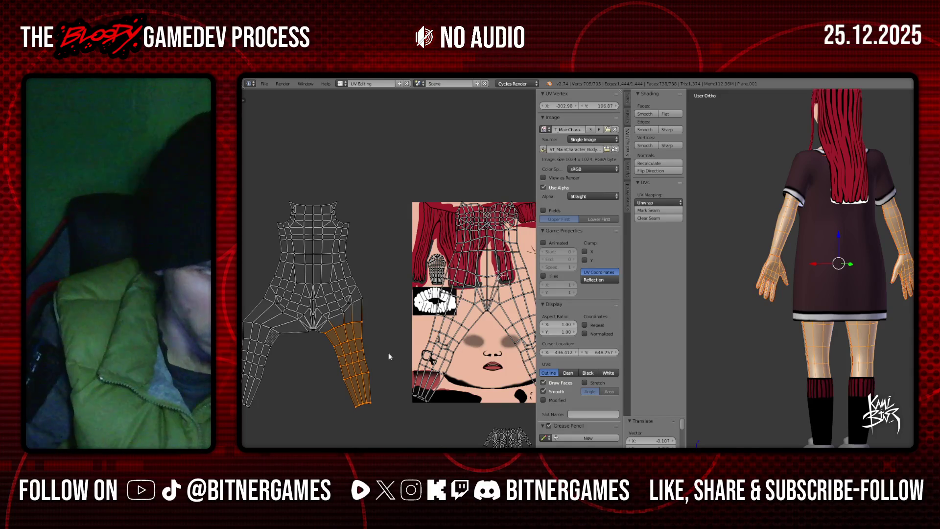
- Select the lower-leg UV faces and nudge them horizontally along X by a typed amount
middle_drag(396, 358, 445, 331)
right_click(320, 299)
key(c)
drag(306, 311, 310, 342)
right_click(309, 338)
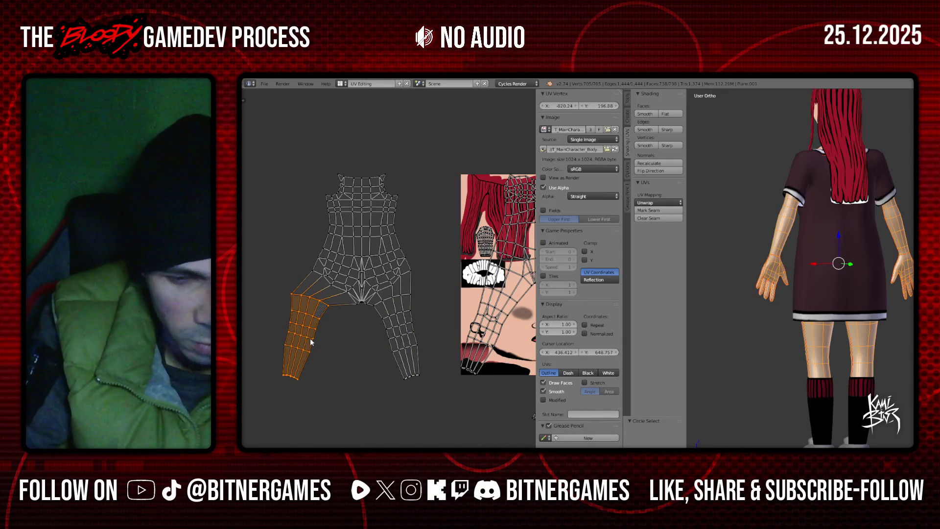
text(gx101)
key(Return)
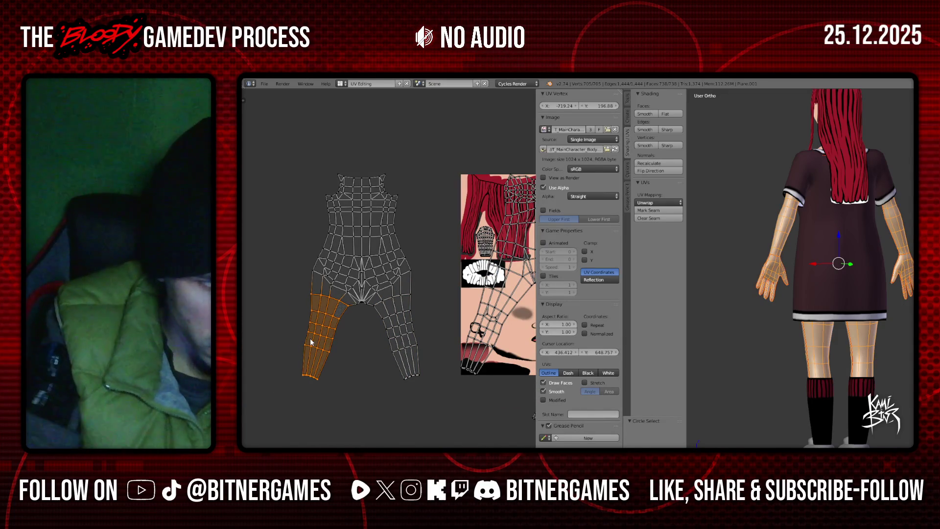
key(BackSpace)
key(BackSpace)
text(10)
key(Return)
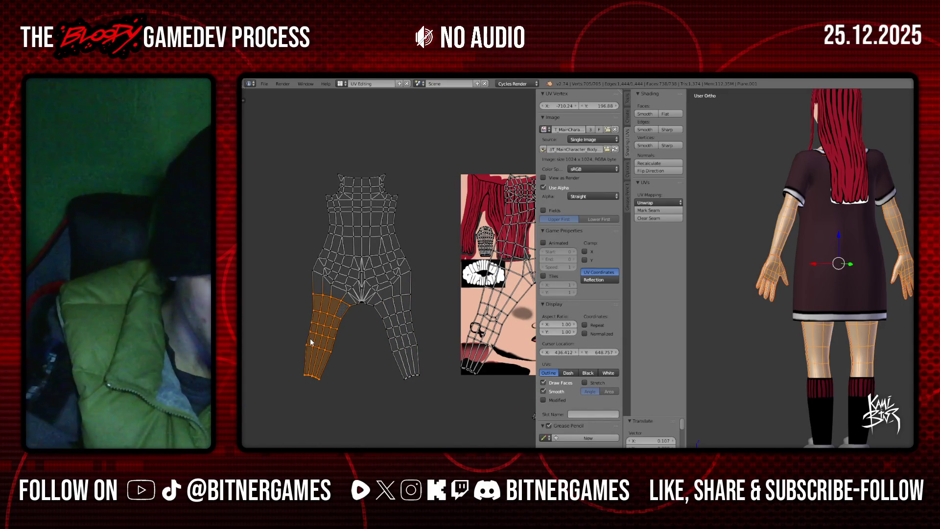
- Circle-select the entire body UV island
key(a)
scroll(392, 330, down, 1)
key(a)
key(a)
middle_drag(394, 332, 335, 324)
key(c)
scroll(322, 330, down, 3)
mouse_move(326, 344)
mouse_down()
mouse_move(297, 284)
mouse_move(304, 193)
mouse_up()
right_click(293, 319)
middle_drag(313, 318, 231, 318)
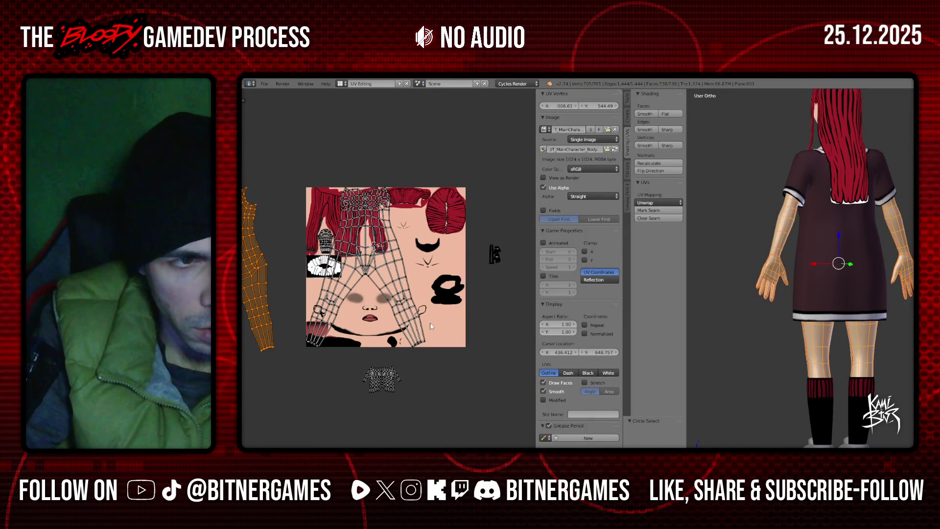
- Move the body island onto the texture's right half at 0.8 size and reduce its stretching
key(g)
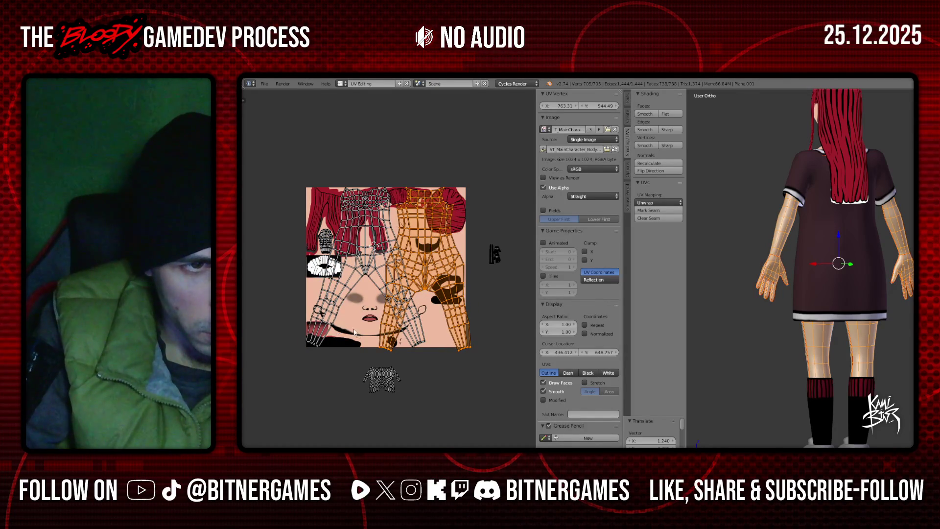
click(432, 325)
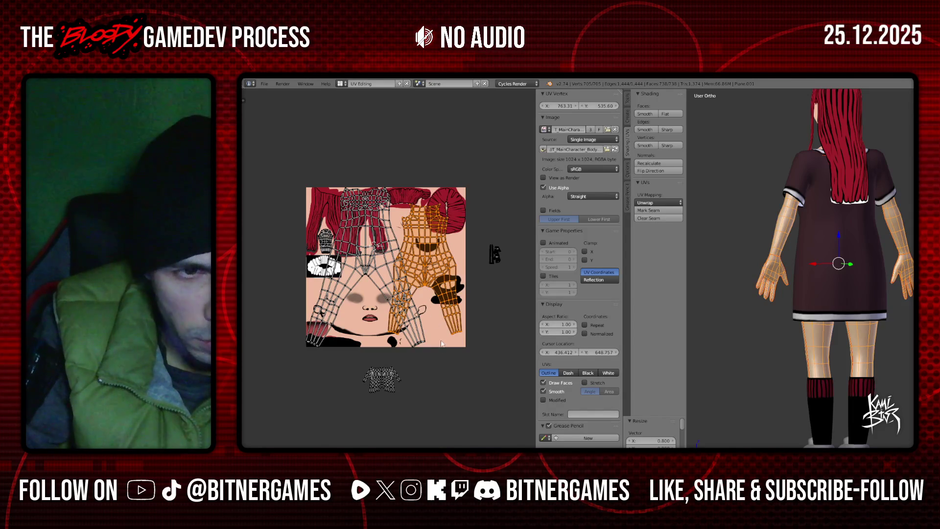
right_click(396, 376)
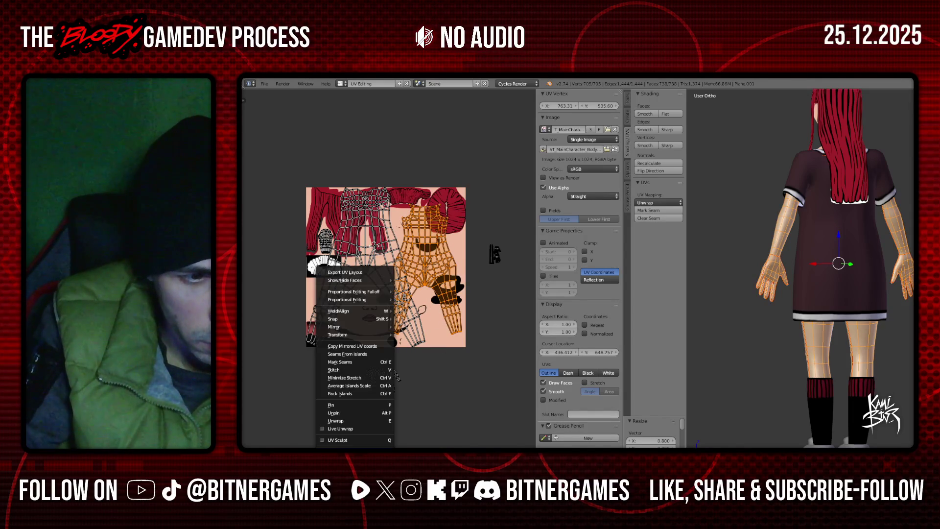
click(392, 377)
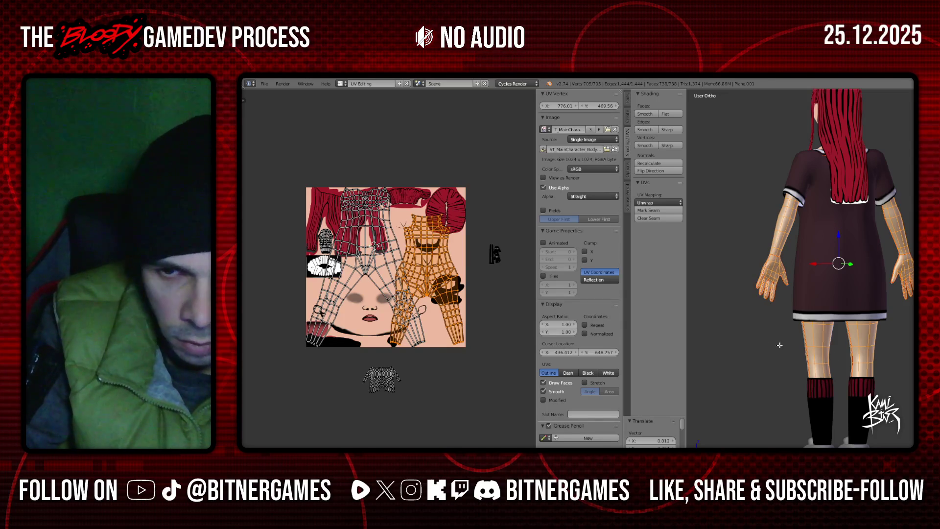
key(a)
middle_drag(810, 350, 865, 327)
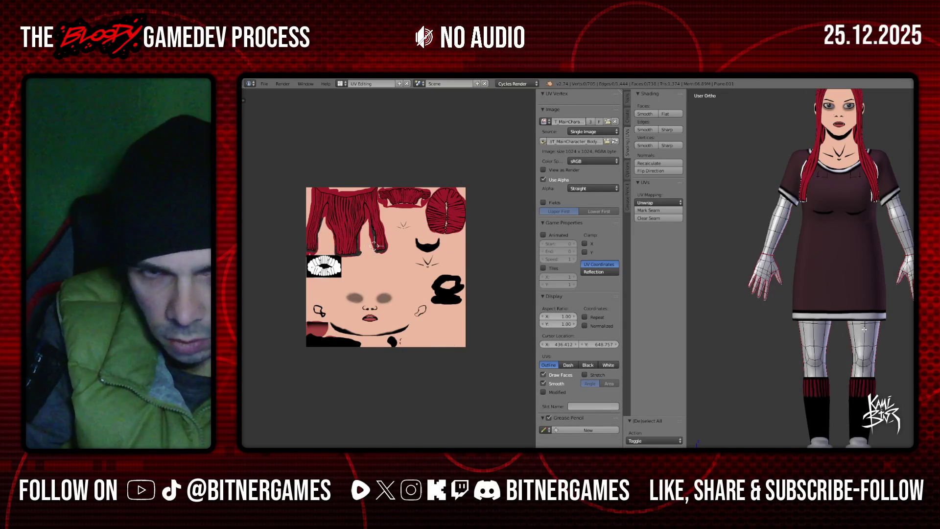
- Select the legs' linked UVs, scale them by 0.8, and start moving them left
key(l)
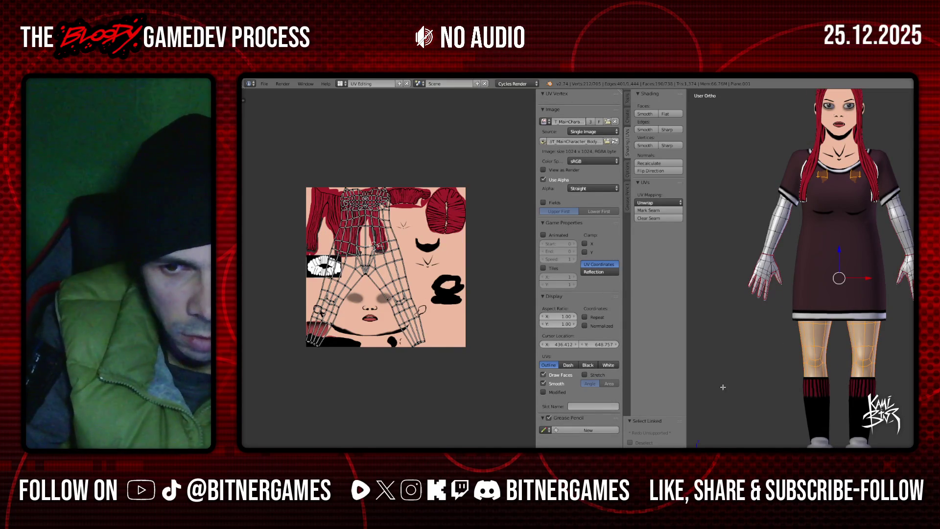
key(a)
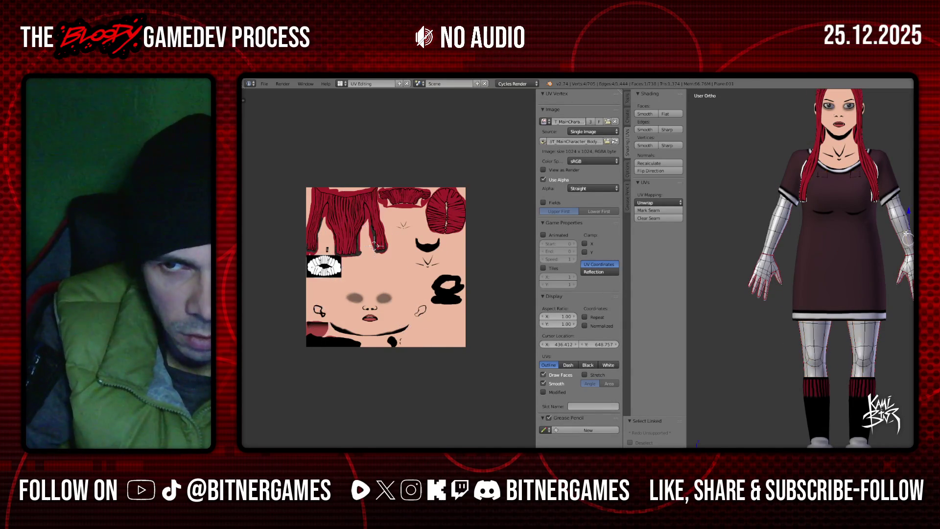
key(l)
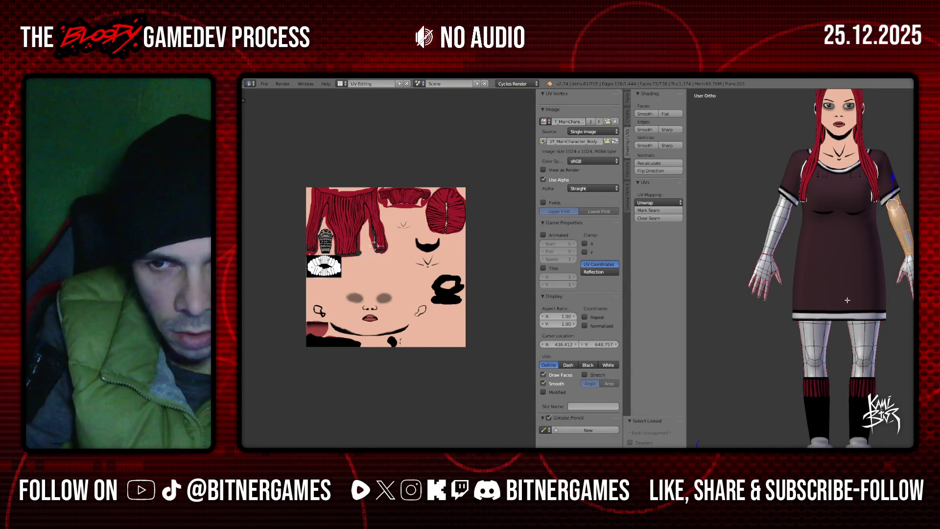
key(a)
key(l)
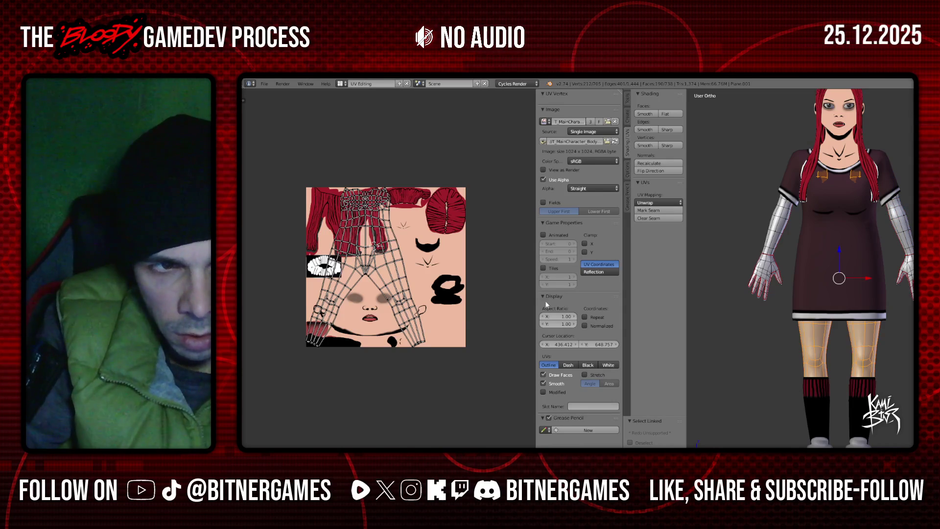
text(as0.8)
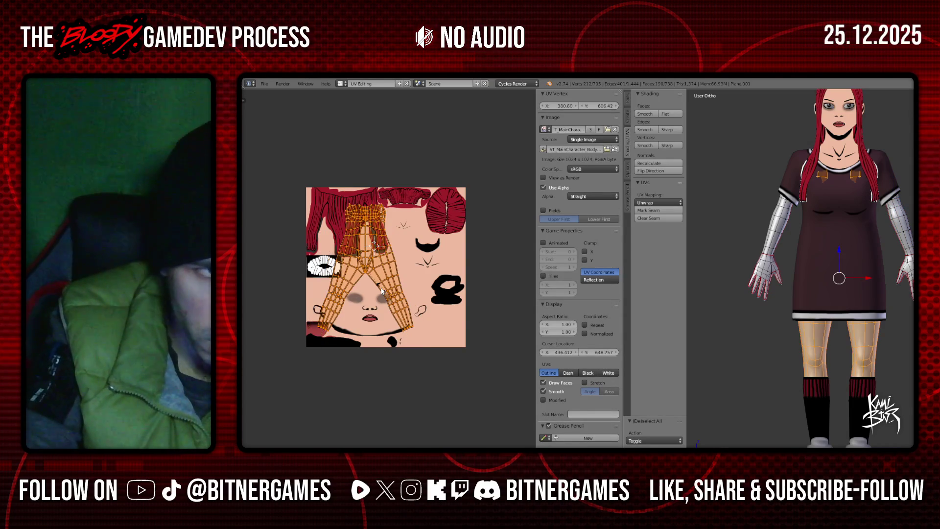
key(Return)
key(g)
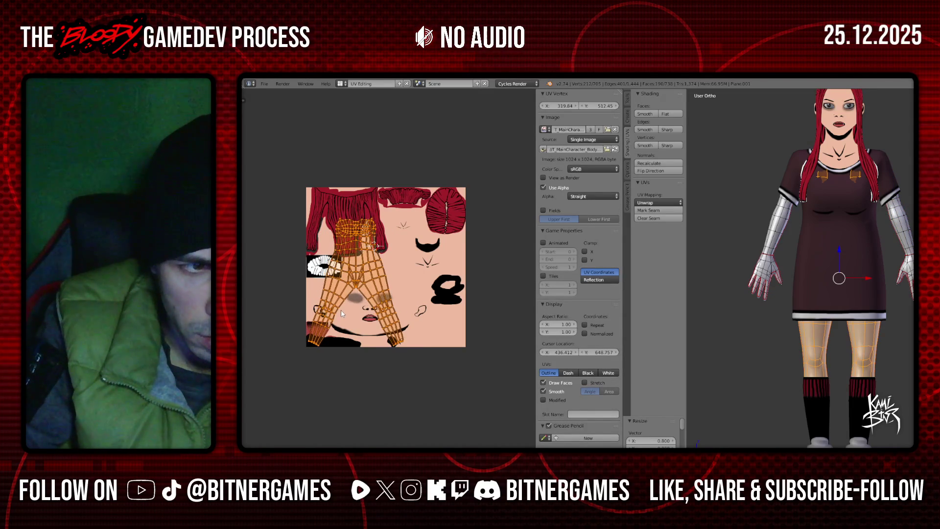
key(a)
key(a)
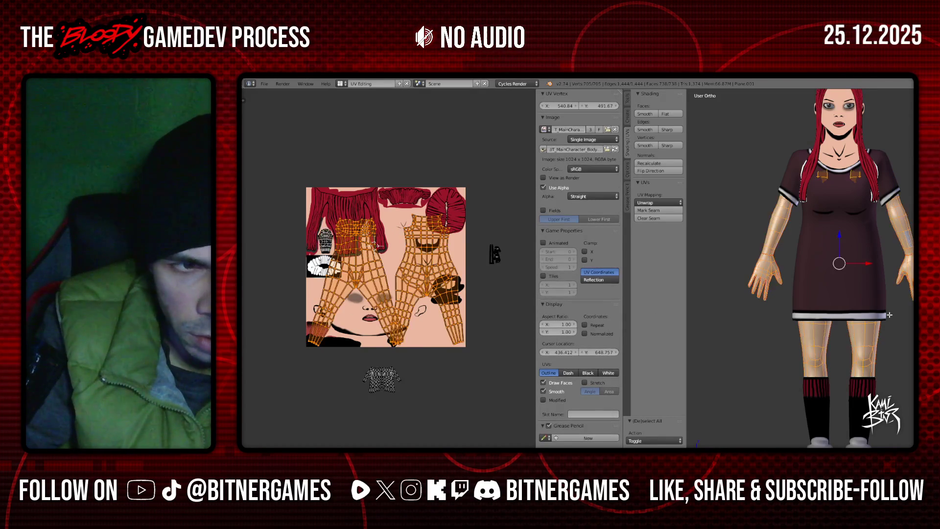
scroll(401, 296, up, 1)
key(a)
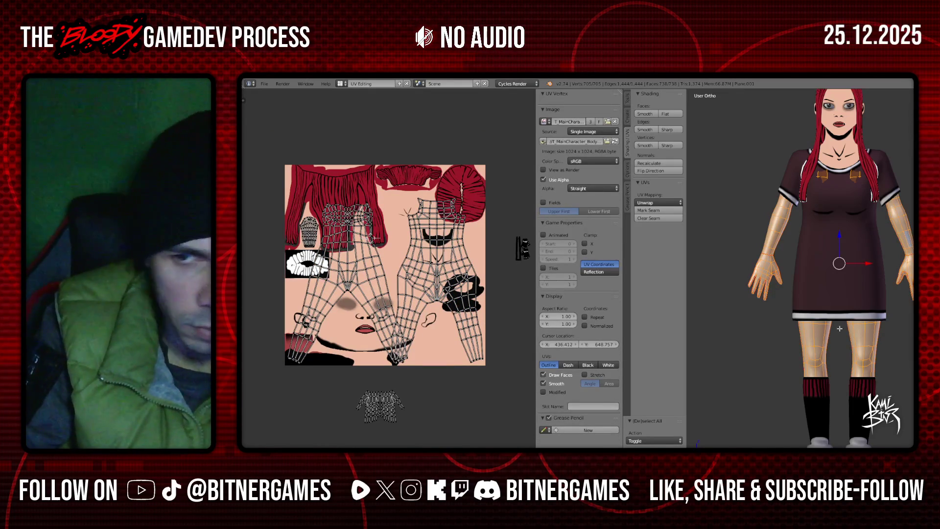
- Undo the last change and try selecting both leg islands from the 3D view
key(a)
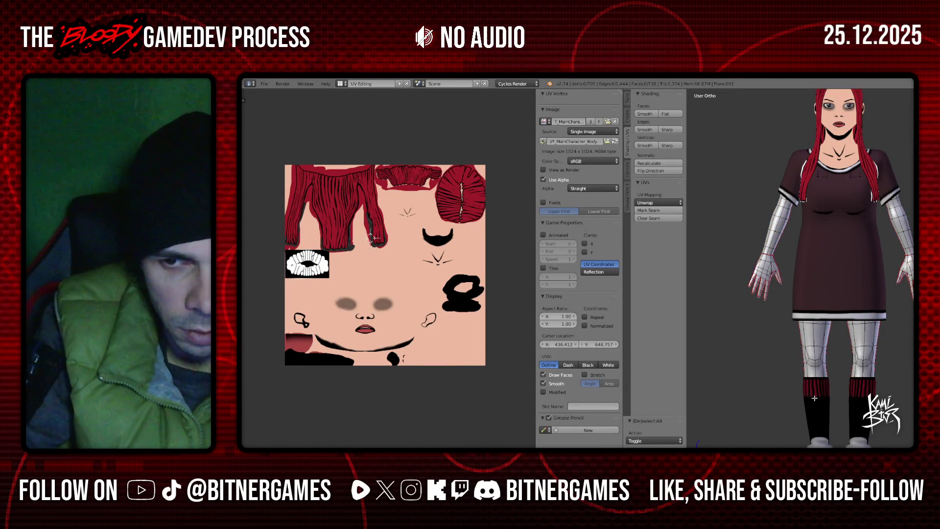
key(a)
key(ctrl+z)
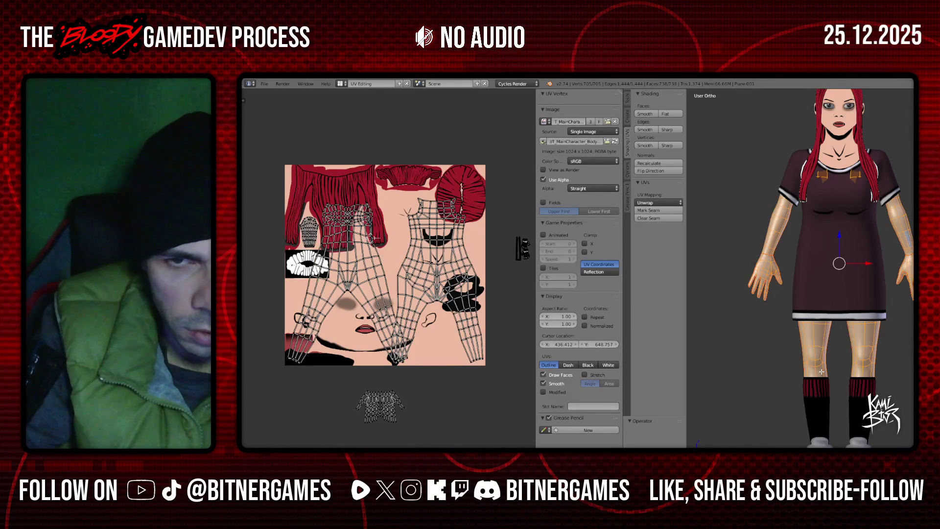
key(a)
key(a)
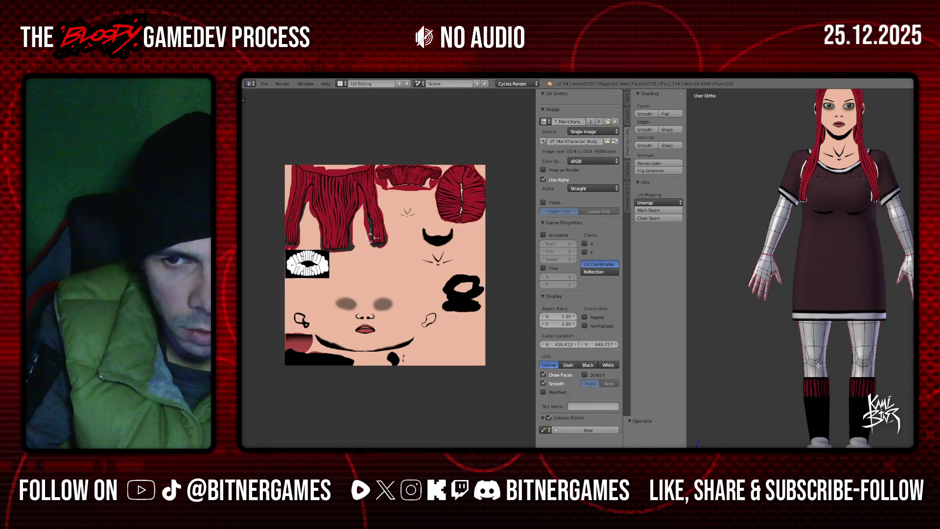
key(l)
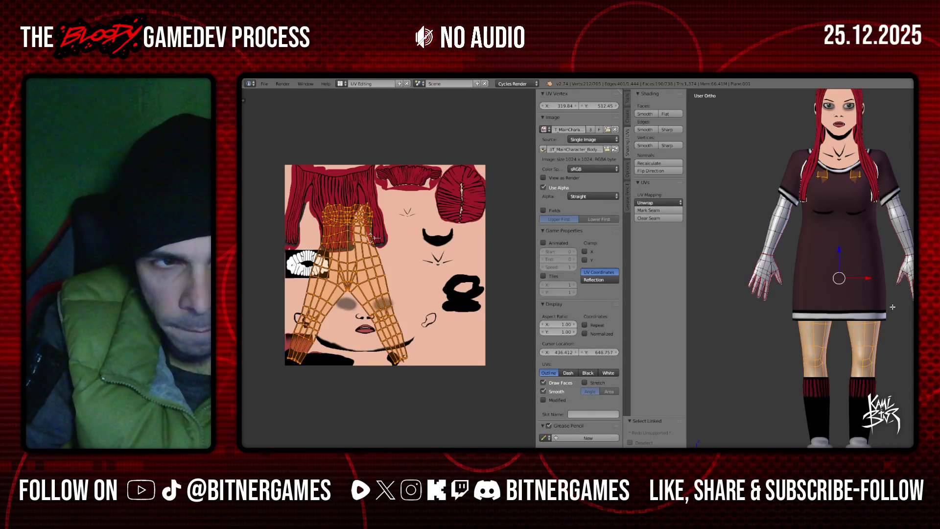
middle_drag(892, 307, 783, 306)
key(l)
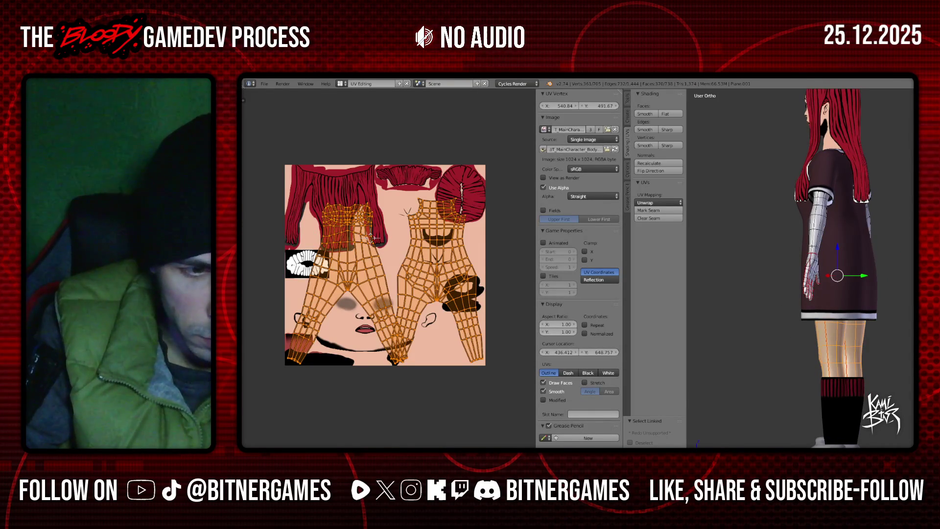
key(a)
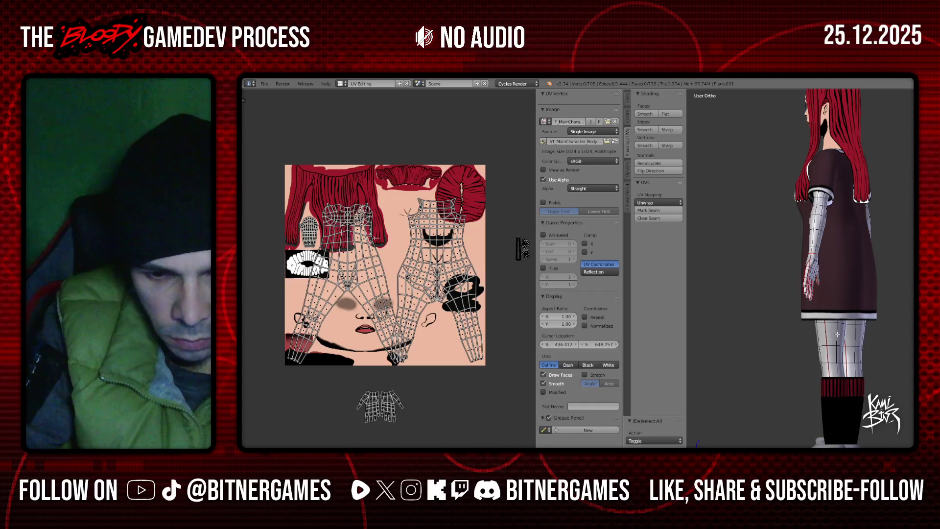
- Scale one leg island to 0.9 and move it down into place
key(l)
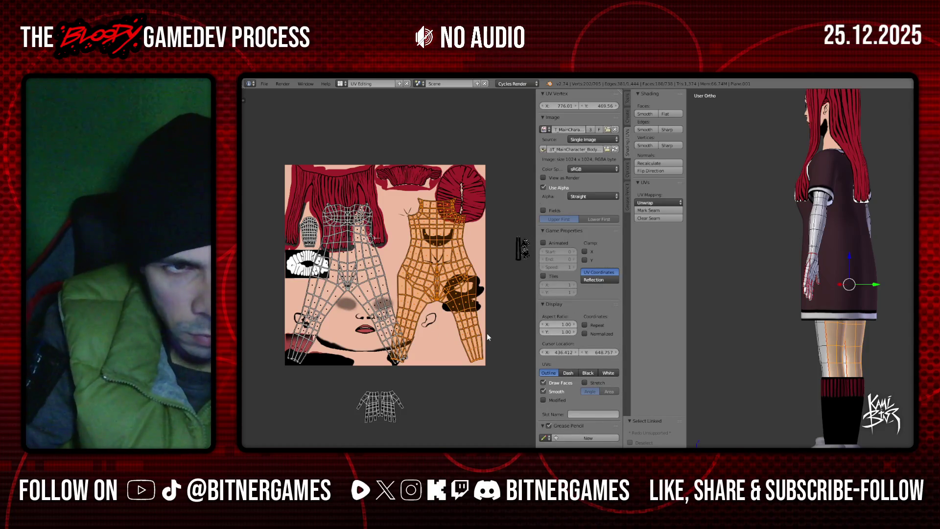
key(ctrl+v)
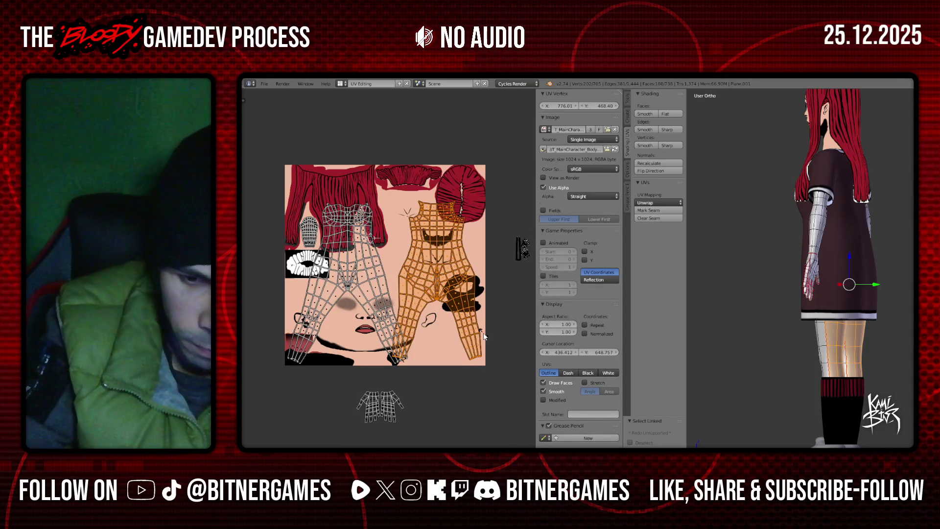
text(s0.9)
key(Return)
key(ctrl+v)
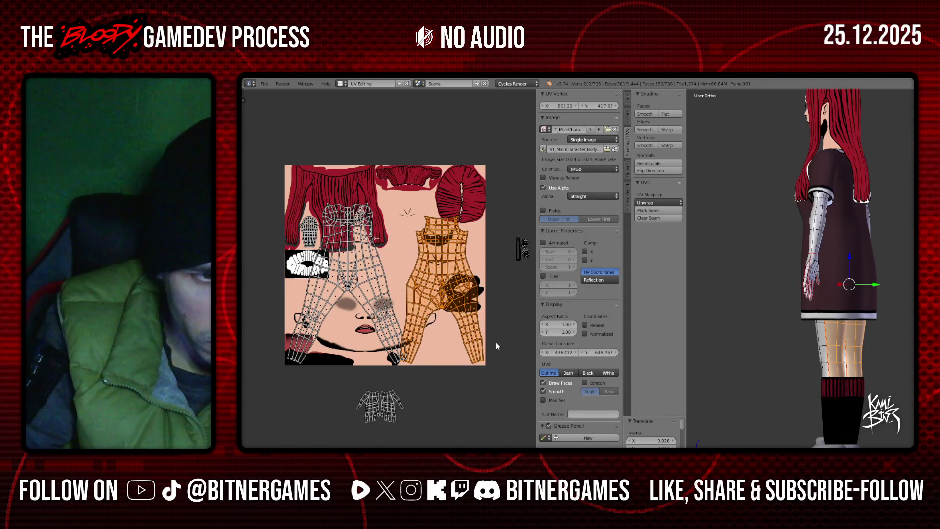
- Scale the other leg island to 0.9 and move it down-left into place
key(KP_1)
right_drag(865, 338, 867, 338)
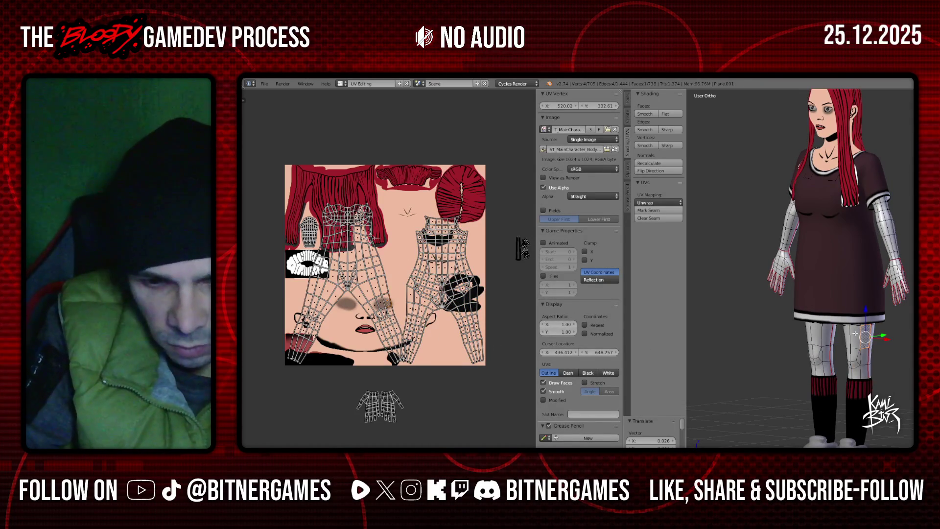
key(l)
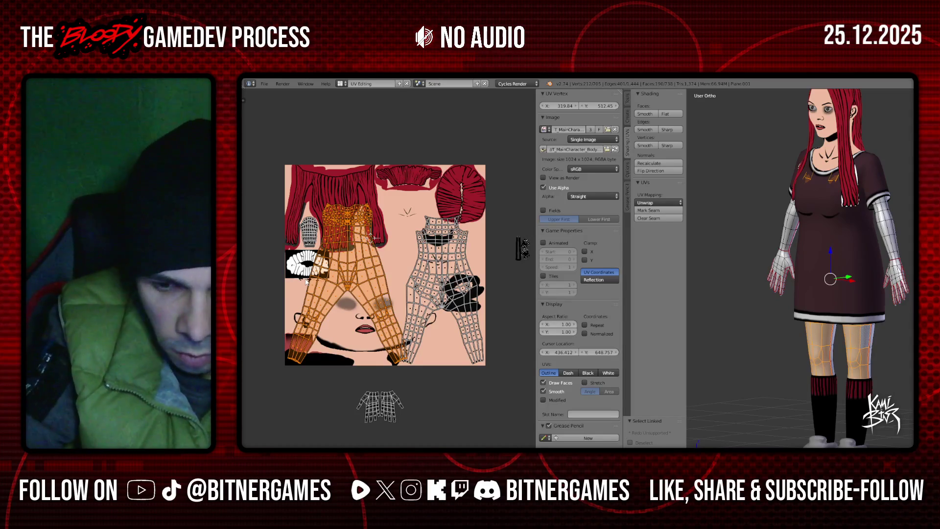
text(s.9)
key(Return)
key(g)
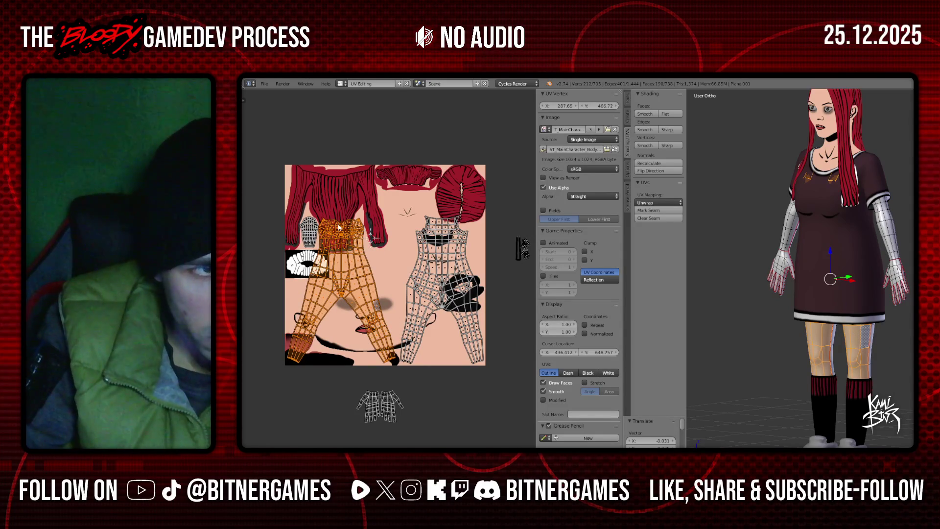
scroll(343, 237, up, 3)
- Circle-select the small hand island, enlarge it 1.714 times and nudge it down-right
right_click(317, 268)
key(c)
scroll(313, 269, up, 4)
drag(314, 269, 310, 275)
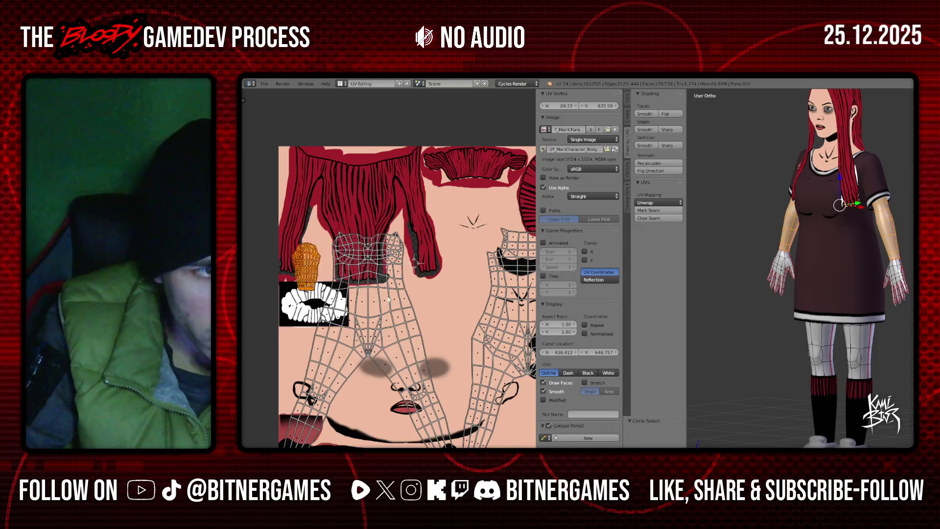
click(469, 266)
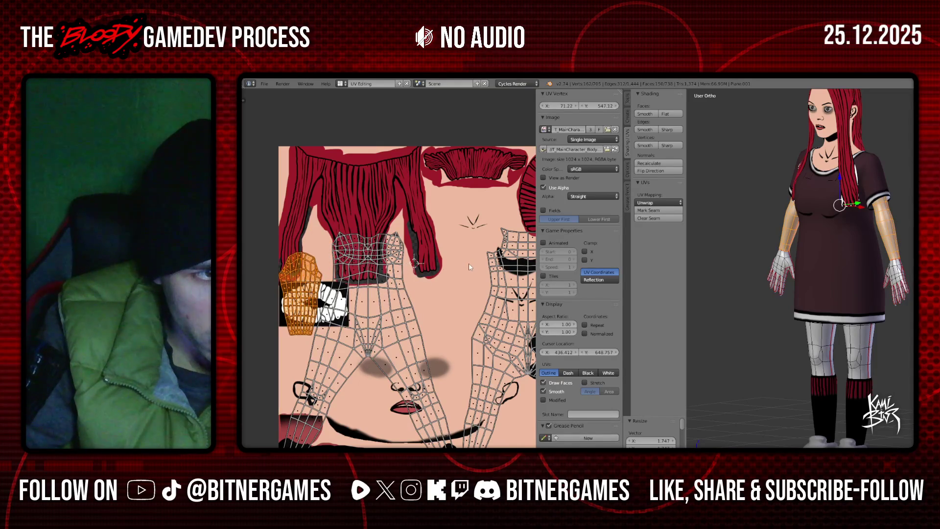
key(ctrl+z)
key(ctrl+z)
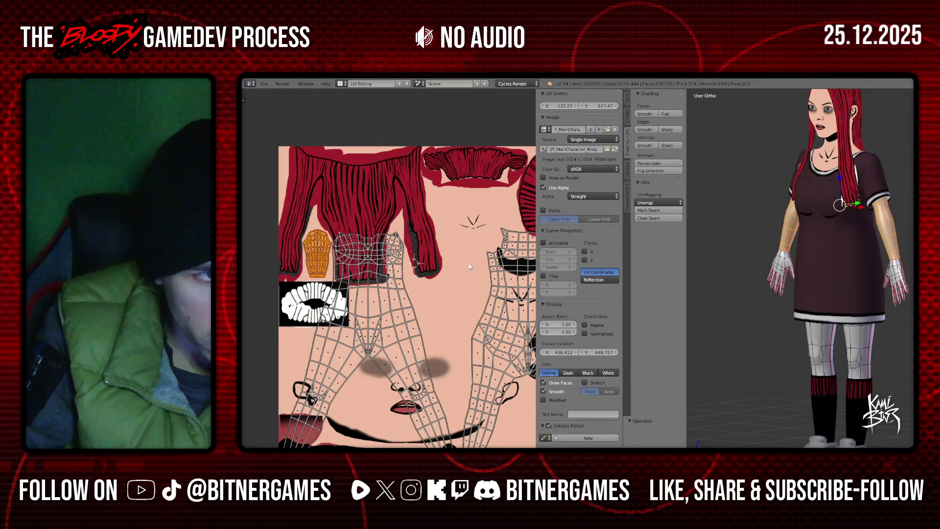
key(s)
click(441, 300)
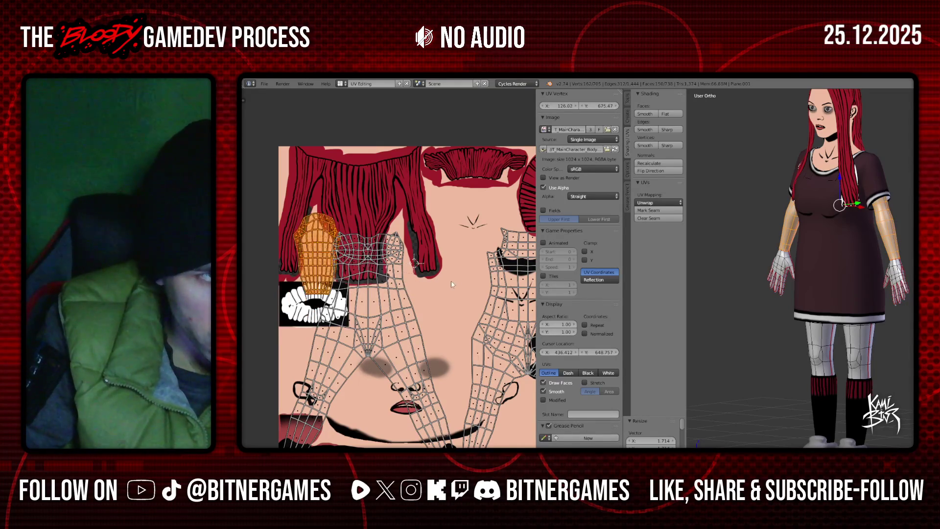
key(g)
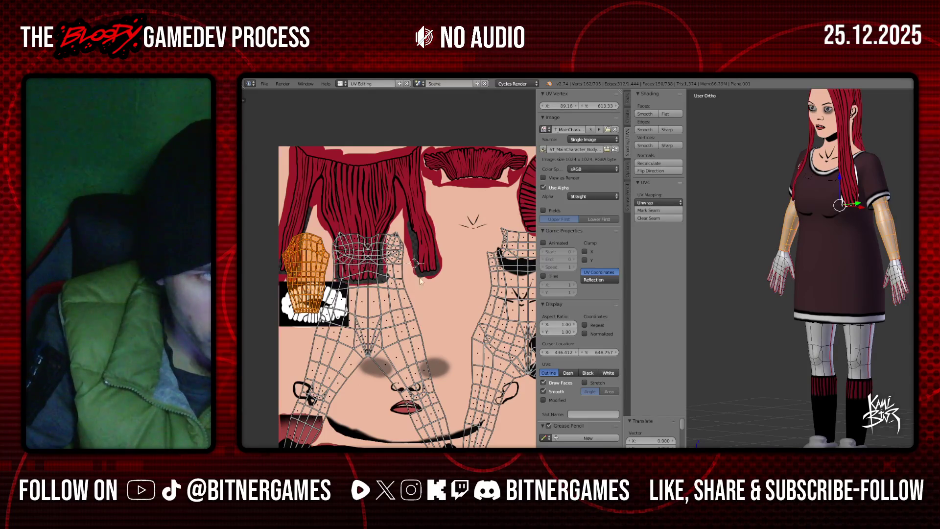
key(a)
scroll(436, 287, down, 2)
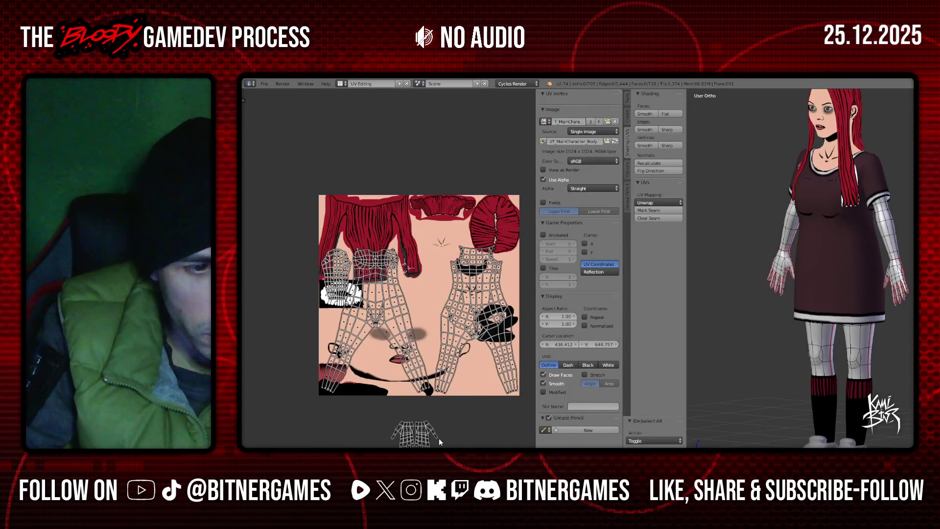
- Select a hand UV island below the texture and move it up onto the texture
middle_drag(437, 436, 387, 415)
right_click(387, 415)
key(c)
drag(383, 407, 358, 399)
right_click(392, 405)
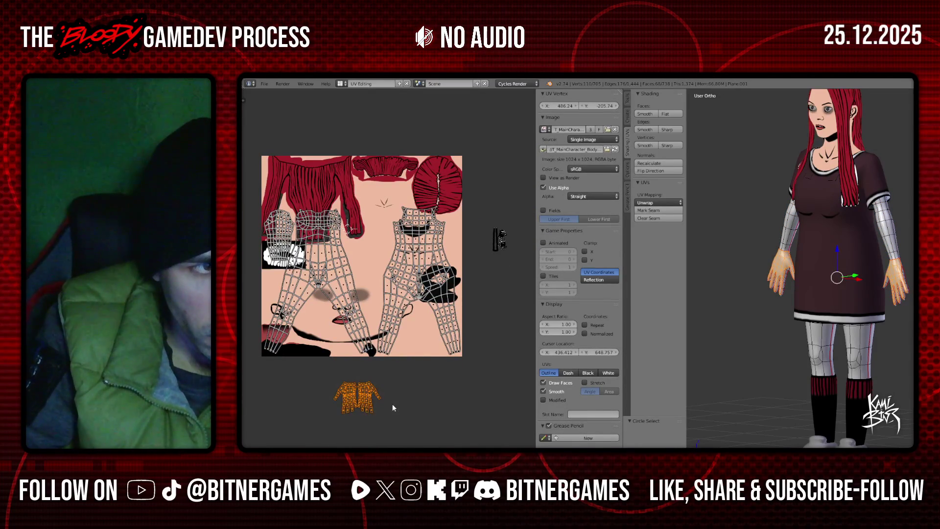
key(g)
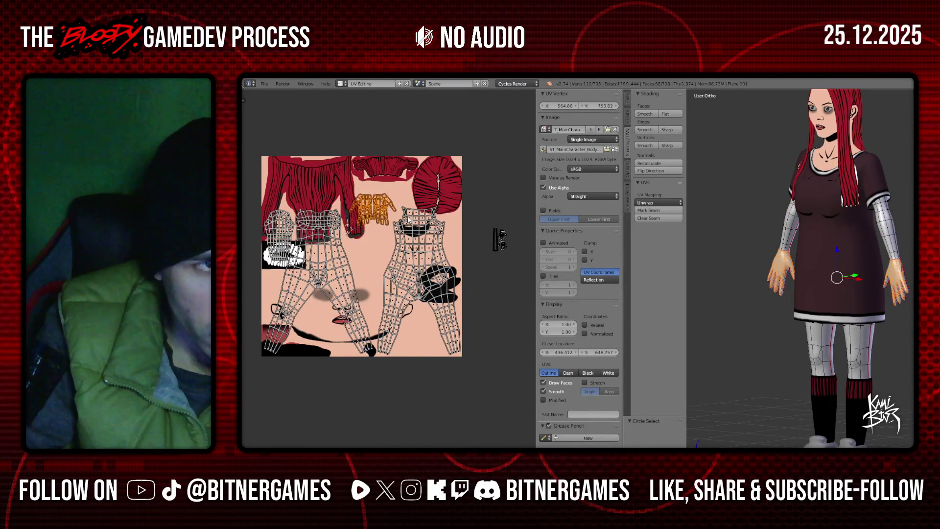
middle_drag(405, 209, 420, 316)
scroll(420, 315, up, 2)
scroll(448, 293, down, 2)
- Enlarge the hand islands and shift them slightly down
key(s)
key(g)
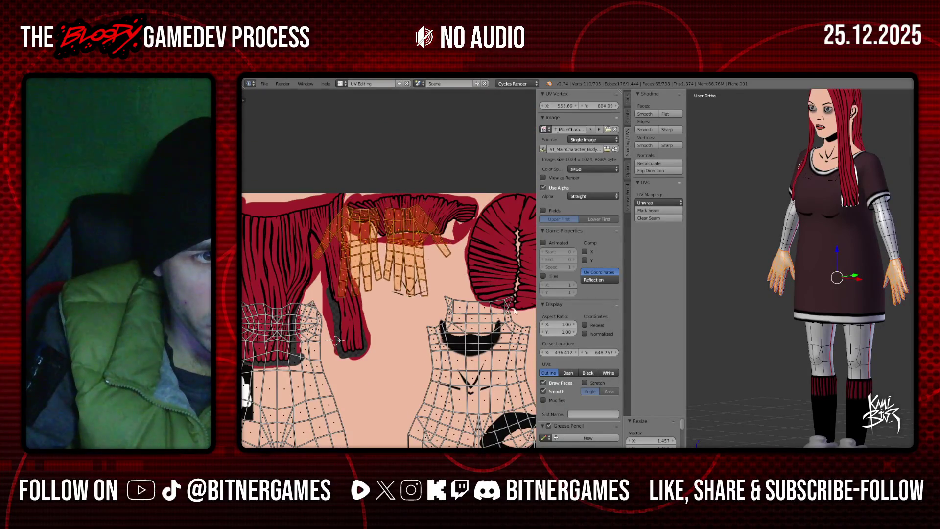
click(533, 302)
key(g)
click(534, 292)
scroll(451, 301, down, 3)
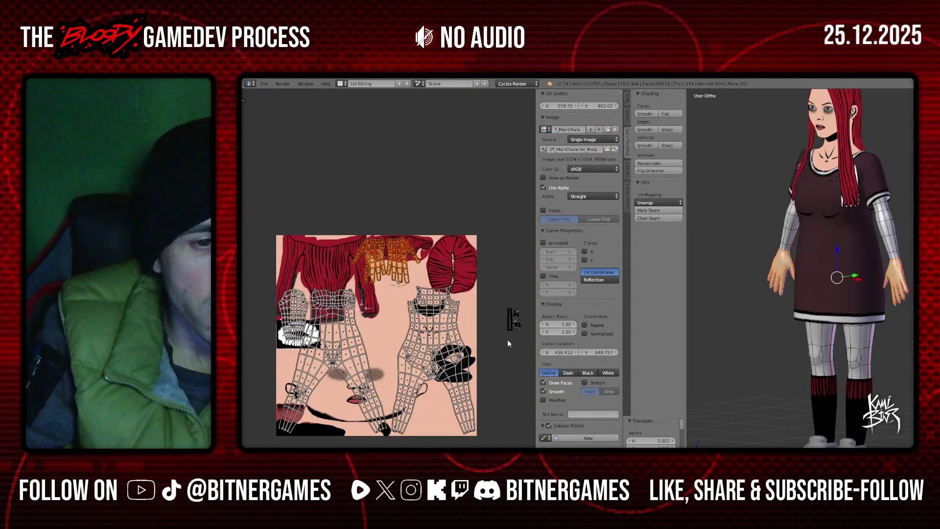
scroll(514, 348, up, 2)
- Place the hand island over the red hair at top-left and select the two remaining hands
mouse_move(351, 316)
middle_down()
mouse_move(423, 311)
mouse_move(409, 312)
mouse_move(413, 324)
middle_up()
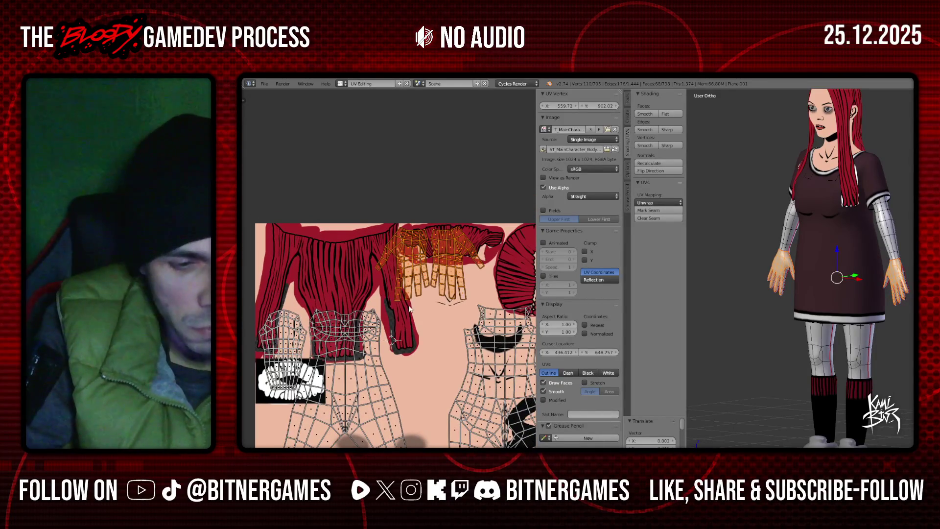
key(g)
click(304, 309)
key(g)
click(455, 318)
key(g)
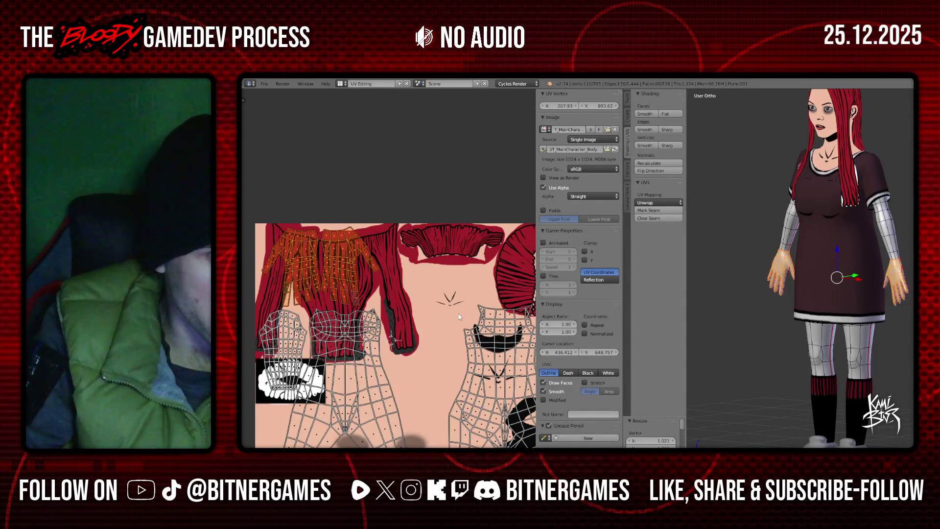
scroll(342, 323, down, 3)
scroll(342, 323, up, 3)
key(c)
drag(344, 401, 334, 342)
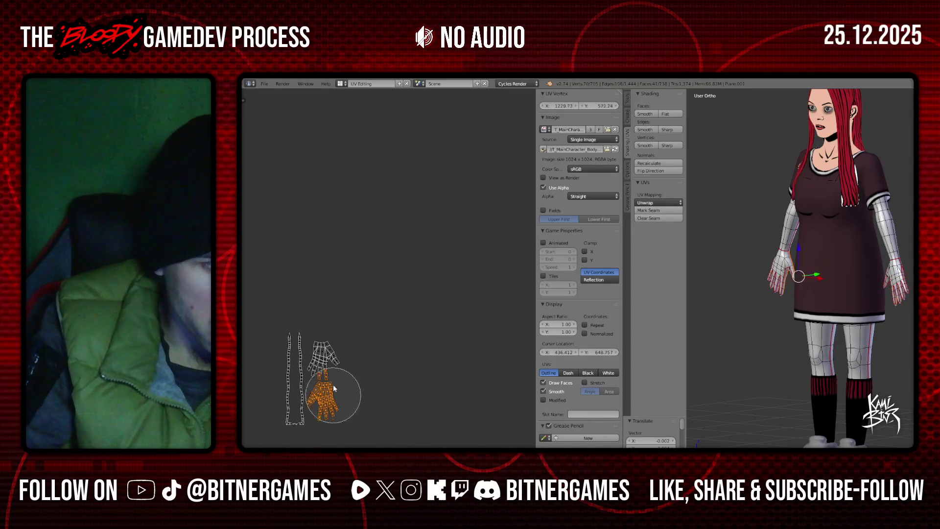
- Move the two hand islands onto the texture, scale them by 1.478 and shift them left
right_click(335, 345)
scroll(335, 346, down, 3)
middle_drag(334, 345, 356, 347)
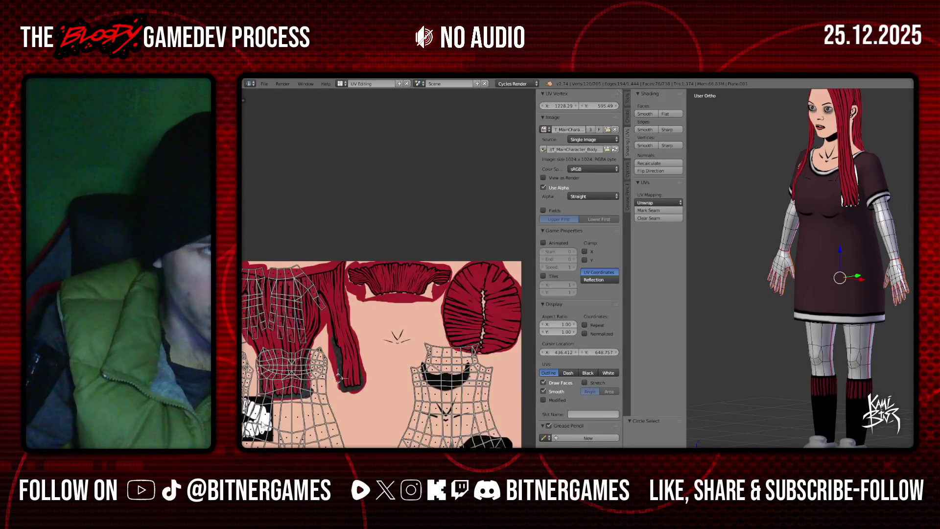
key(g)
click(379, 347)
key(s)
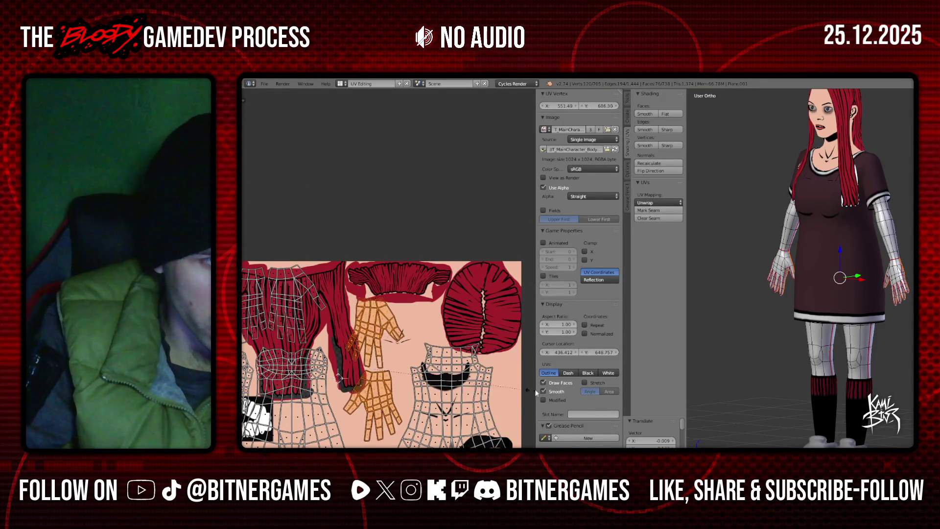
click(259, 366)
key(g)
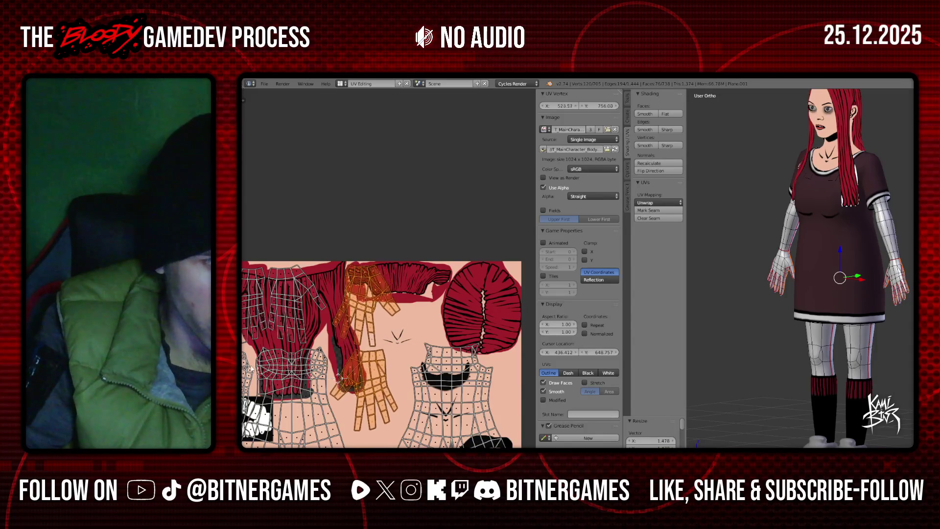
click(248, 368)
- Select one hand island and move it up-right toward the top centre
right_click(351, 383)
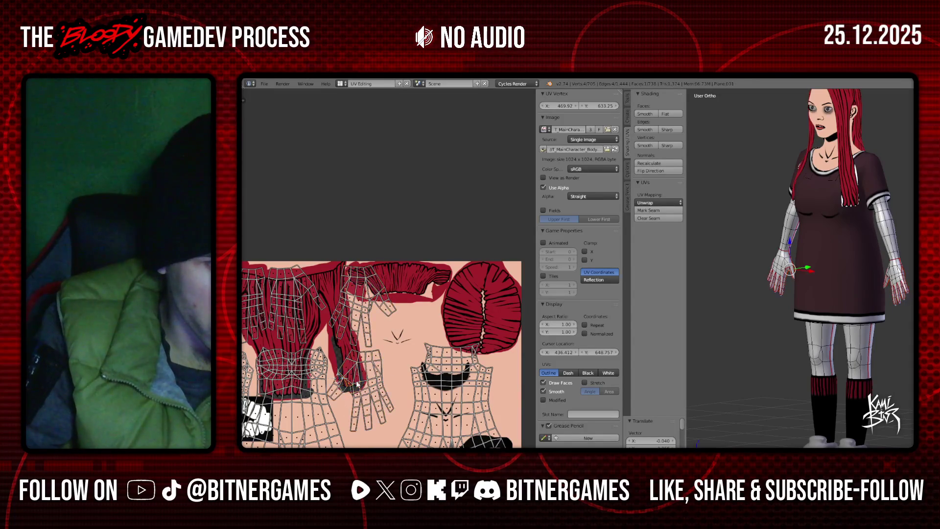
drag(364, 399, 373, 421)
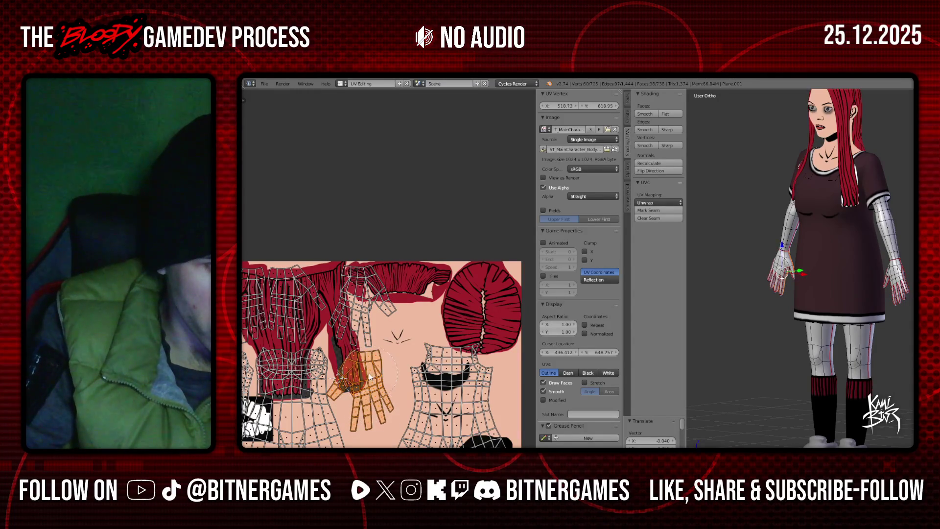
key(Escape)
key(g)
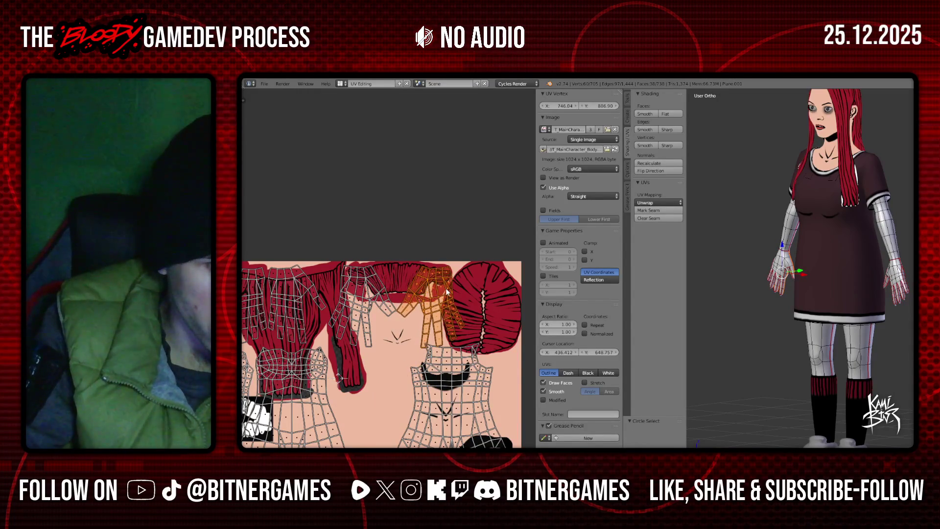
click(446, 287)
- Add the left hand island, mirror both hands horizontally, and place them between the hair pieces
key(c)
drag(385, 309, 363, 289)
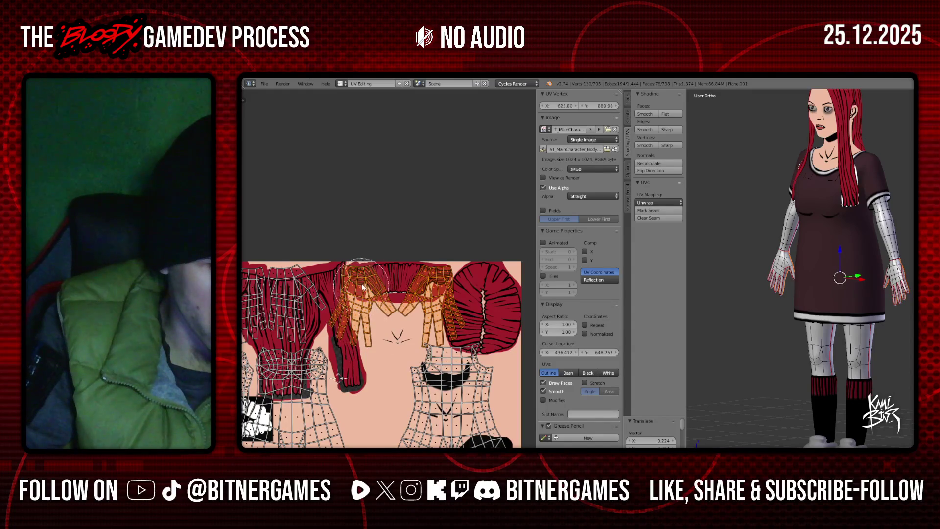
key(Escape)
key(s)
click(498, 338)
key(g)
click(493, 341)
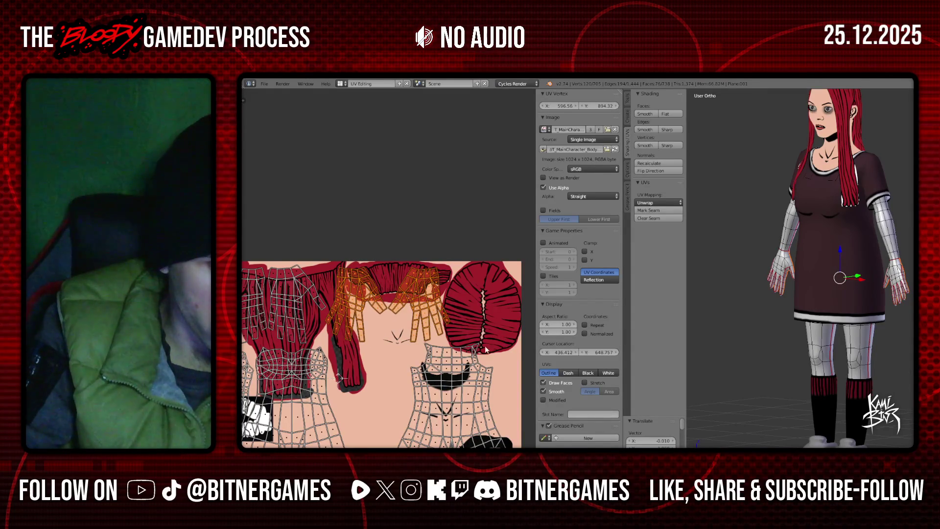
middle_drag(493, 341, 515, 343)
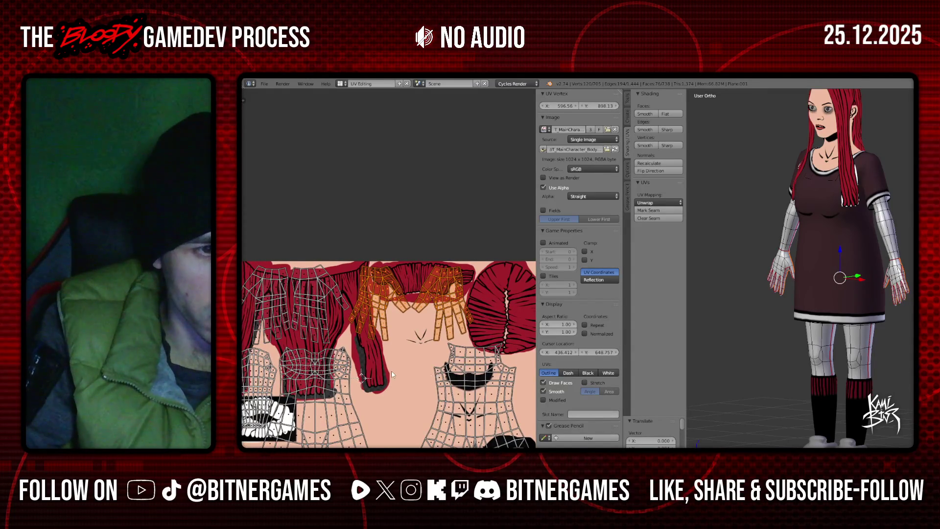
scroll(417, 376, up, 2)
scroll(416, 376, down, 3)
- Move the small strip-shaped UV island up and to the left
key(a)
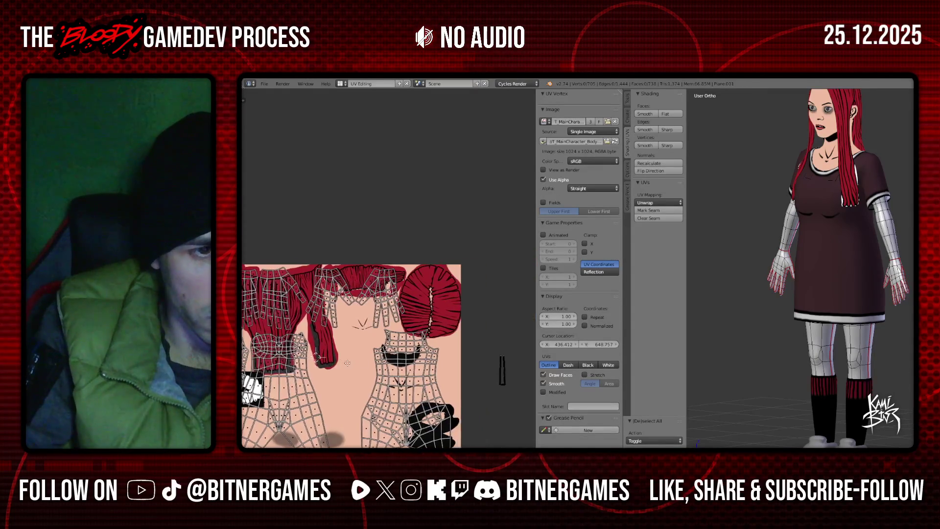
scroll(361, 363, down, 1)
key(c)
click(469, 375)
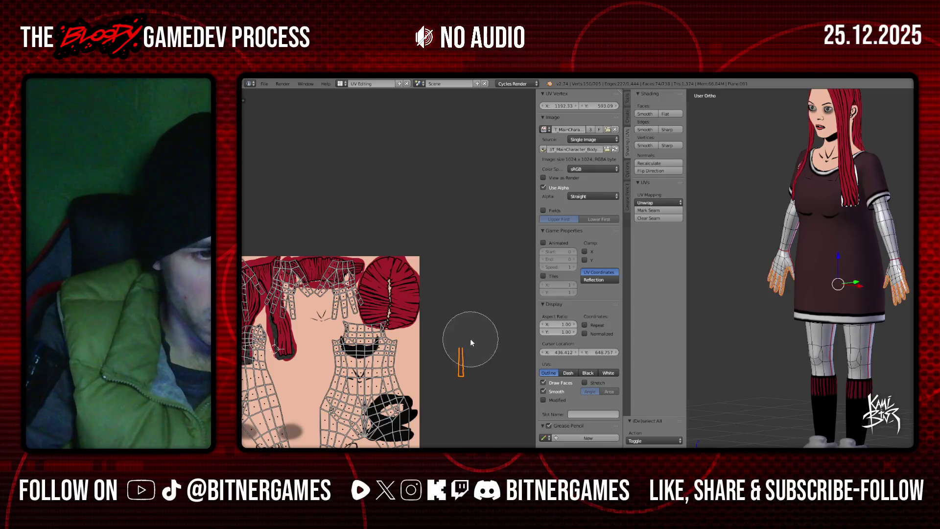
key(g)
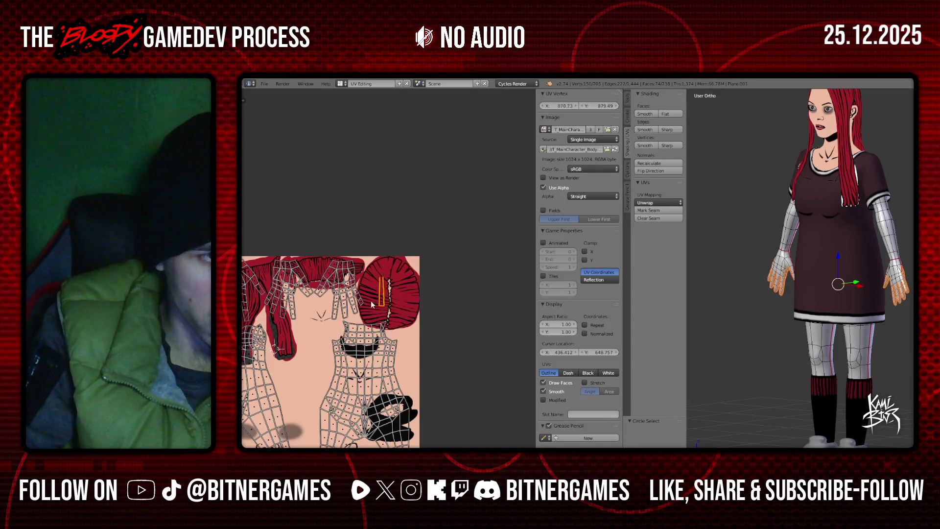
click(357, 300)
key(a)
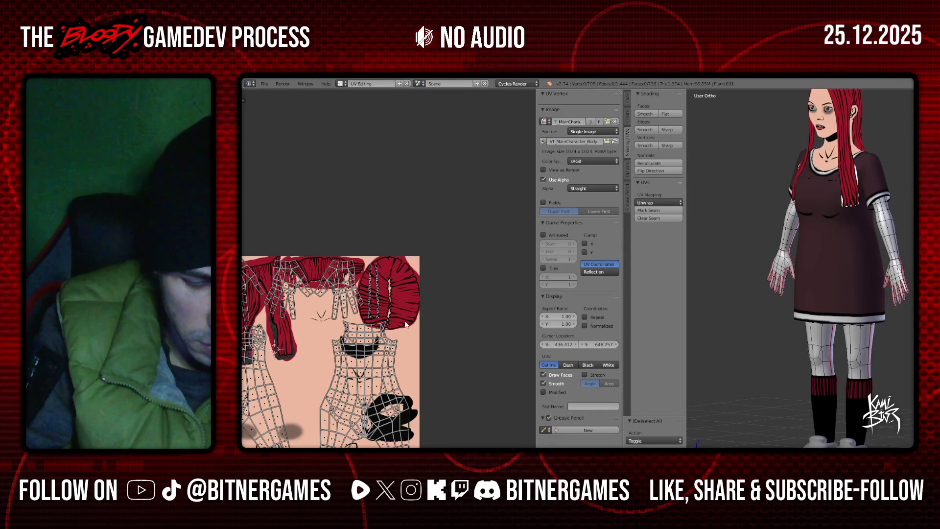
- Move a hand island to the texture's centre and enlarge it about 1.347 times
scroll(392, 329, up, 1)
scroll(372, 337, down, 2)
scroll(336, 357, up, 4)
scroll(336, 358, up, 2)
key(c)
click(289, 394)
scroll(289, 394, down, 1)
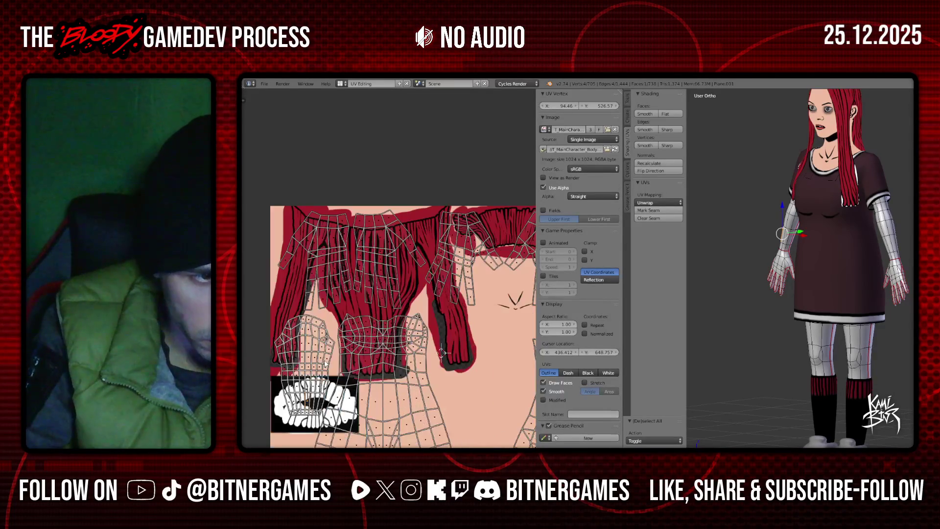
drag(289, 394, 288, 345)
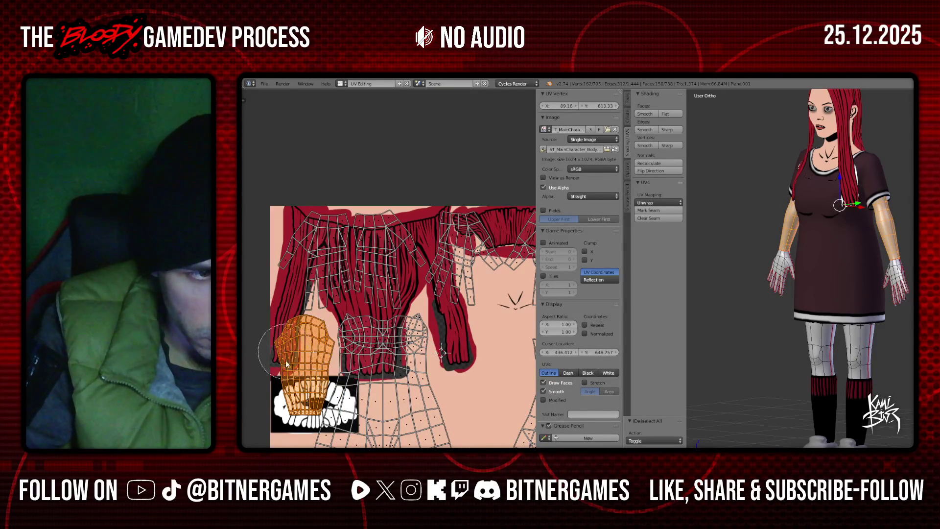
scroll(333, 381, down, 3)
key(g)
click(422, 393)
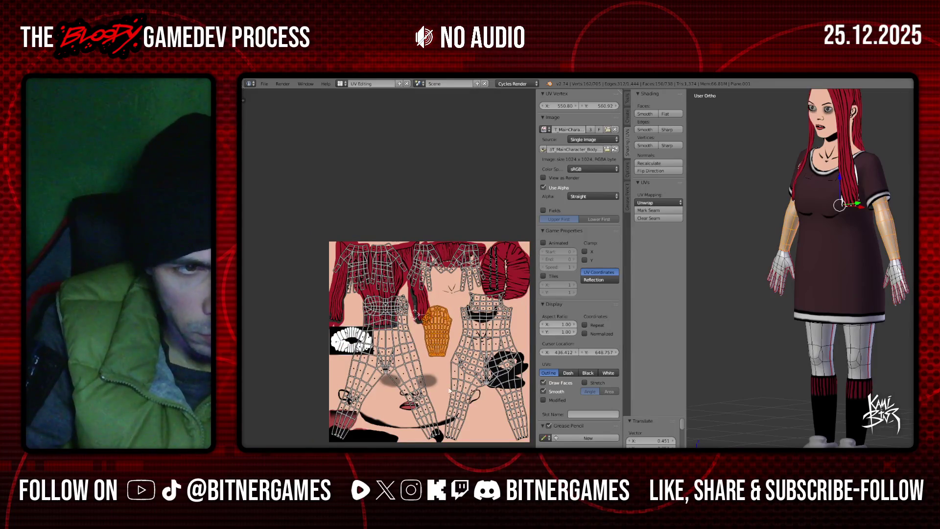
scroll(474, 392, up, 1)
middle_drag(472, 394, 462, 383)
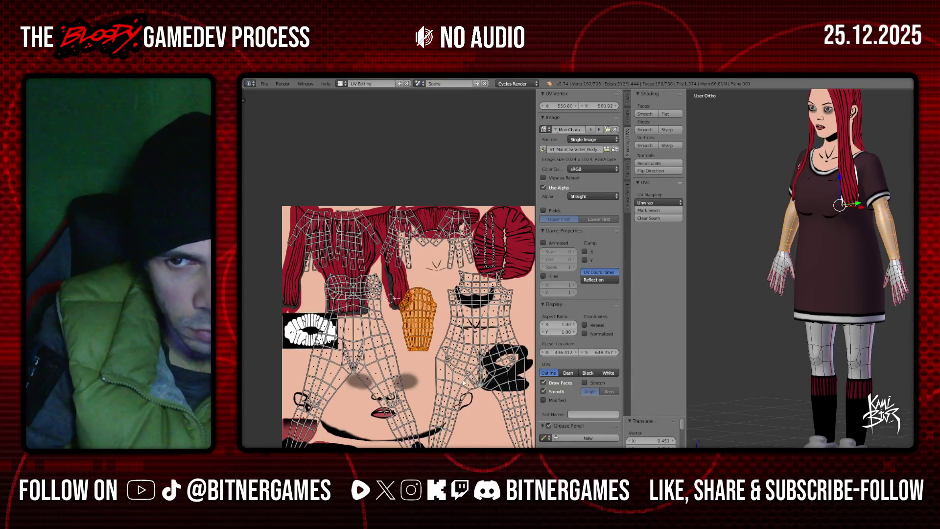
key(s)
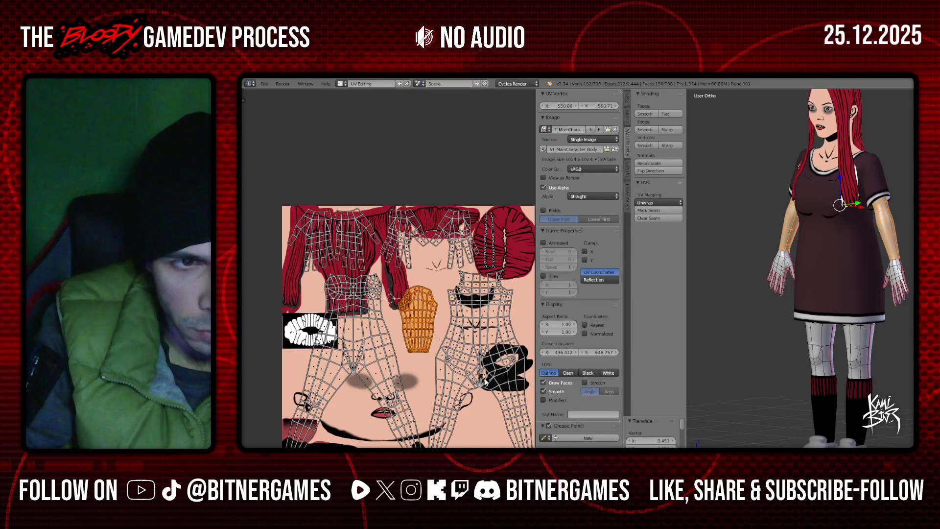
click(523, 360)
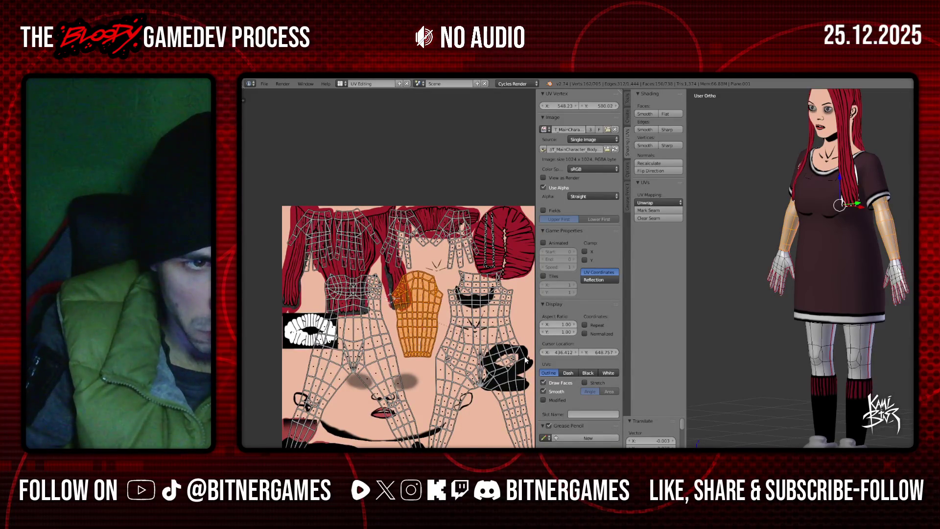
- Select the hand islands together with a strip and move them right
key(a)
key(a)
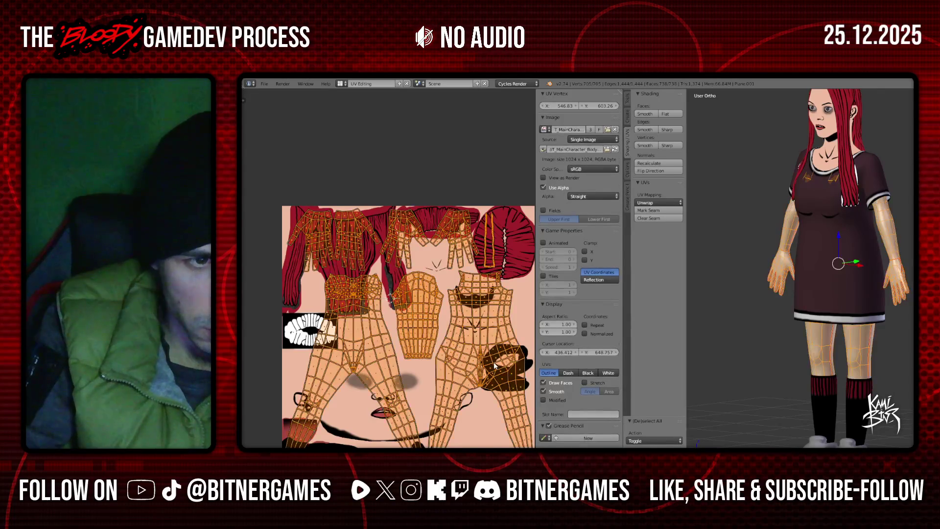
scroll(490, 358, up, 1)
scroll(483, 358, down, 4)
scroll(435, 368, up, 2)
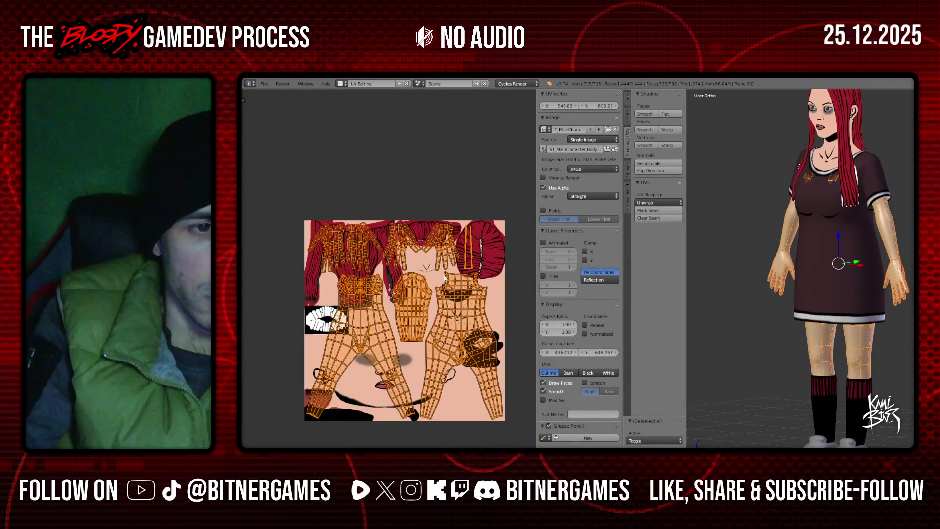
scroll(472, 242, up, 1)
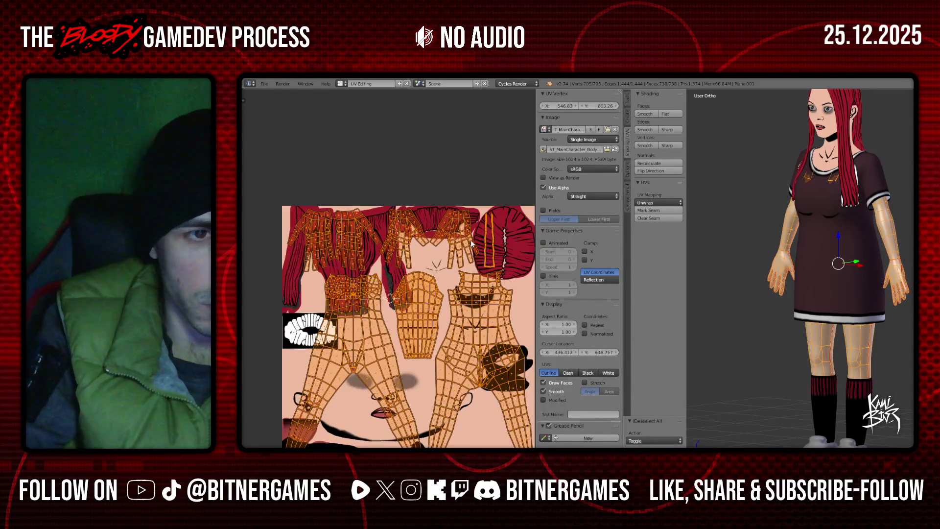
scroll(472, 253, up, 1)
scroll(473, 265, down, 1)
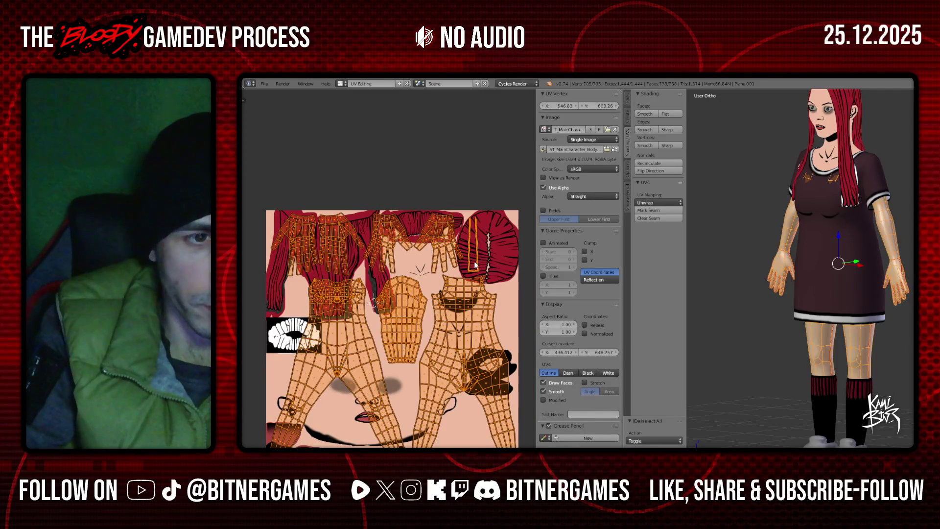
key(a)
key(l)
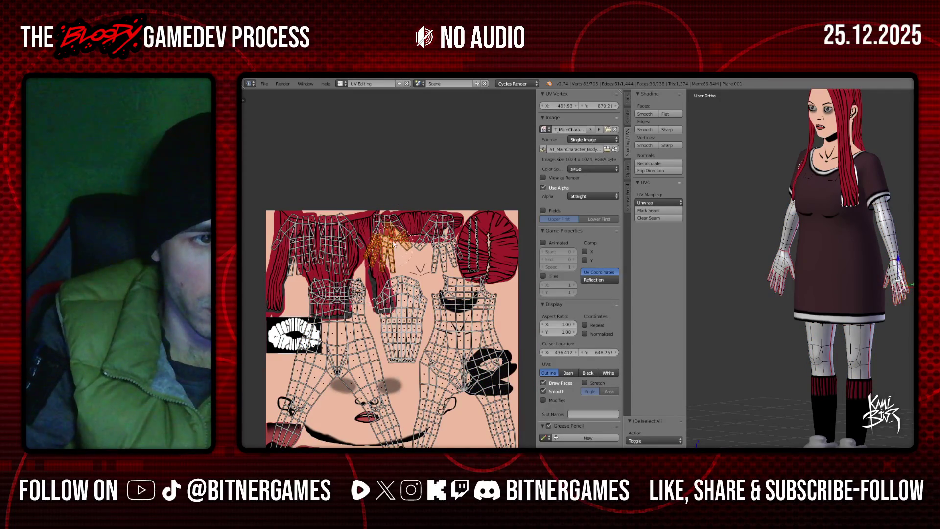
mouse_move(430, 241)
mouse_down()
mouse_move(476, 258)
mouse_move(490, 230)
mouse_up()
key(Escape)
key(g)
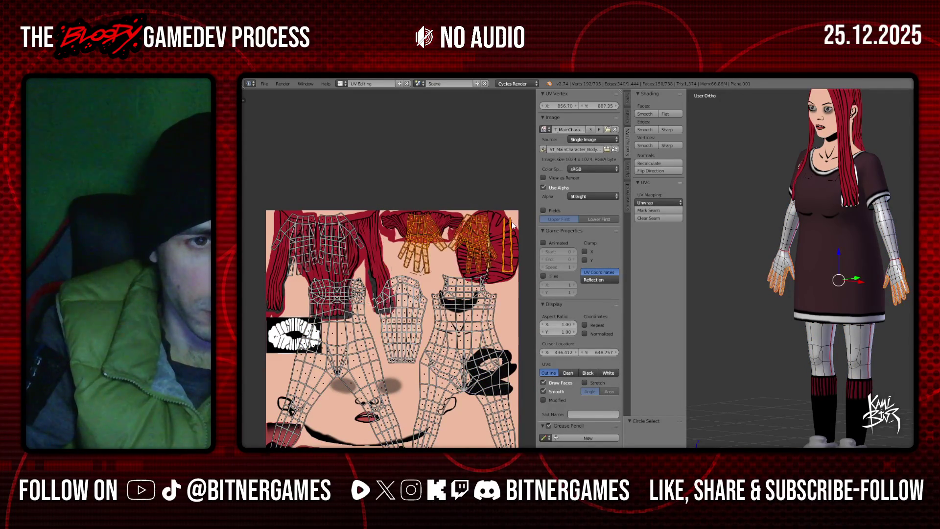
click(512, 224)
- Move the selected islands left and drop the vertical strip from the selection
scroll(514, 262, up, 1)
key(c)
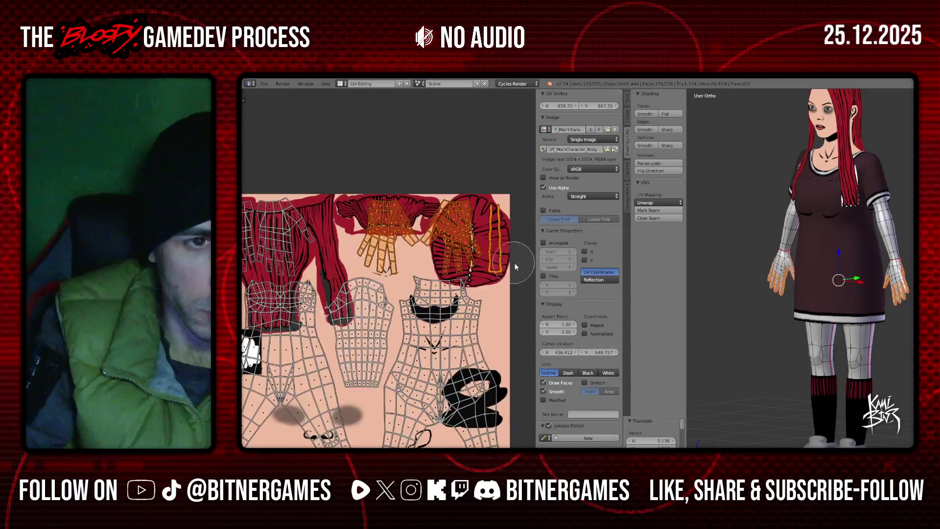
key(Escape)
key(g)
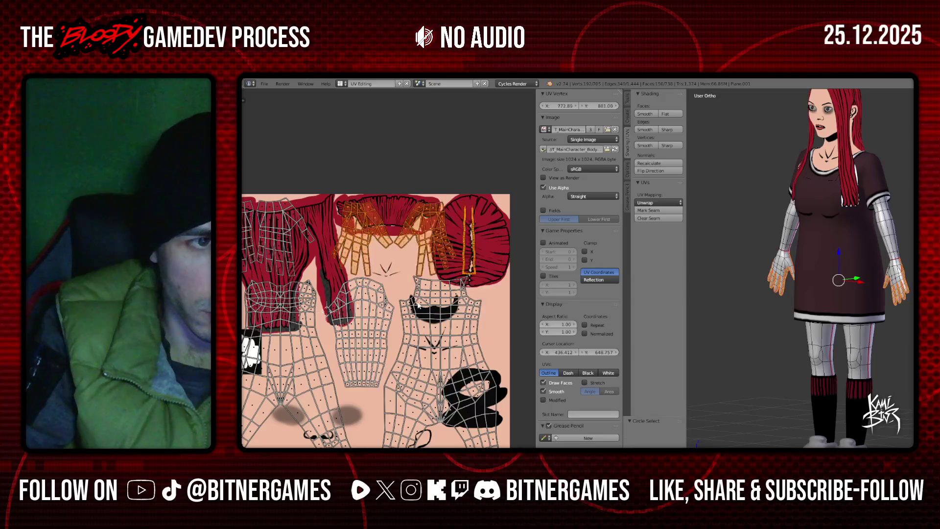
click(326, 303)
middle_drag(361, 274, 356, 205)
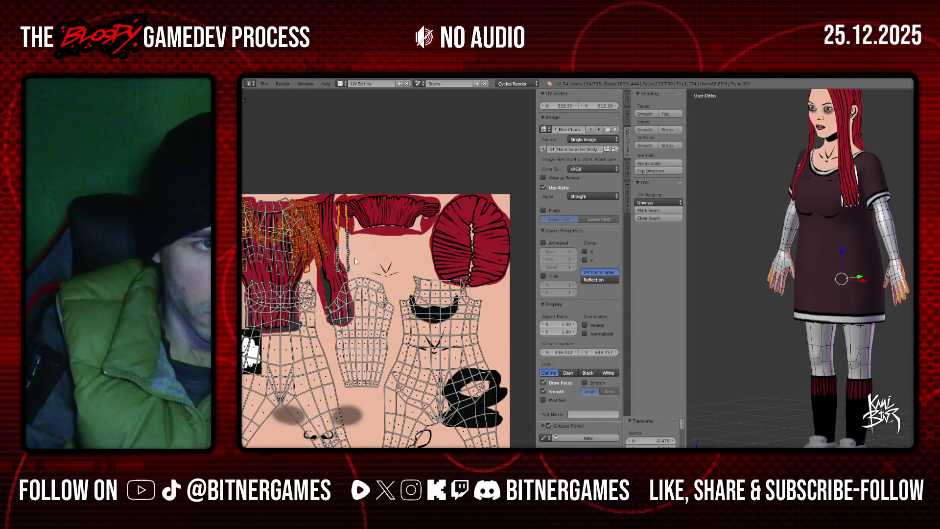
key(Escape)
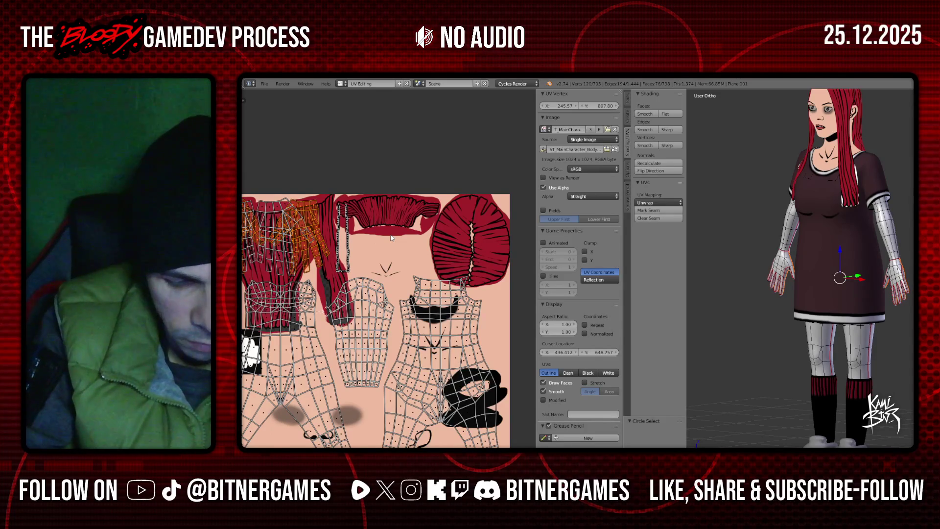
- Place the hand islands at the upper right over the round red hair piece
key(g)
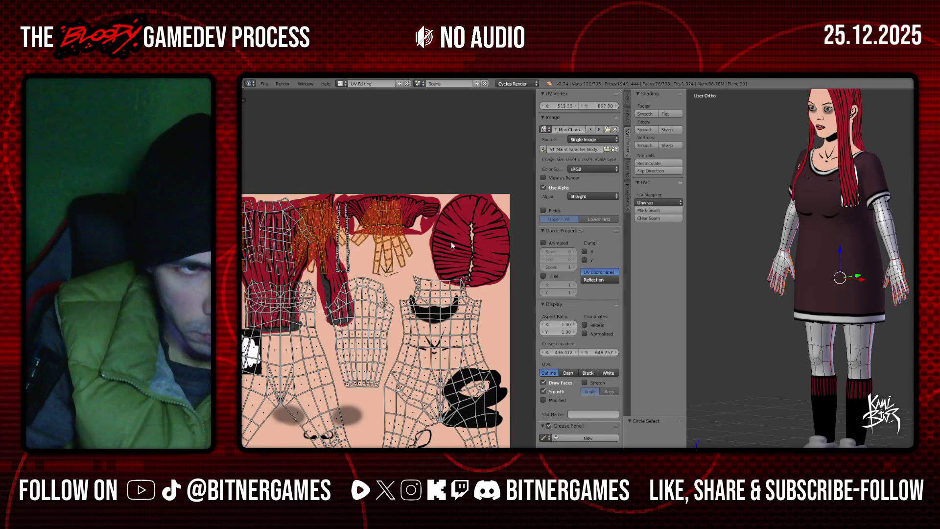
click(531, 240)
key(g)
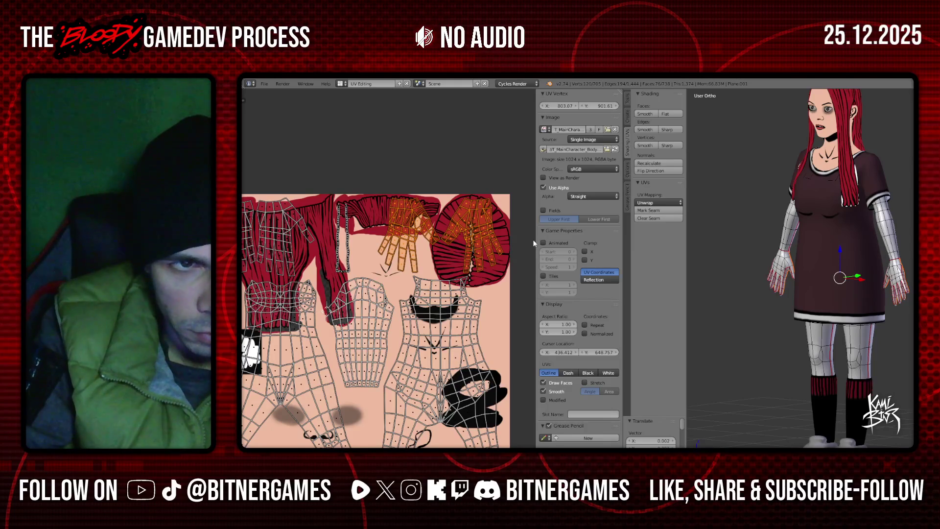
scroll(486, 253, up, 2)
scroll(486, 253, down, 3)
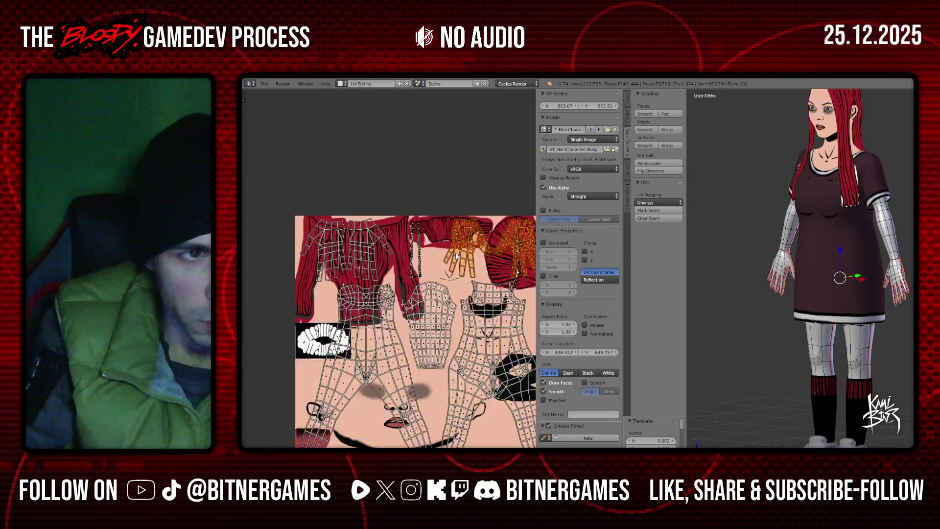
- Select all UV islands and bring up Export UV Layout as a 1024×1024 PNG
right_click(406, 278)
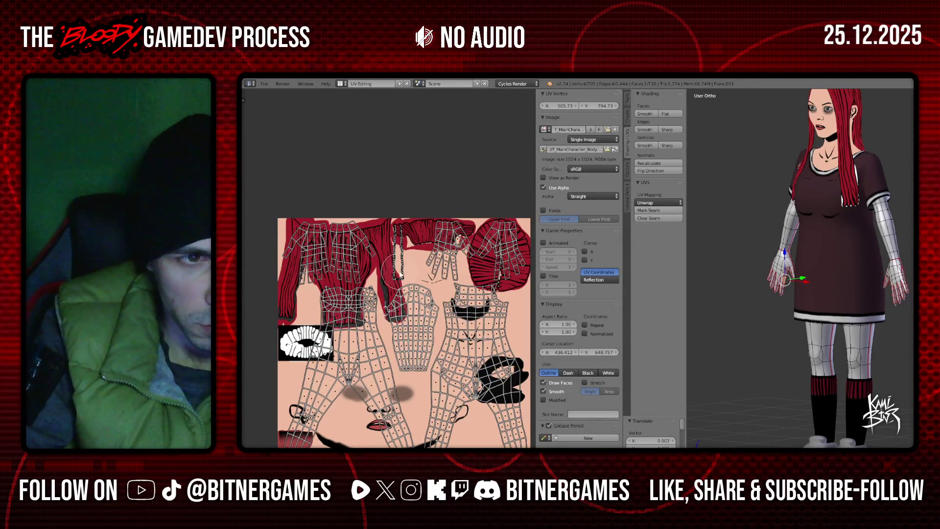
drag(399, 268, 402, 228)
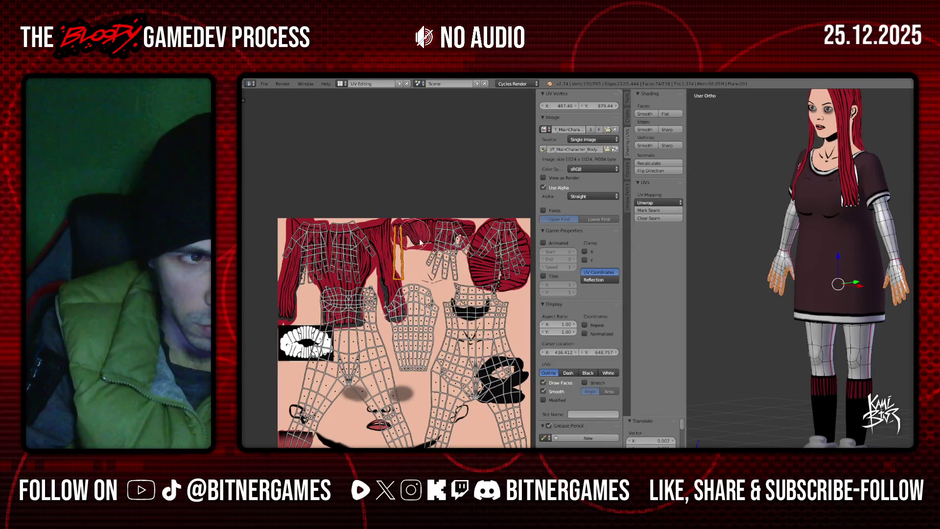
key(Escape)
key(a)
key(a)
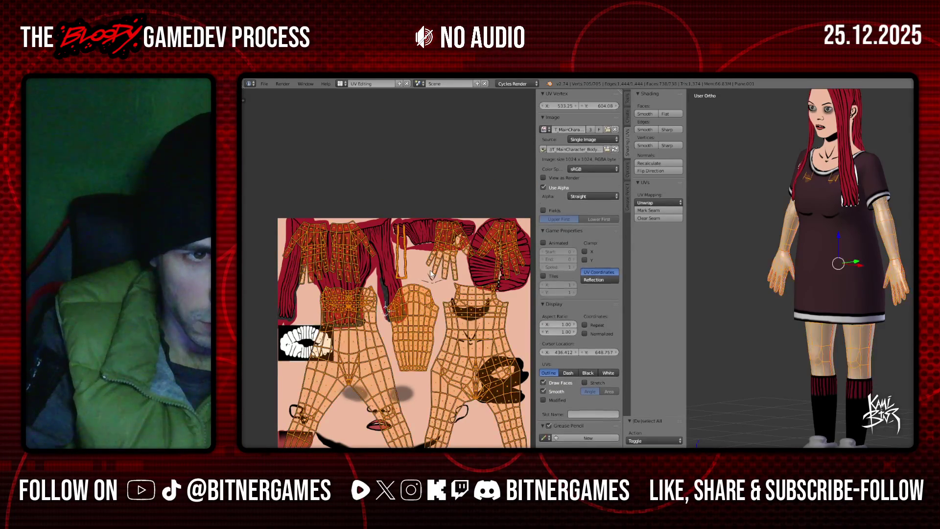
click(323, 447)
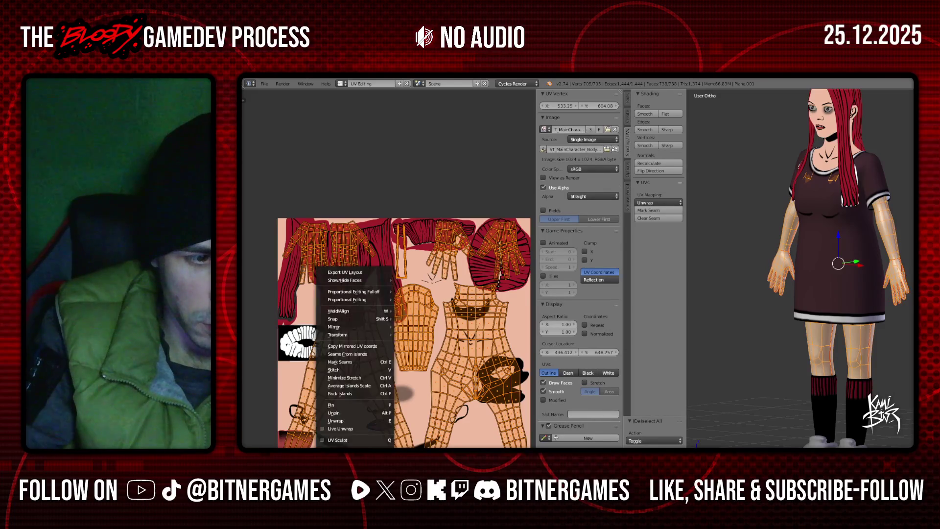
click(380, 274)
mouse_move(375, 447)
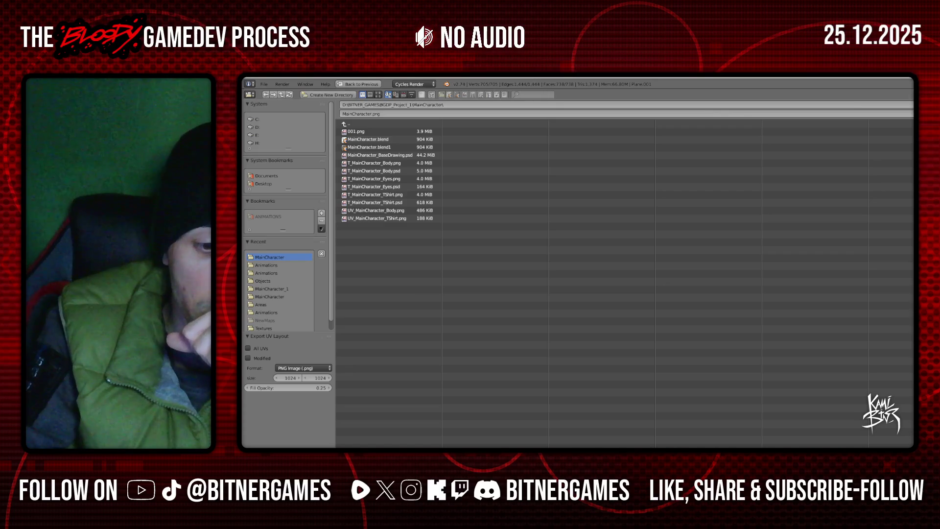
- Close the T_MainCharacter_Body.psd document in Photoshop Elements
key(alt+Tab)
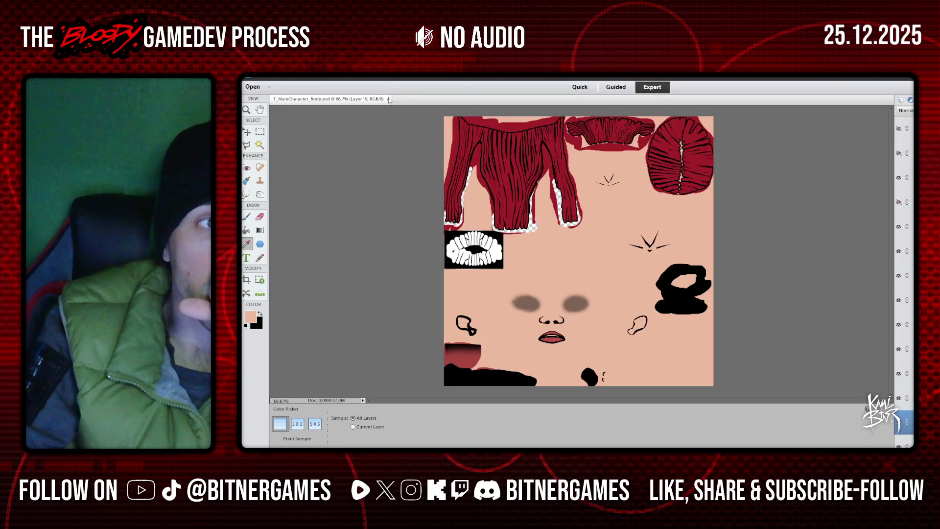
click(388, 98)
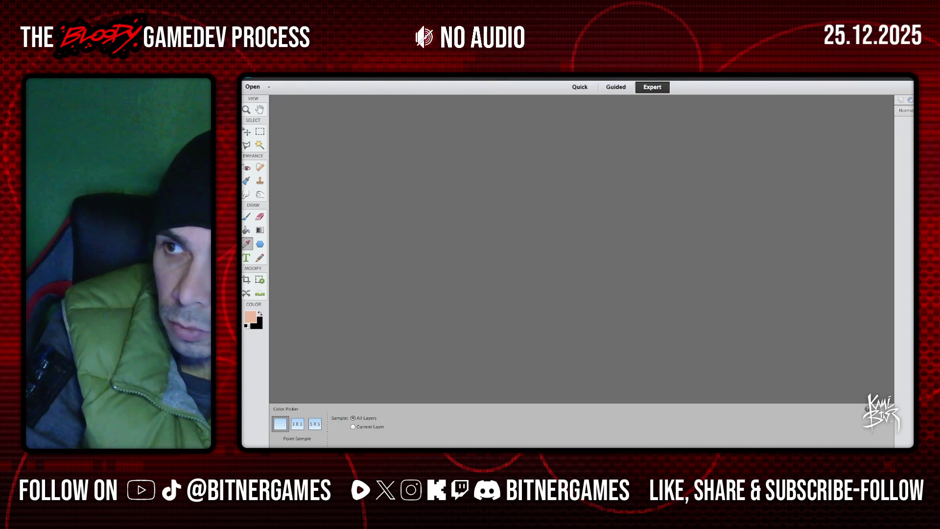
key(alt+Tab)
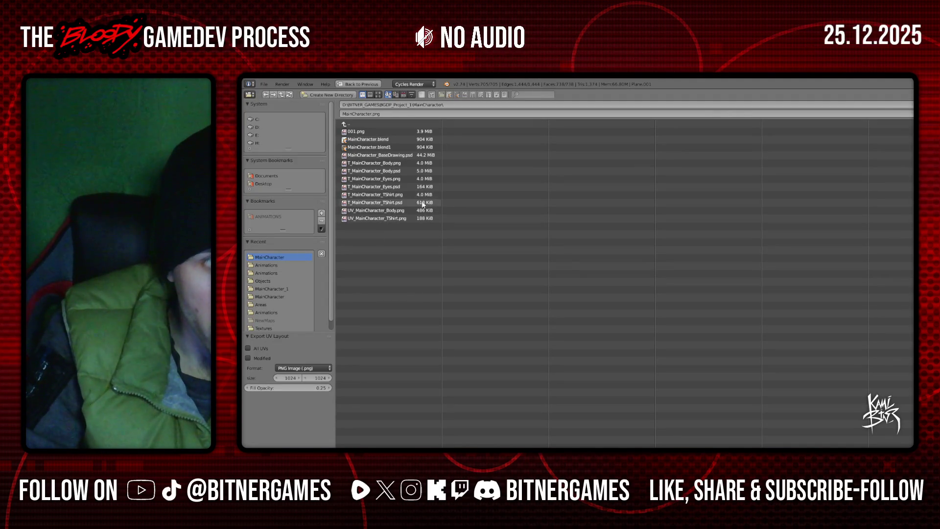
- Export the UV layout over UV_MainCharacter_Body.png
click(401, 211)
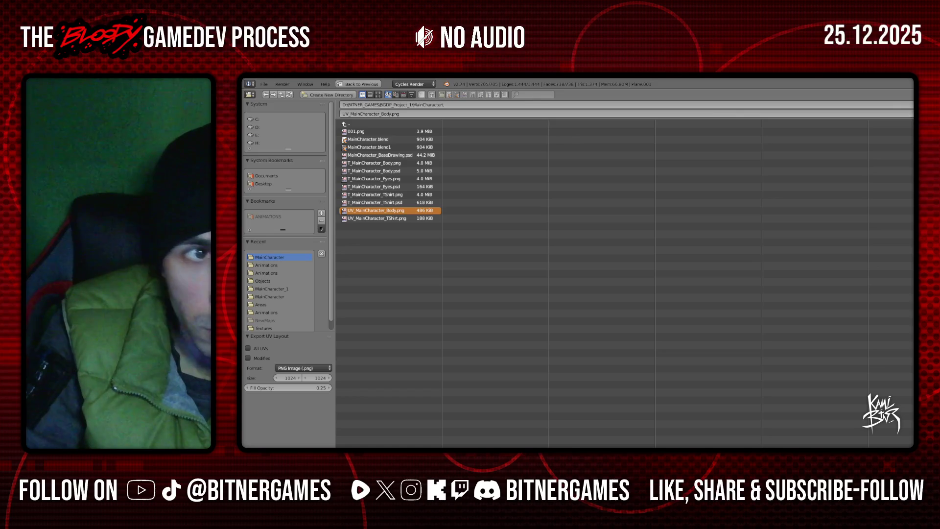
key(Return)
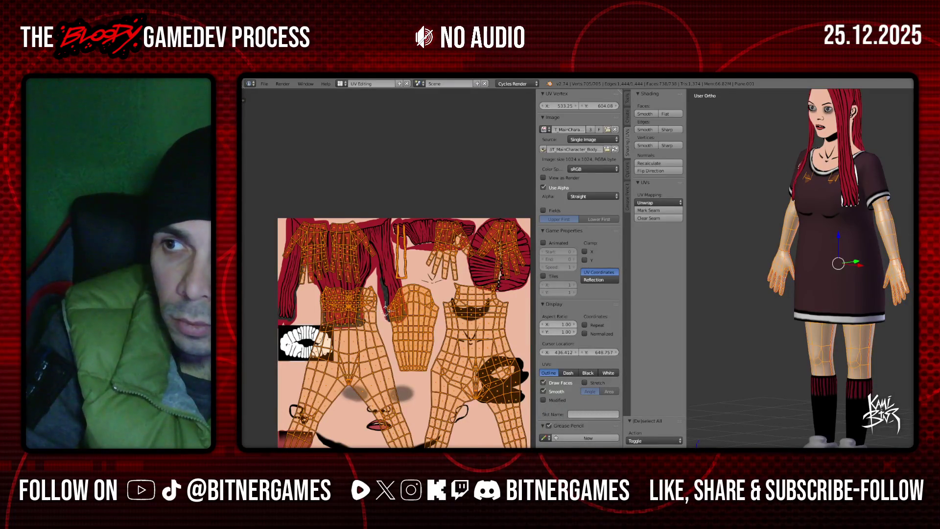
click(341, 84)
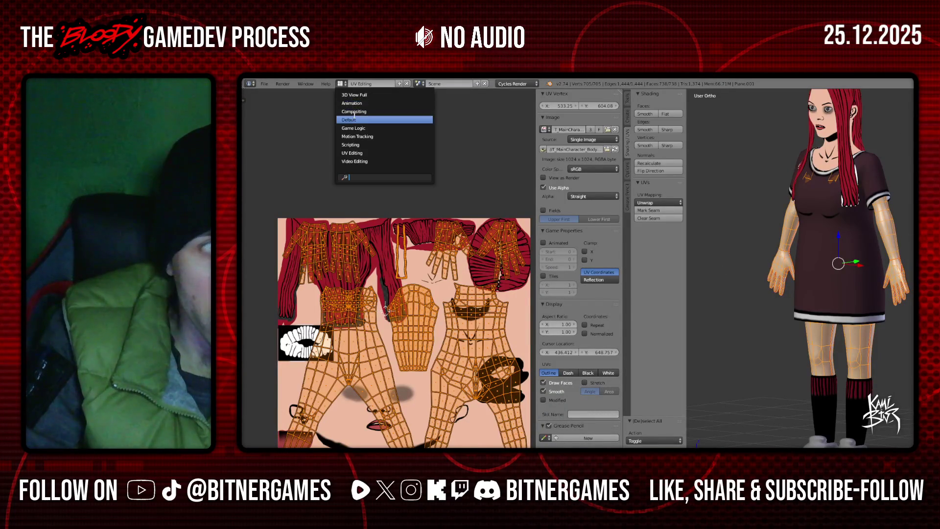
- Switch to the Default layout, enter Texture Paint and load the texture image with Alt+O
key(Return)
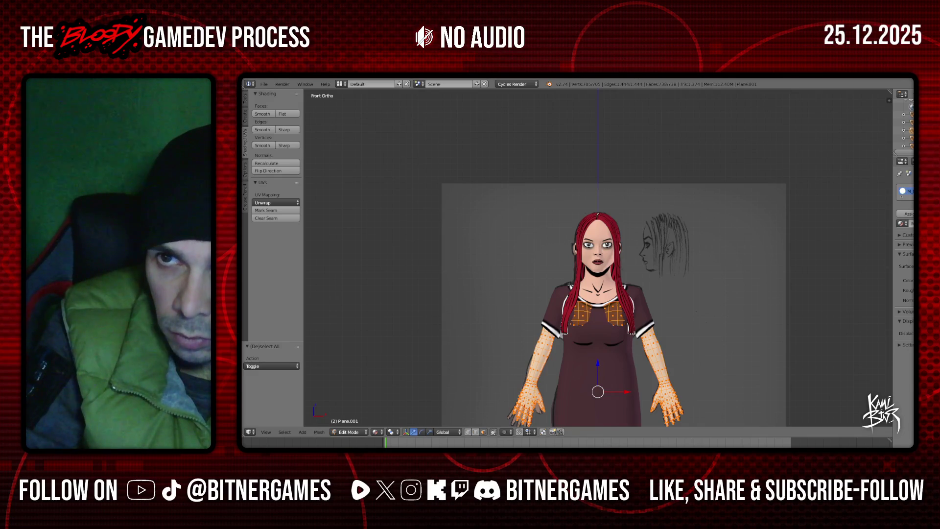
key(ctrl+z)
key(alt+o)
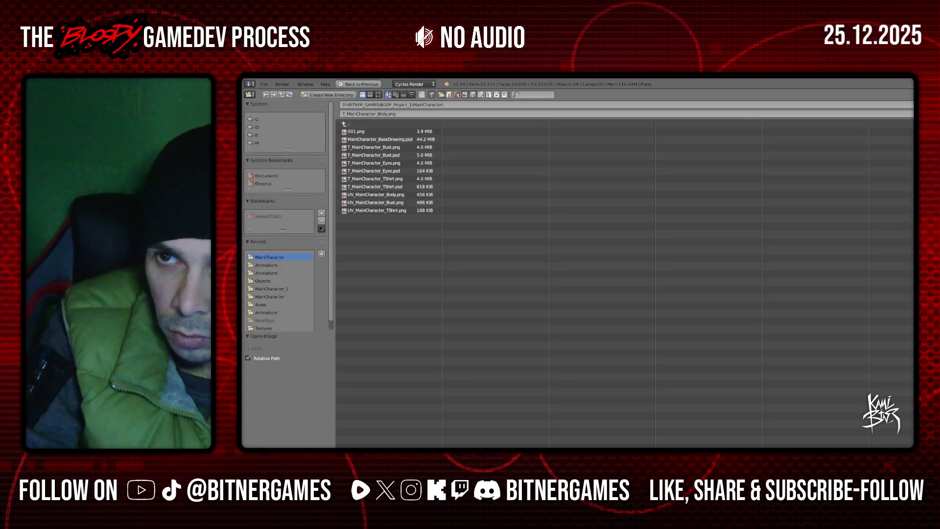
double_click(406, 151)
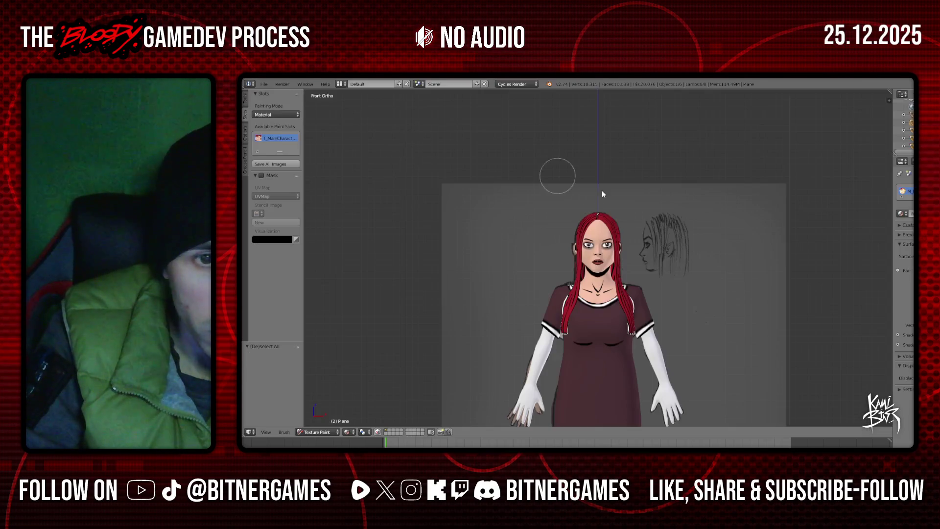
scroll(729, 280, up, 3)
scroll(728, 280, up, 3)
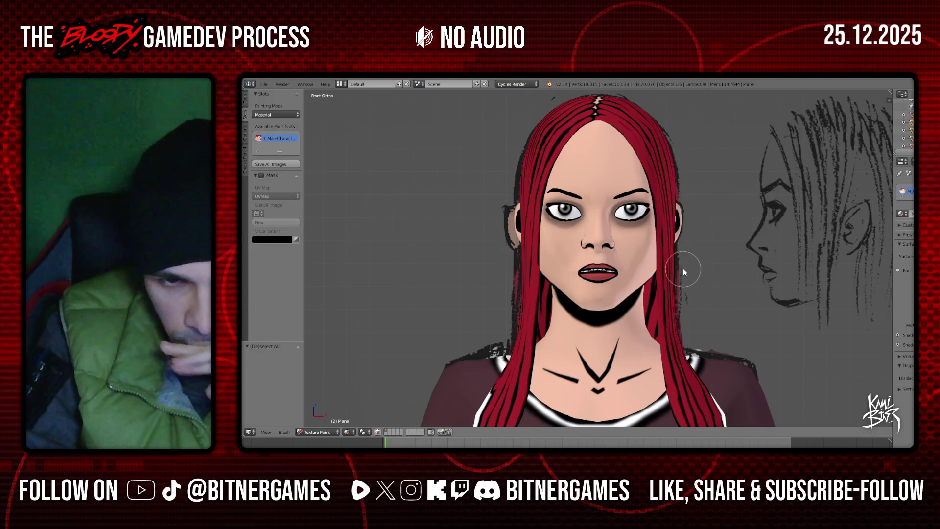
- Inspect the textured head in profile and from the front, then return to Object Mode
mouse_move(662, 284)
middle_down()
mouse_move(613, 270)
mouse_move(631, 269)
mouse_move(600, 282)
mouse_move(566, 268)
mouse_move(558, 275)
mouse_move(756, 259)
mouse_move(689, 281)
middle_up()
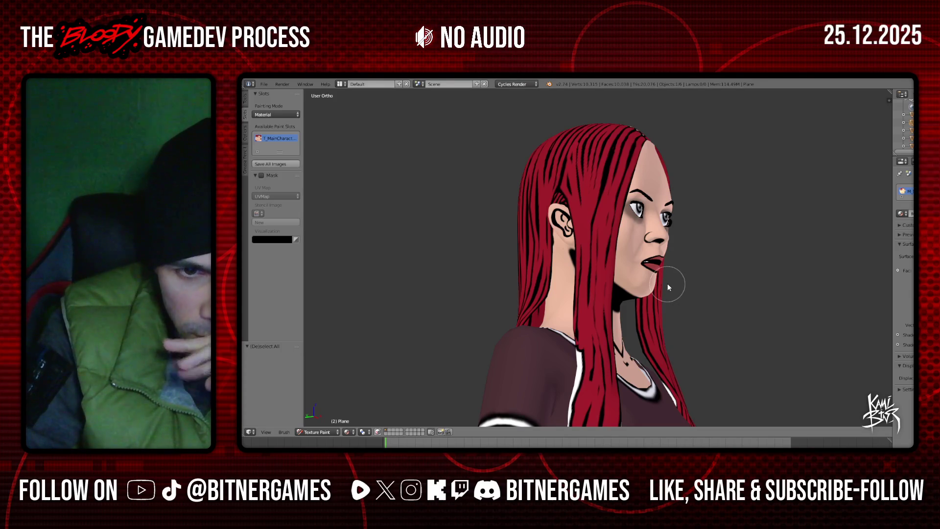
key(KP_4)
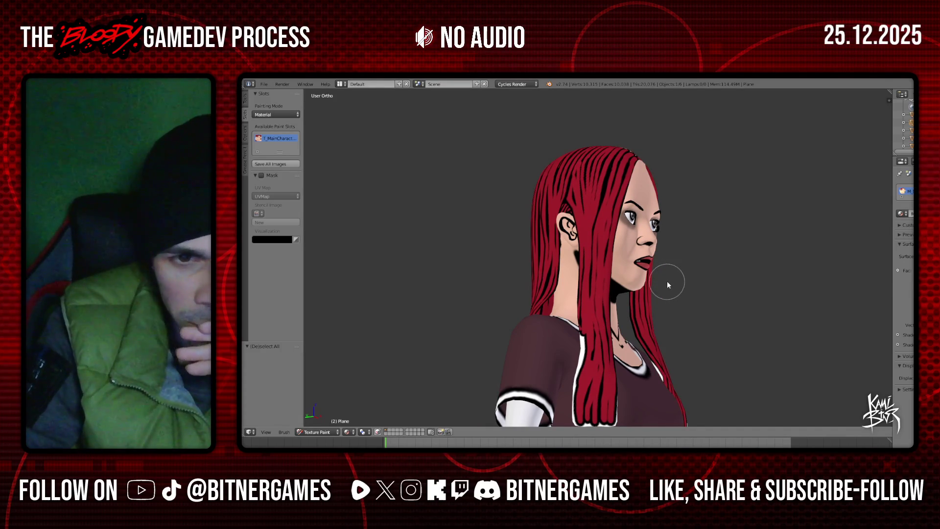
middle_drag(666, 284, 548, 306)
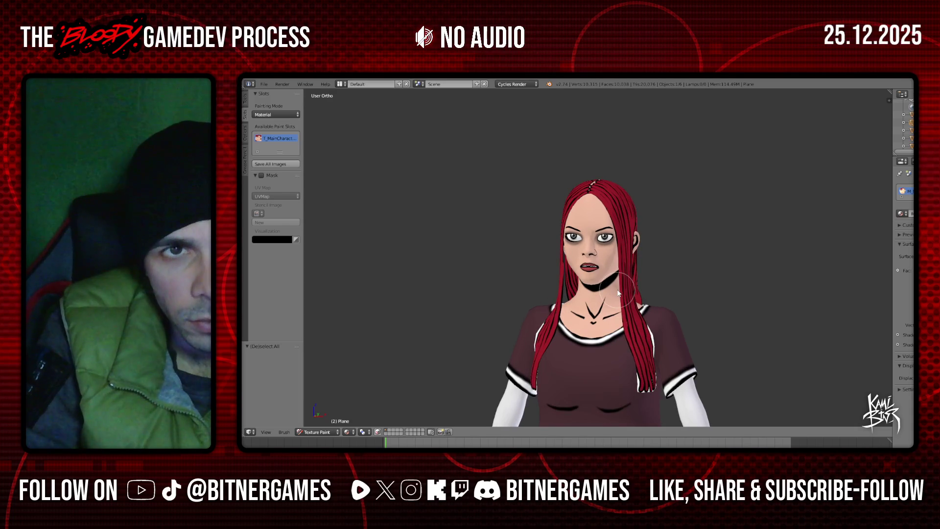
scroll(632, 292, down, 5)
scroll(626, 316, up, 2)
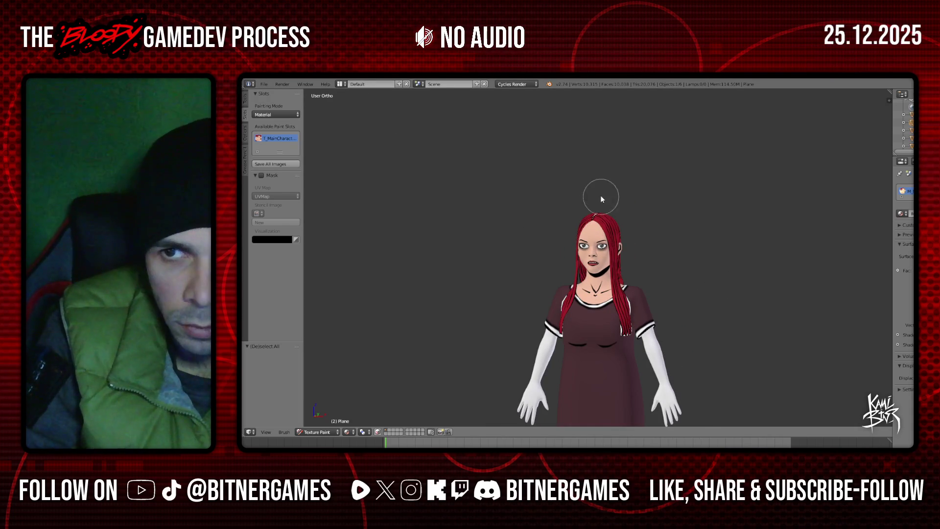
click(906, 122)
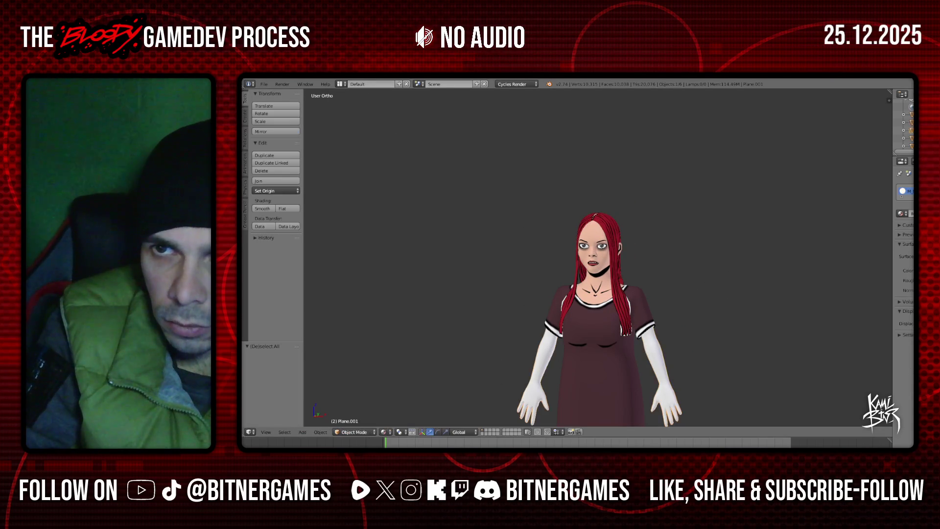
- Close the bust UV layout and open UV_MainCharacter_Body.png in Photoshop Elements
key(alt+Tab)
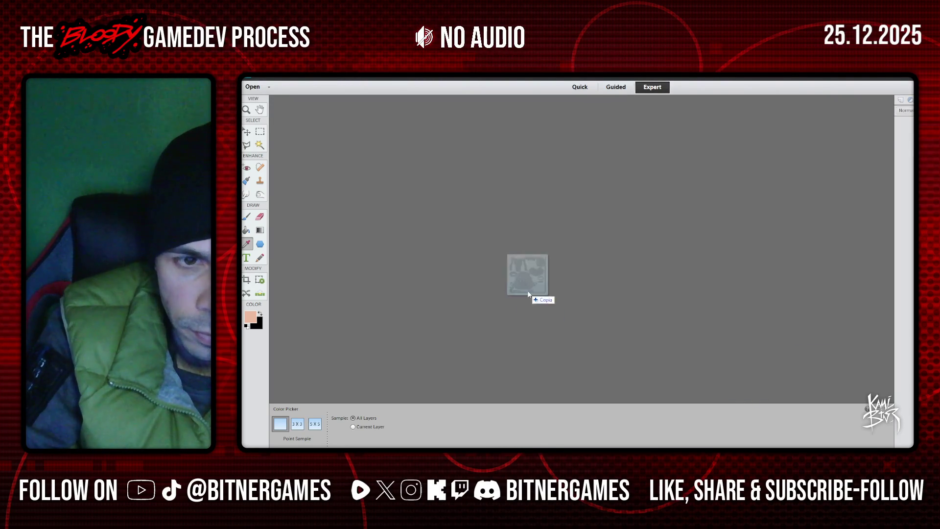
drag(553, 416, 538, 296)
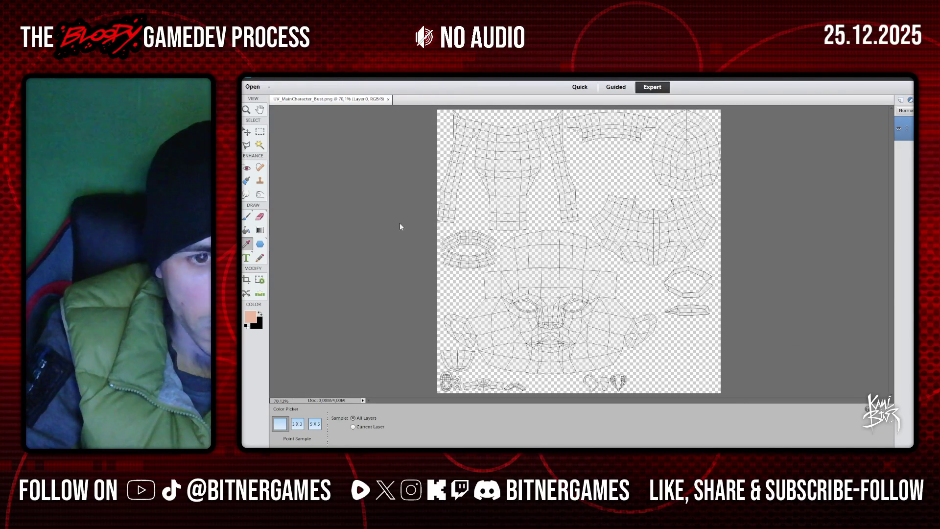
click(389, 99)
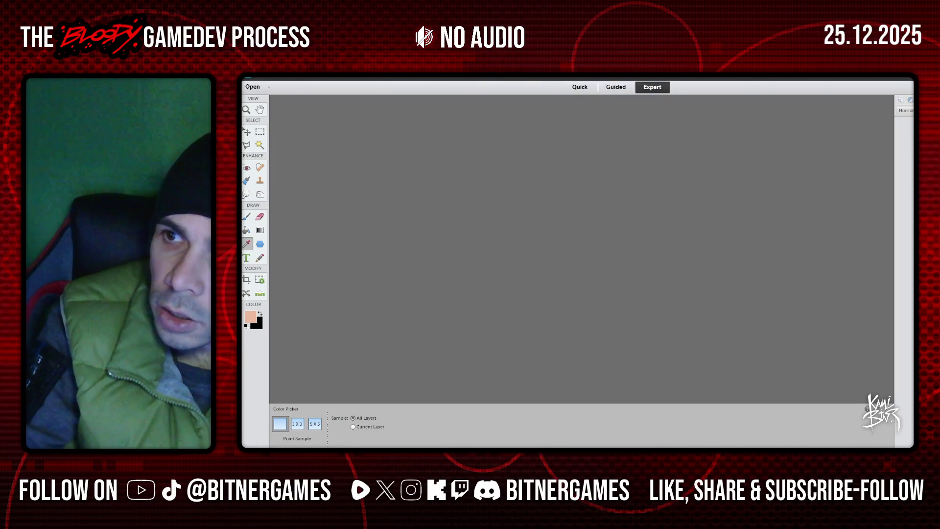
drag(910, 294, 711, 292)
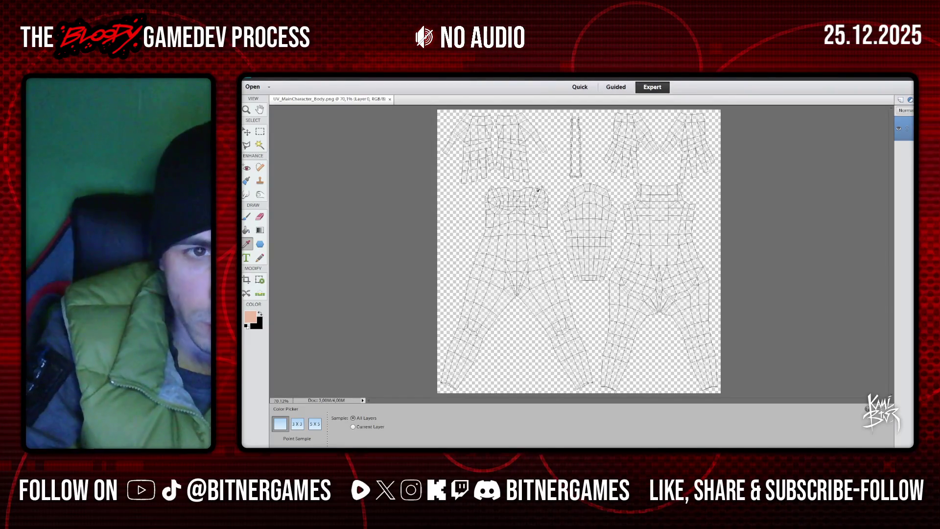
- Fill the layer beneath the wireframe with skin colour using the Paint Bucket
key(k)
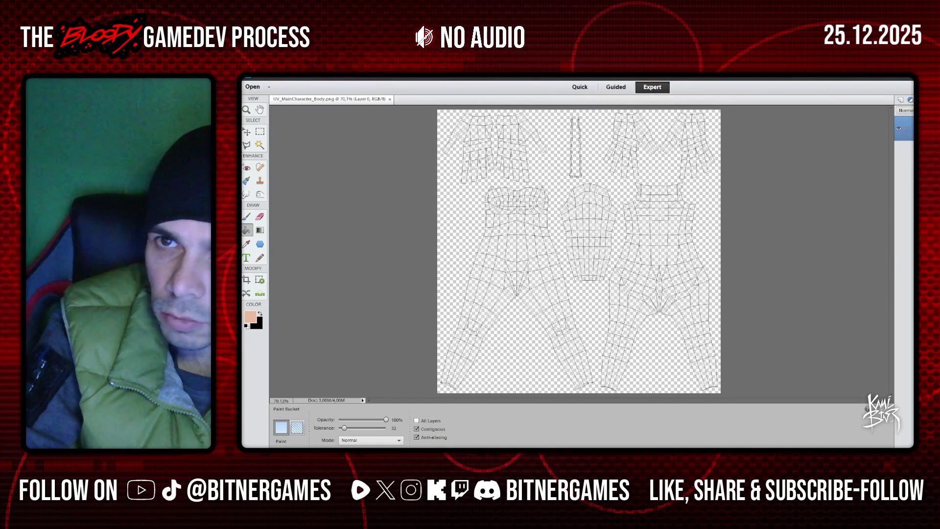
click(903, 153)
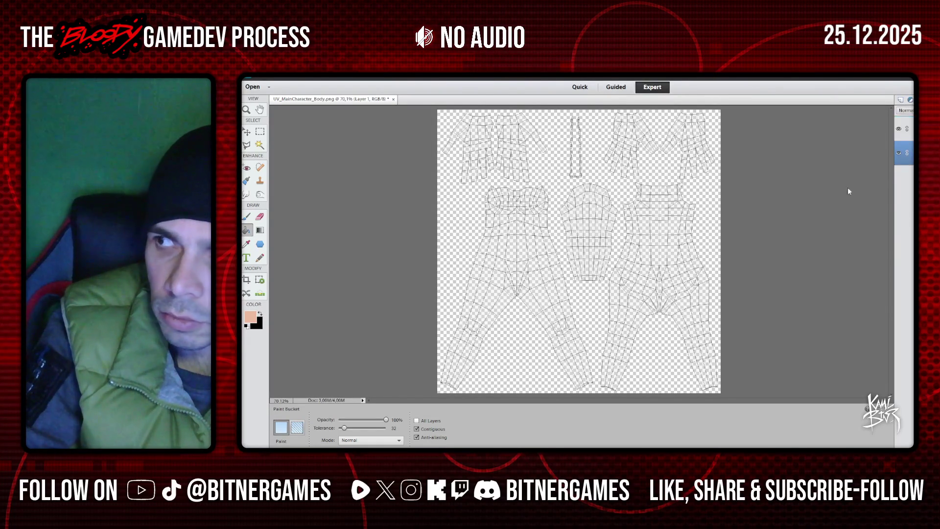
click(694, 112)
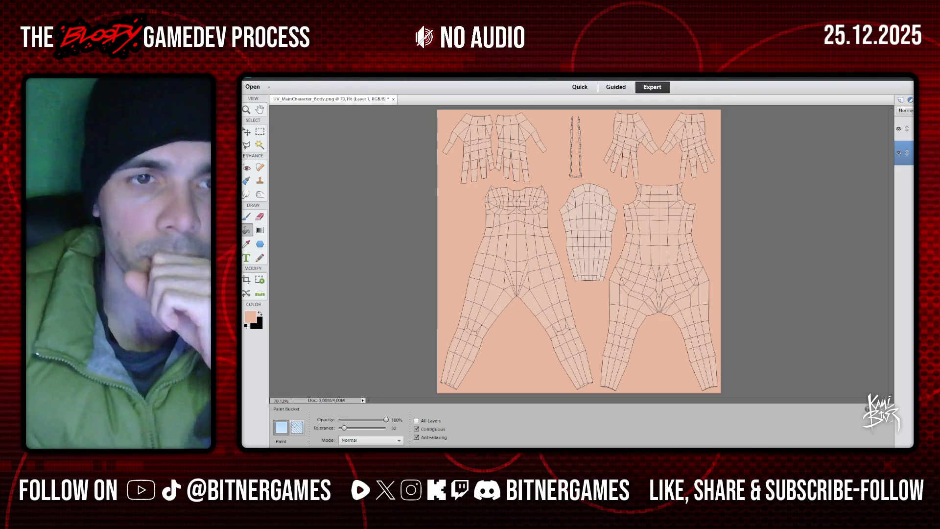
- Hide the wireframe layer so only the skin-coloured fill shows
click(900, 129)
click(899, 129)
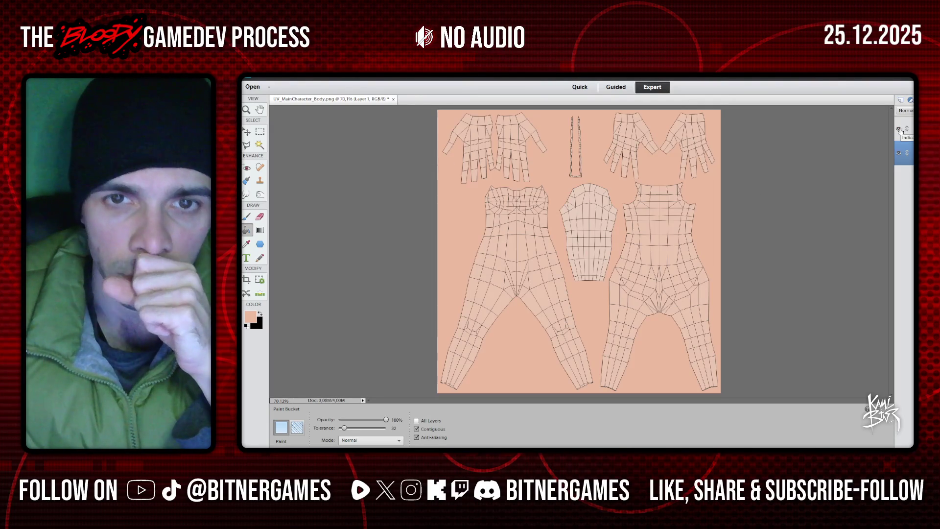
click(899, 129)
- Save the image as T_MainCharacter_Body in PNG format, accepting the PNG Options
click(262, 78)
click(302, 148)
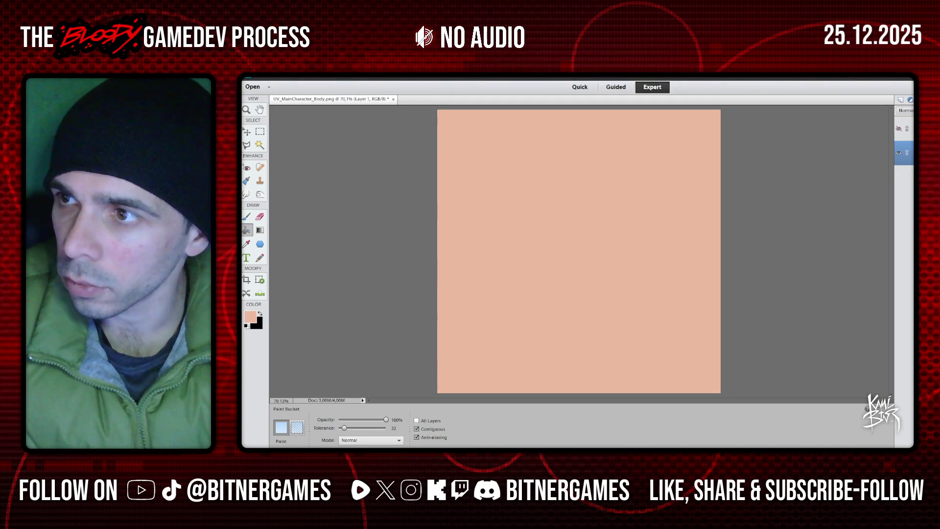
click(262, 79)
click(303, 147)
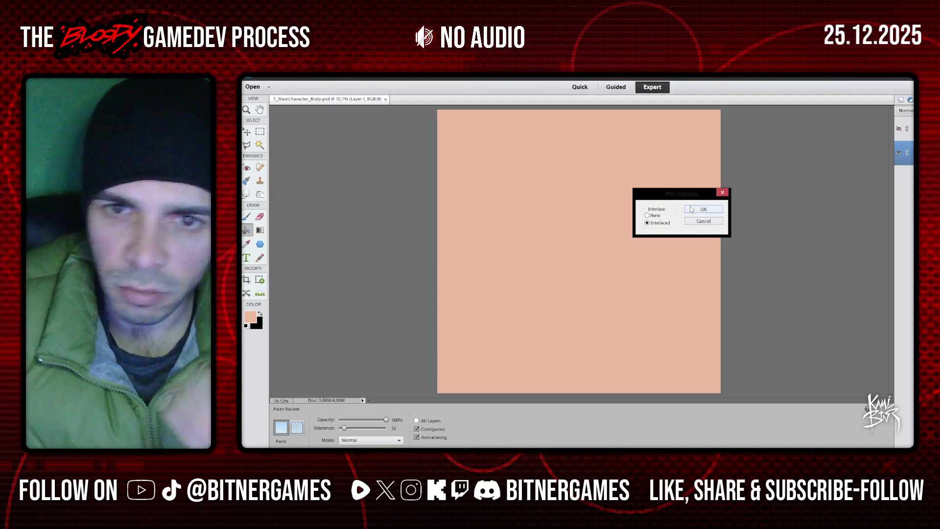
click(691, 217)
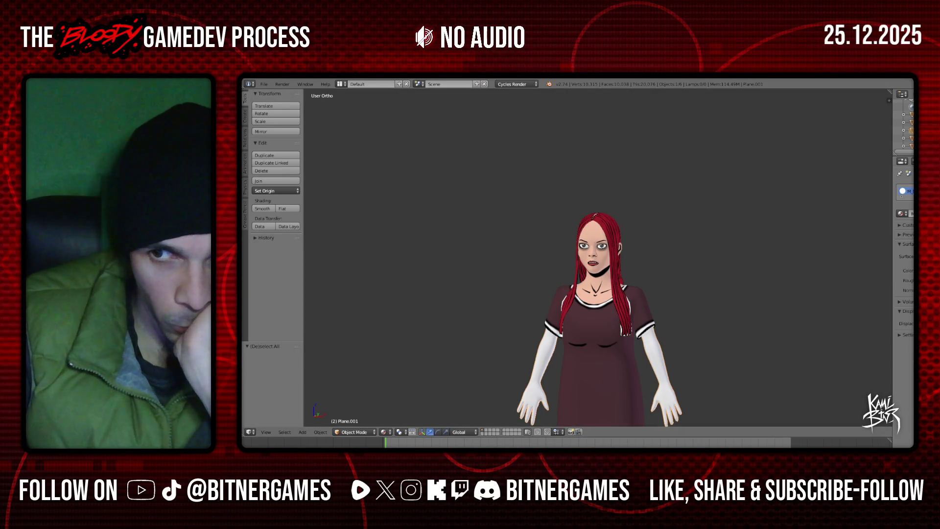
- Load T_MainCharacter_Body.png as the material's image texture and view the character from the front
click(908, 256)
click(821, 233)
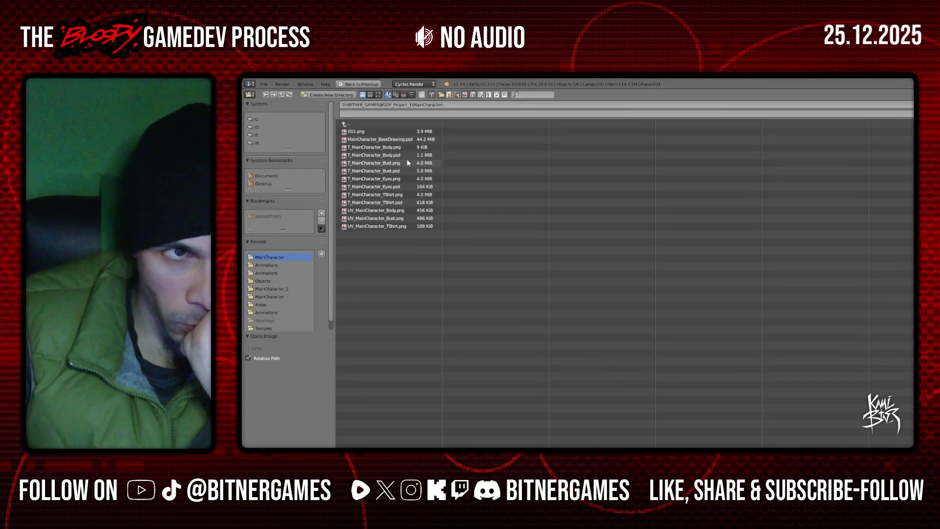
double_click(412, 147)
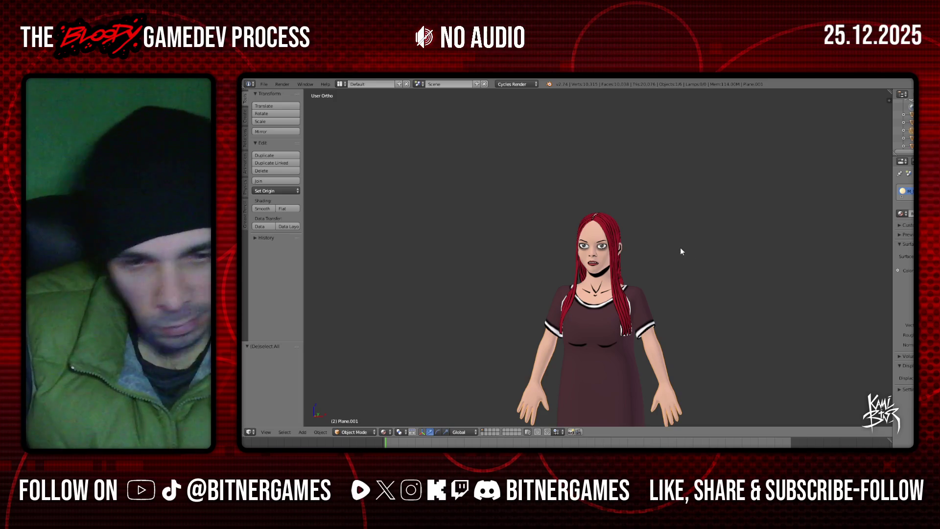
key(KP_1)
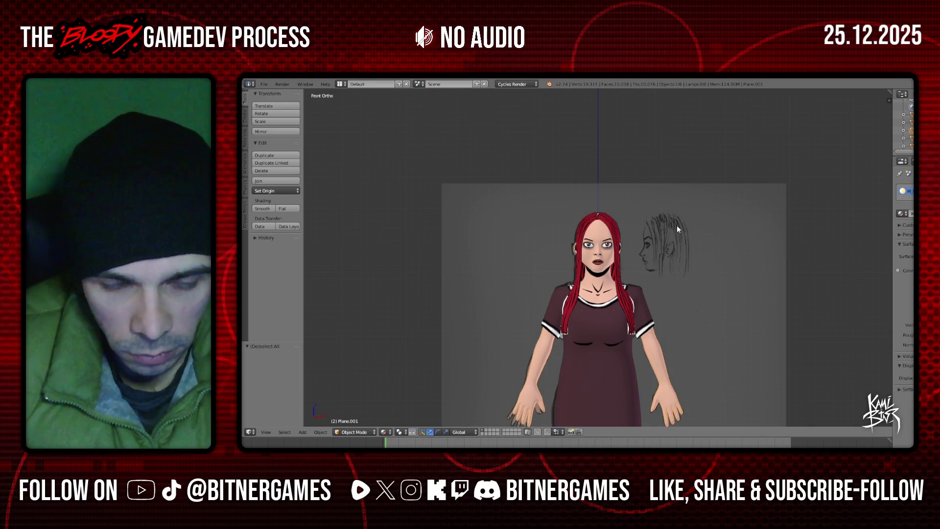
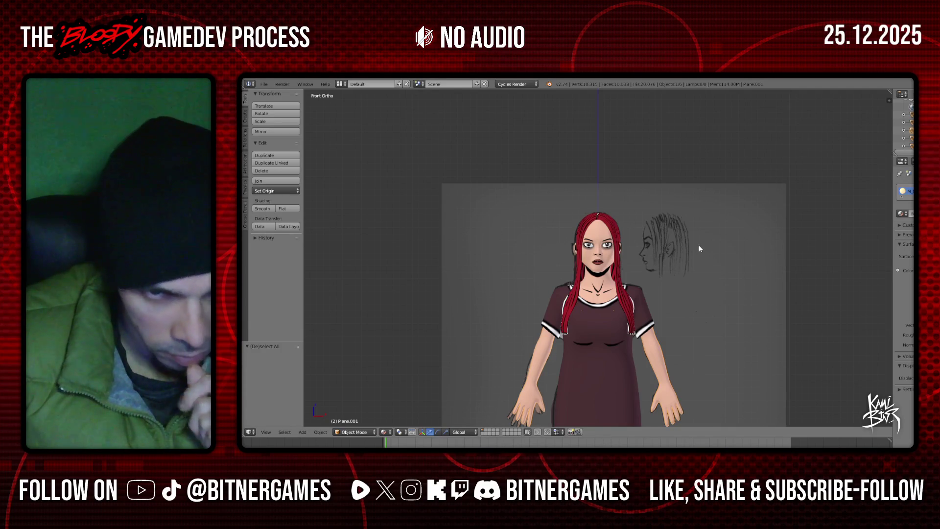
- Zoom the Front Ortho view in on the character's dress, arms and hands
scroll(698, 247, up, 3)
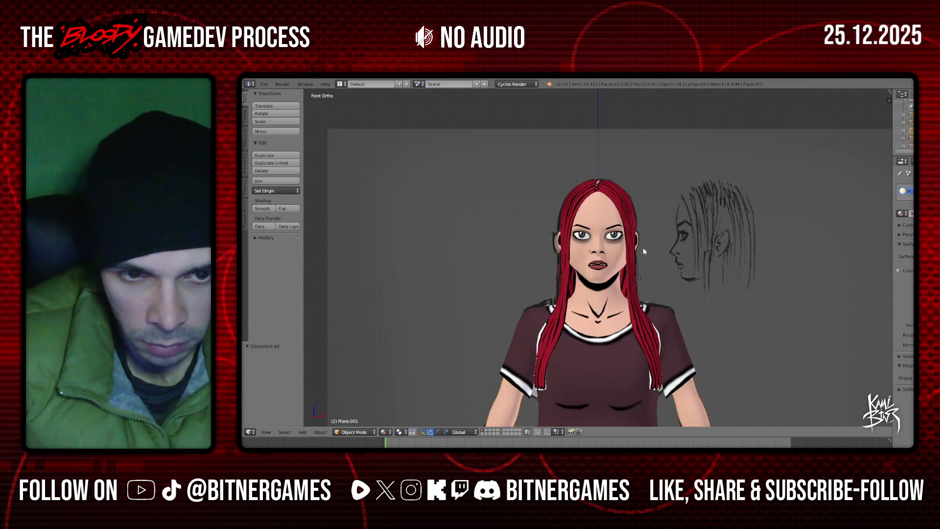
shift+scroll(643, 250, down, 1)
shift+scroll(643, 250, down, 2)
shift+scroll(643, 251, down, 4)
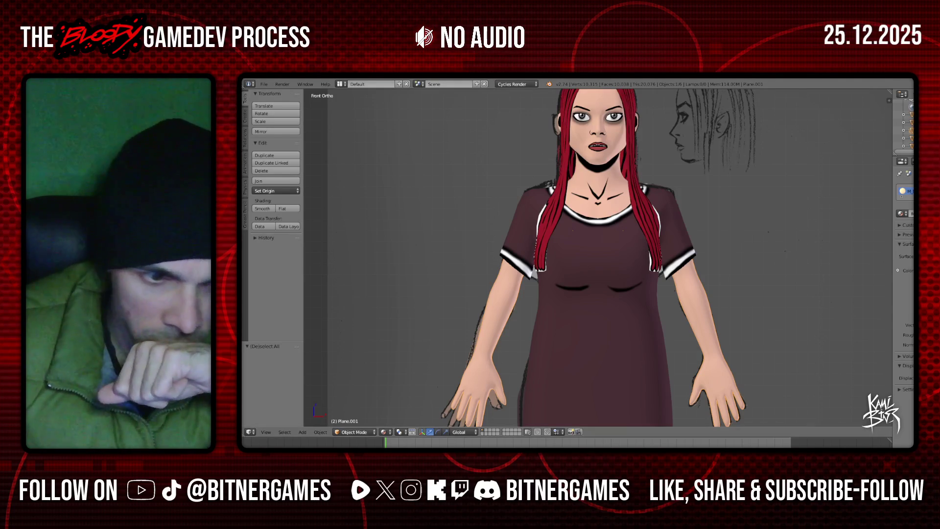
click(355, 432)
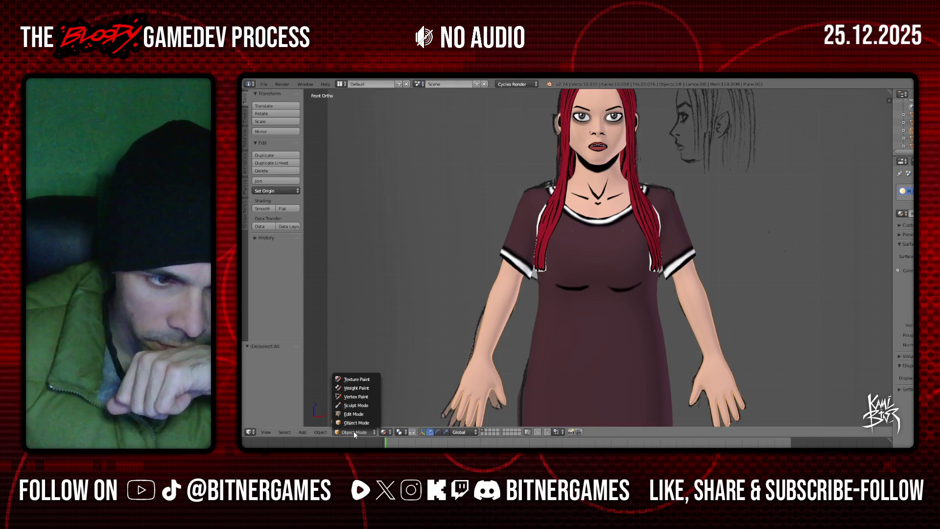
- Switch the character to Texture Paint mode and check the brush settings and paint slots
click(366, 379)
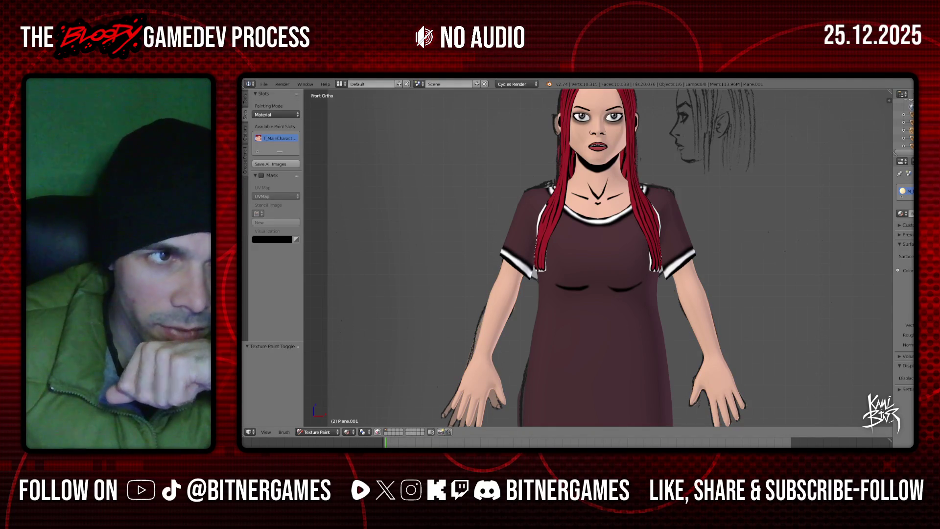
click(245, 97)
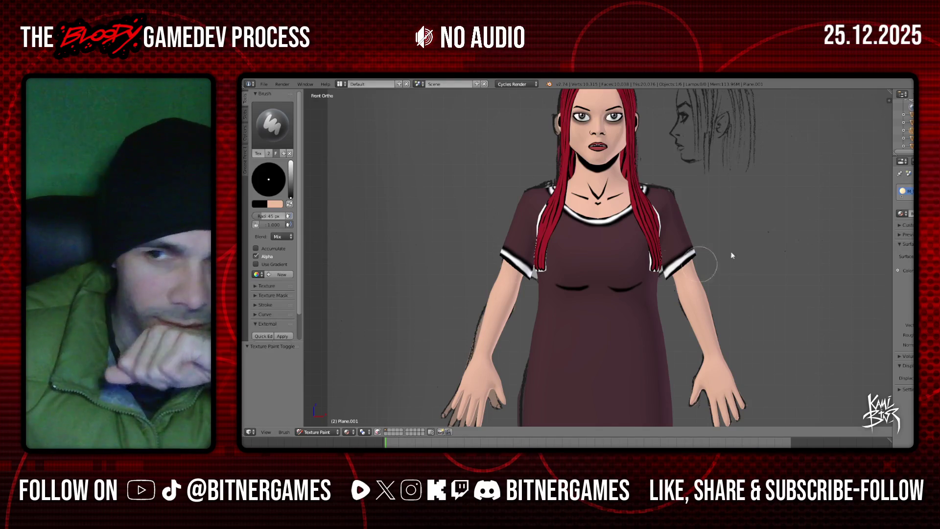
scroll(571, 277, up, 1)
click(243, 113)
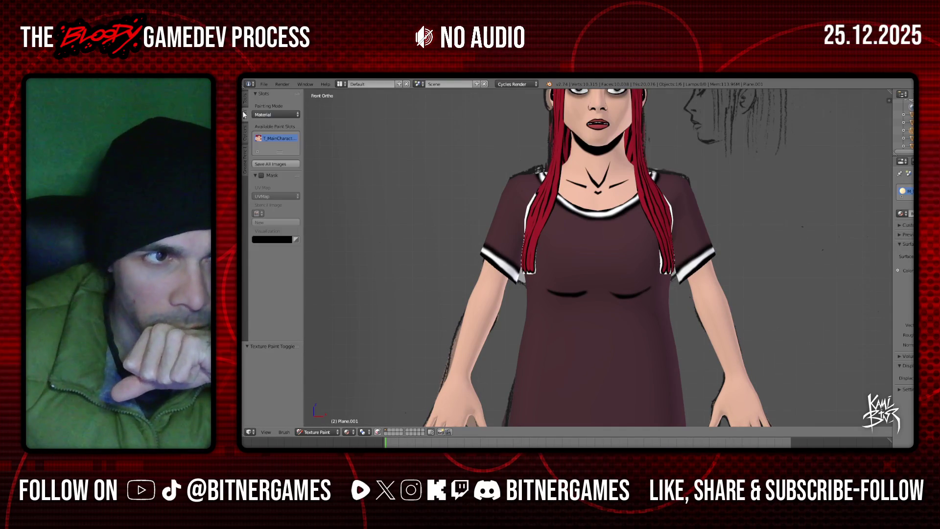
click(245, 99)
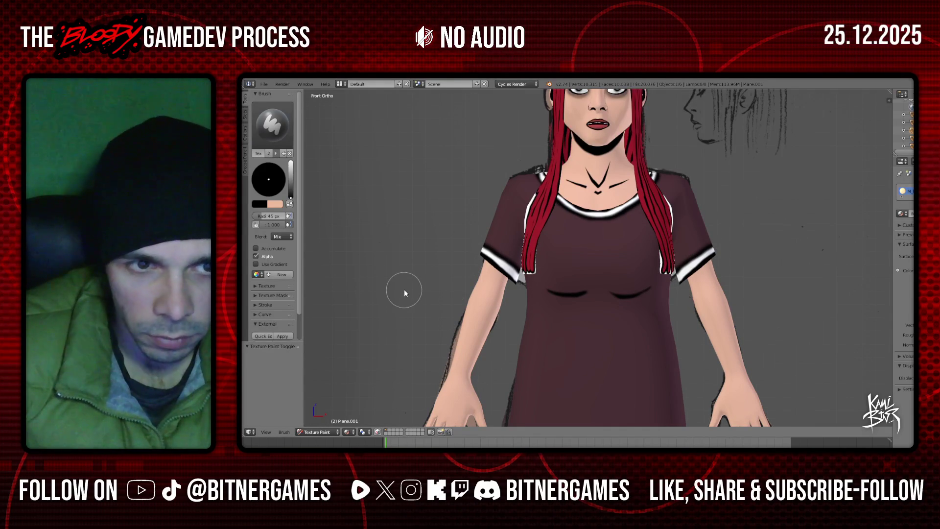
- Zoom the viewport in close on one hand's fingertips
shift+scroll(668, 361, down, 1)
shift+scroll(668, 362, down, 2)
shift+scroll(668, 361, down, 2)
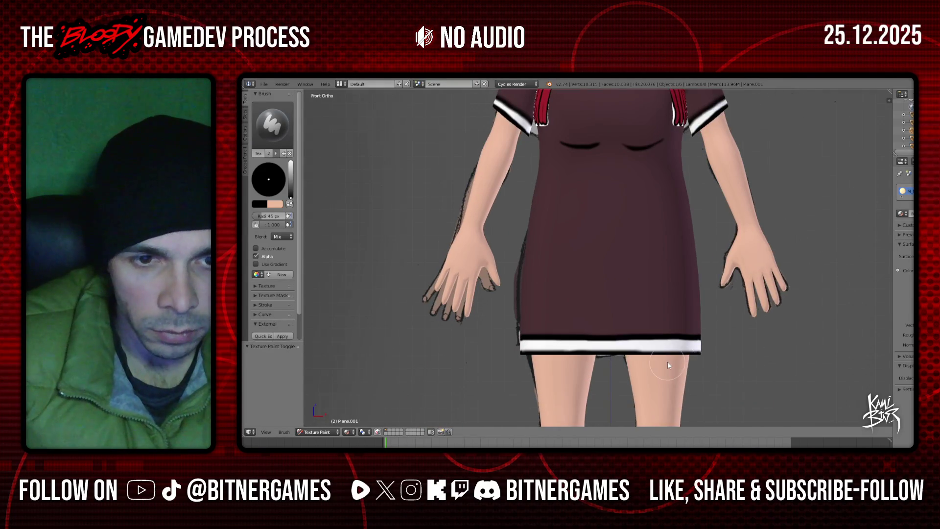
shift+scroll(668, 362, down, 1)
ctrl+scroll(668, 362, up, 2)
scroll(666, 362, up, 3)
scroll(592, 398, up, 2)
scroll(591, 399, down, 1)
scroll(590, 406, up, 1)
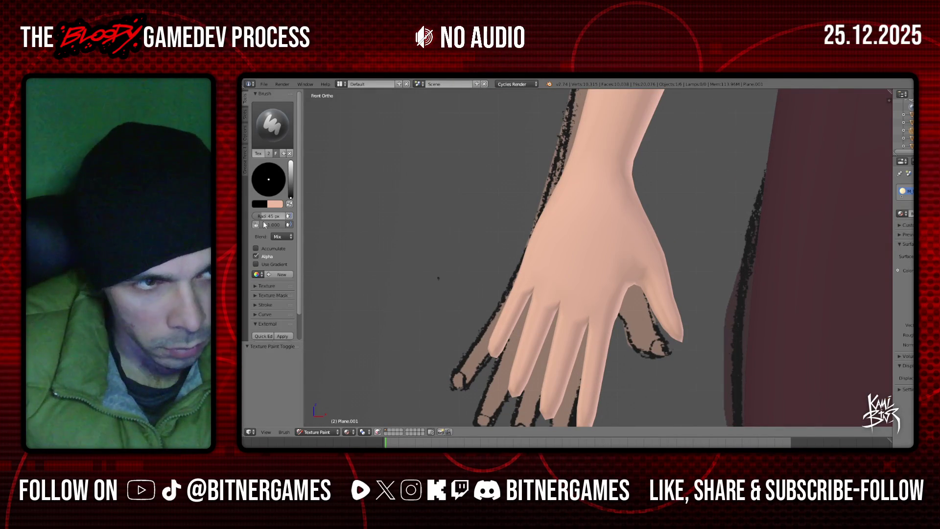
- Paint black nails onto the fingertips, undoing a stray dab and filling the little fingernail
click(497, 343)
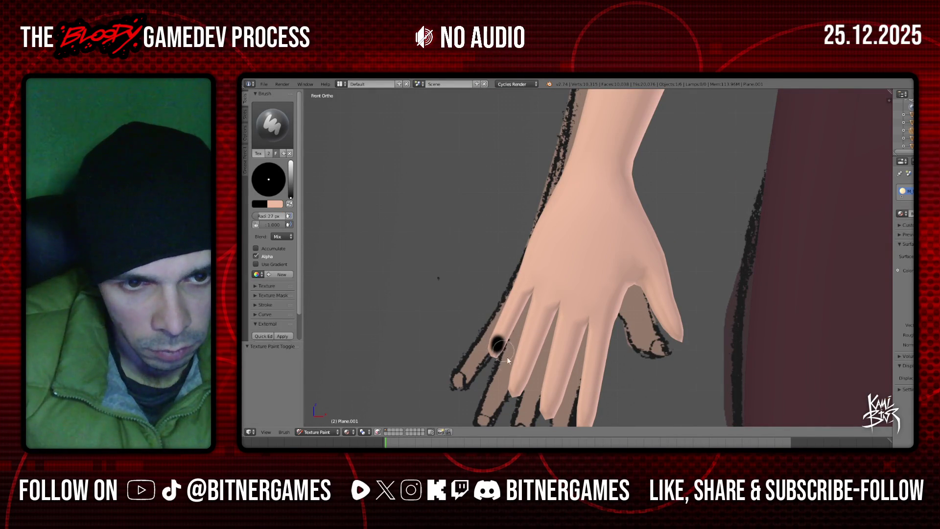
key(ctrl+z)
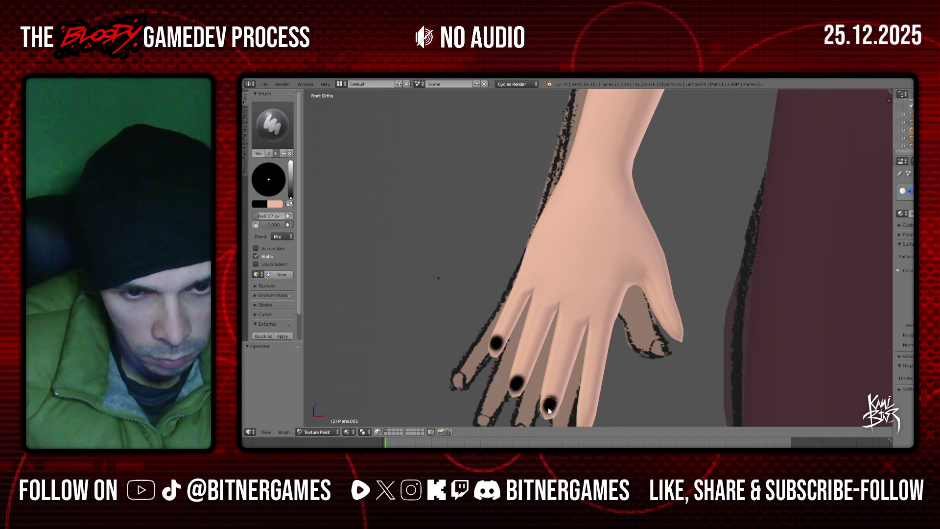
scroll(583, 397, down, 1)
scroll(587, 389, down, 1)
scroll(592, 382, down, 1)
scroll(592, 382, down, 1)
scroll(592, 382, up, 1)
scroll(596, 352, up, 2)
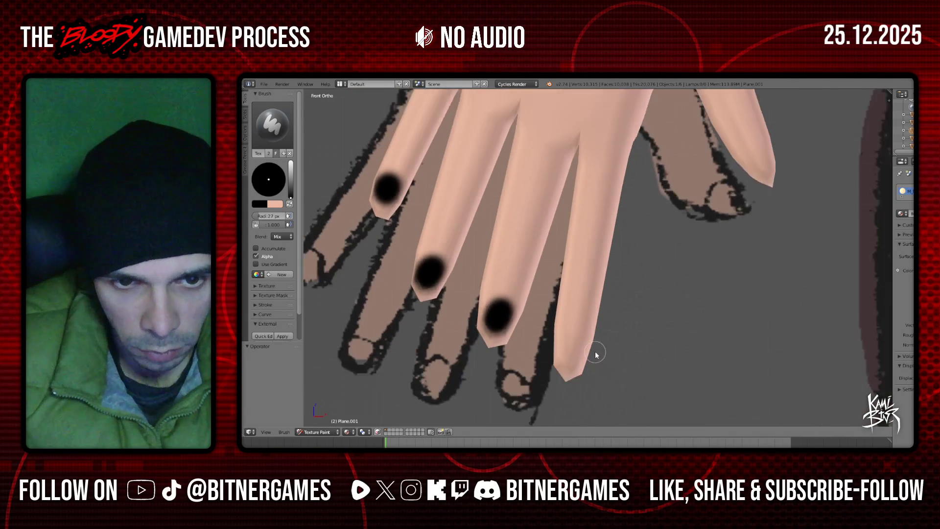
scroll(580, 331, up, 1)
drag(575, 342, 575, 329)
- Return to Front view and pan across to the character's other hand
scroll(579, 329, down, 3)
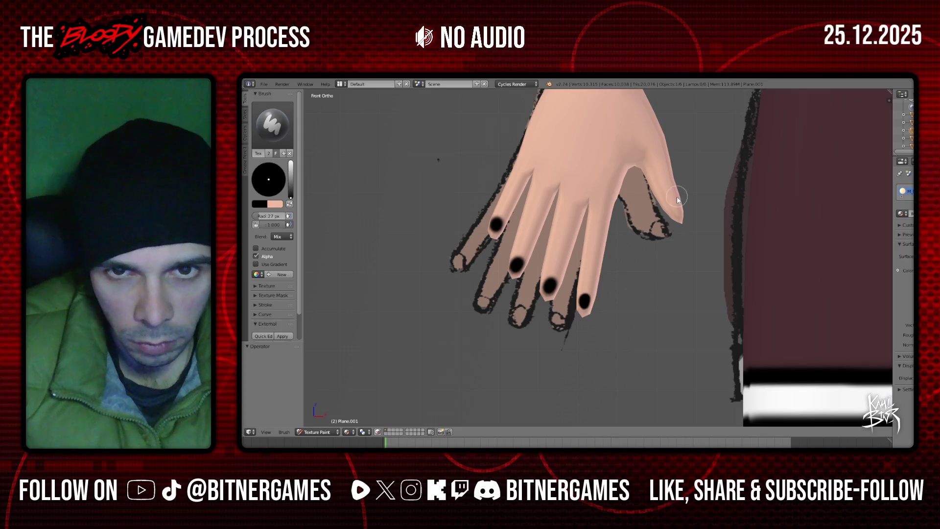
mouse_move(683, 206)
middle_down()
mouse_move(646, 224)
mouse_move(709, 200)
middle_up()
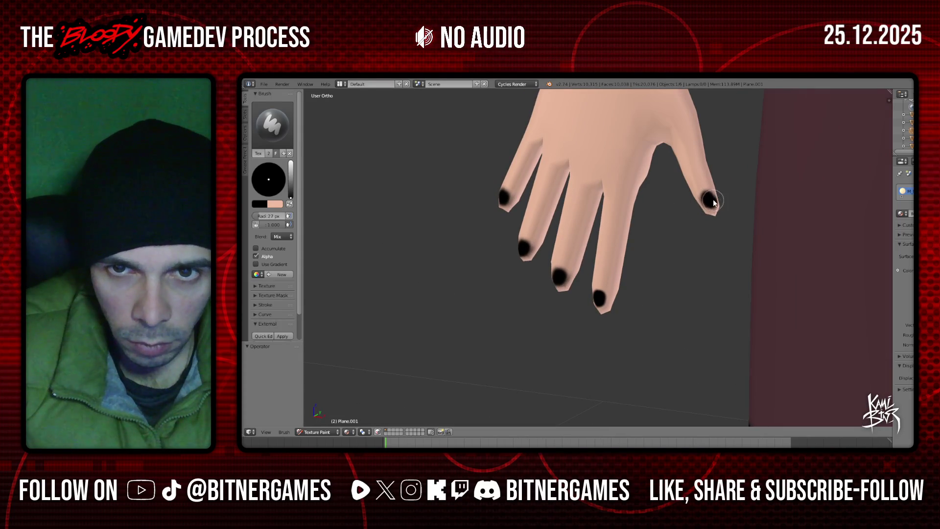
key(KP_1)
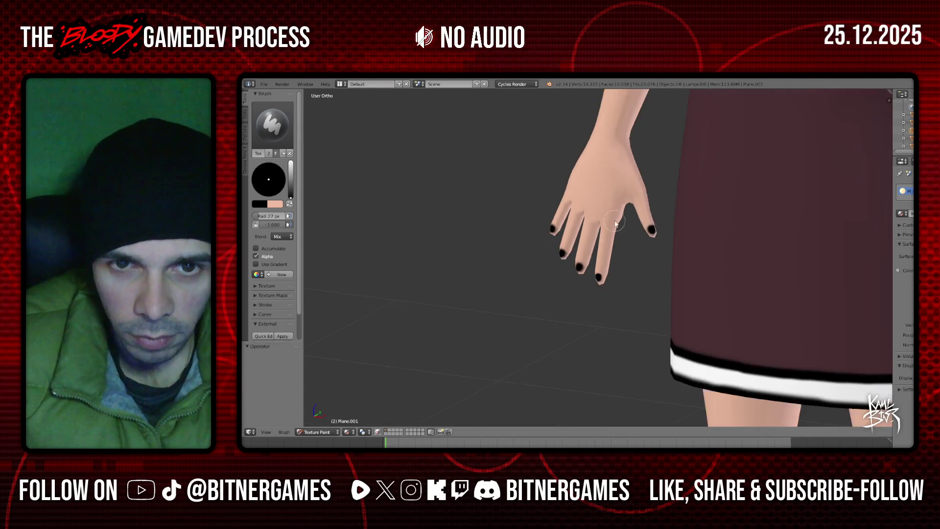
key(ctrl+KP_6)
key(ctrl+KP_6)
key(ctrl+KP_6)
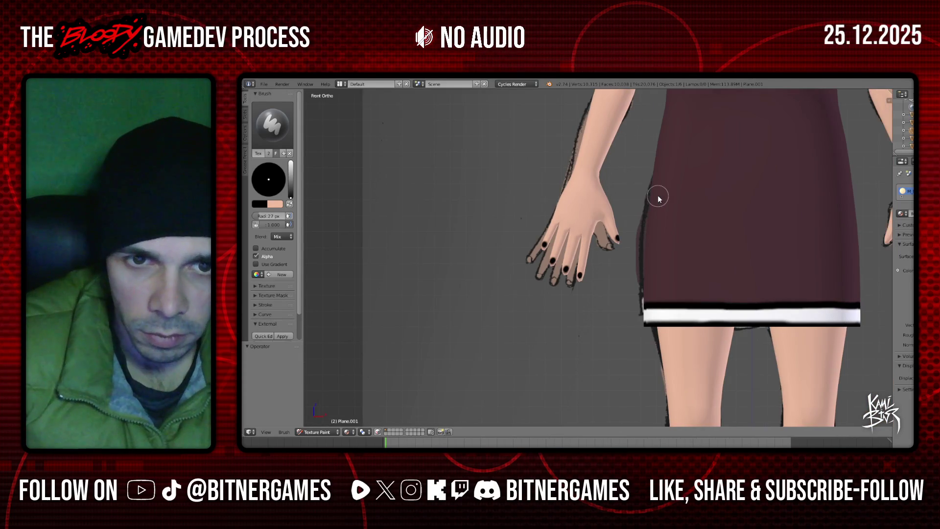
scroll(659, 198, up, 4)
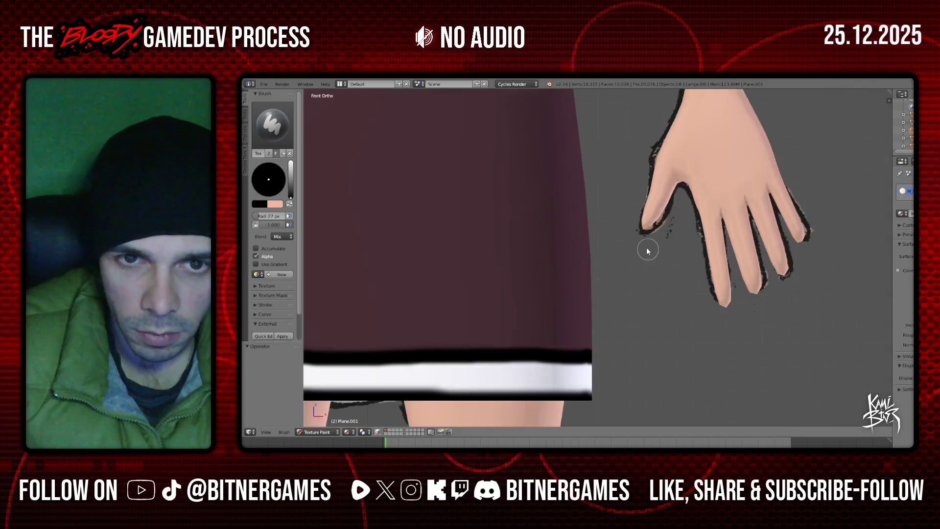
- Frame the other hand in Front Ortho view and paint a black nail on the middle fingertip
middle_drag(650, 250, 715, 203)
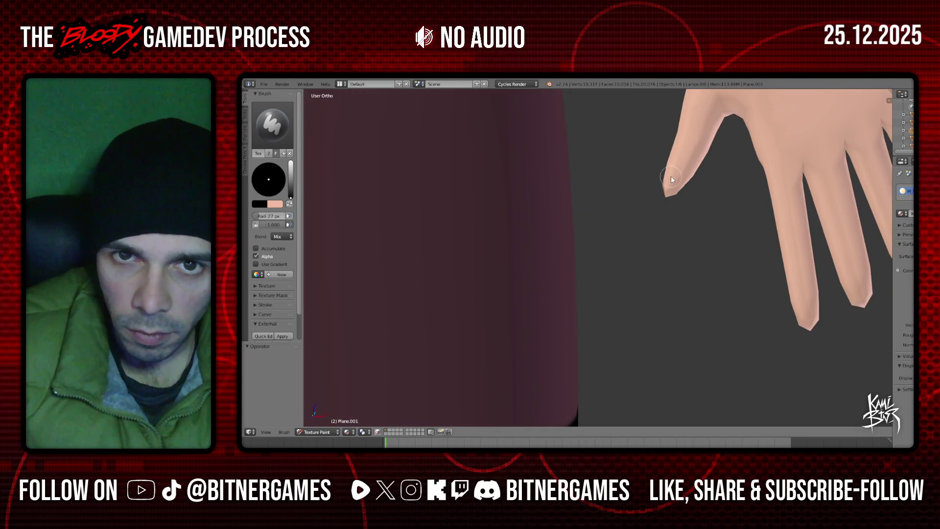
scroll(661, 220, down, 2)
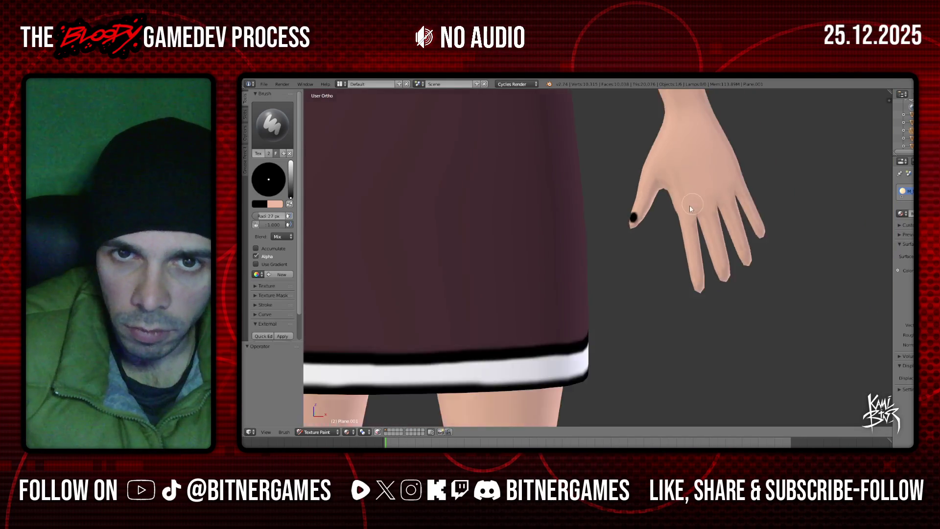
scroll(651, 270, down, 2)
scroll(650, 269, up, 2)
scroll(695, 284, up, 2)
key(KP_1)
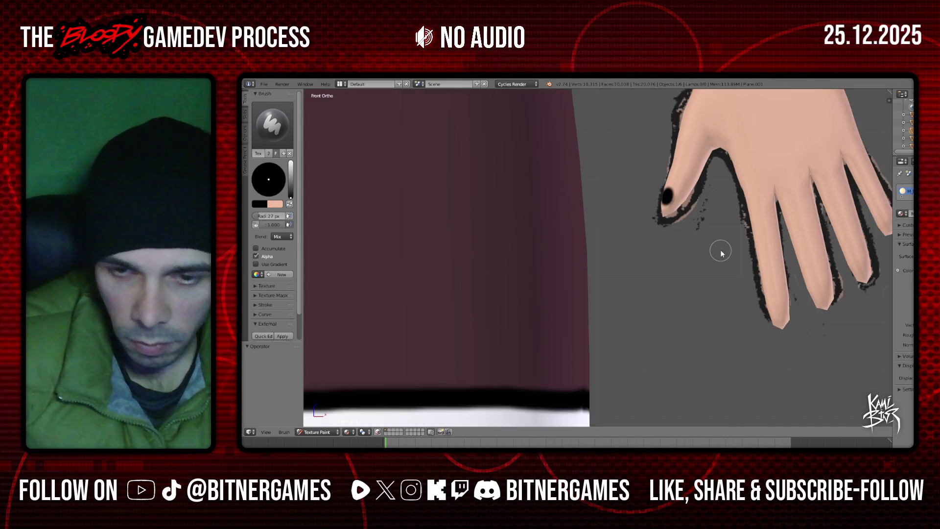
key(ctrl+KP_6)
key(ctrl+KP_6)
key(ctrl+KP_6)
scroll(721, 250, up, 2)
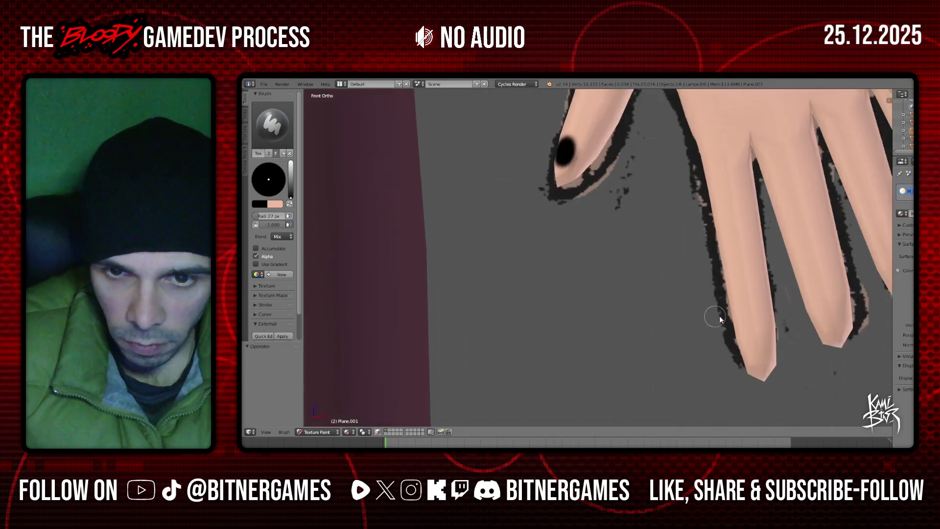
scroll(706, 332, down, 1)
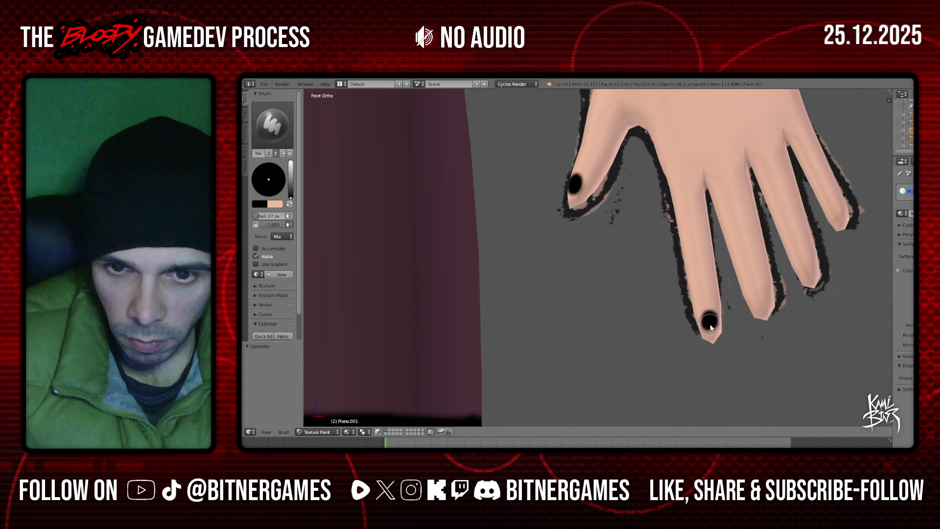
click(758, 297)
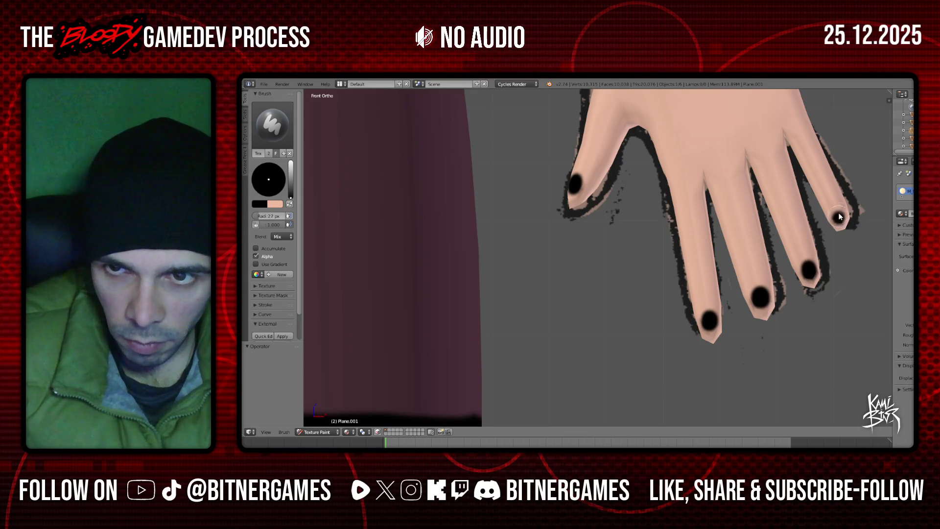
- Change the brush colour from black to white using the colour wheel's value slider
scroll(814, 237, down, 4)
scroll(685, 269, down, 5)
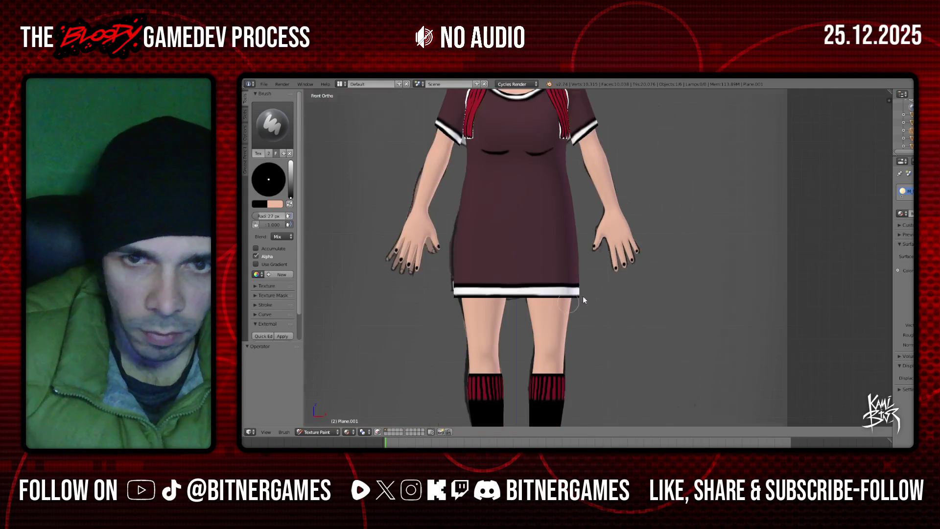
ctrl+scroll(585, 296, up, 1)
ctrl+scroll(585, 297, up, 4)
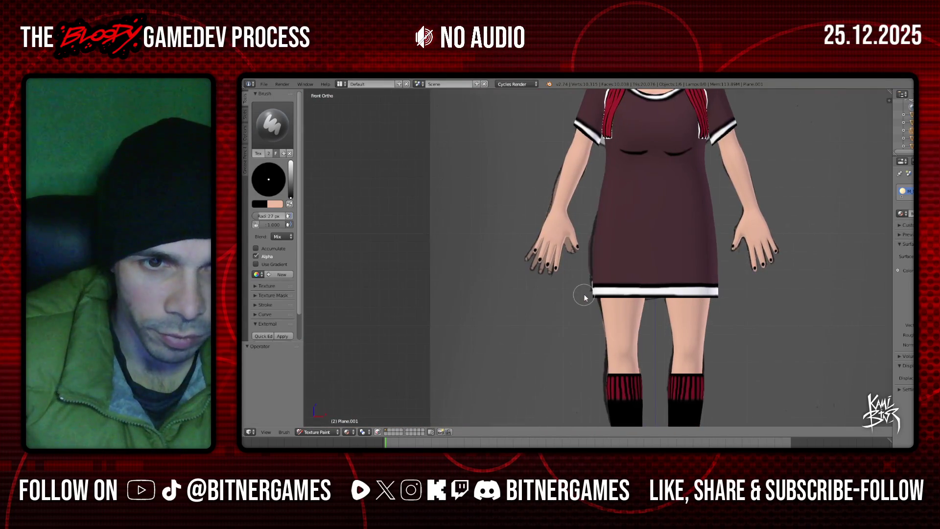
ctrl+scroll(583, 295, up, 1)
scroll(583, 296, up, 2)
scroll(549, 294, up, 3)
scroll(610, 304, up, 3)
scroll(610, 302, down, 1)
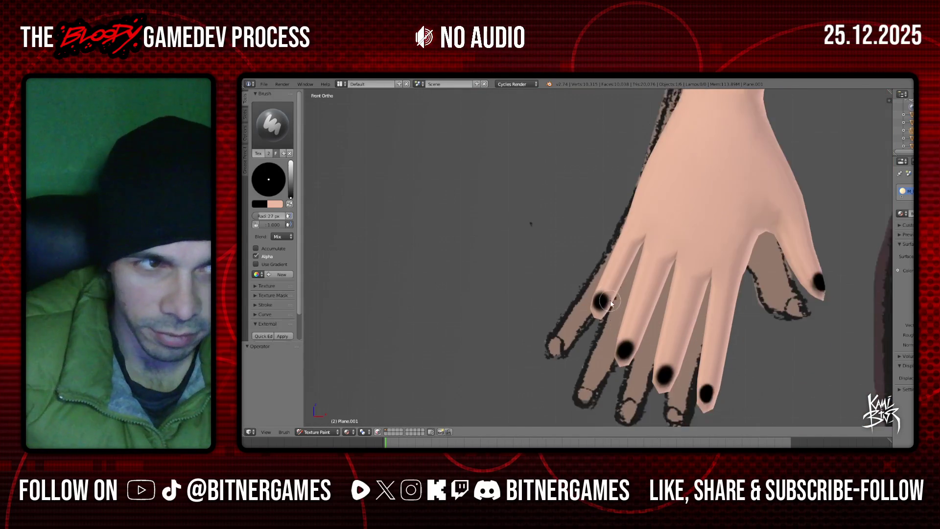
scroll(610, 300, up, 4)
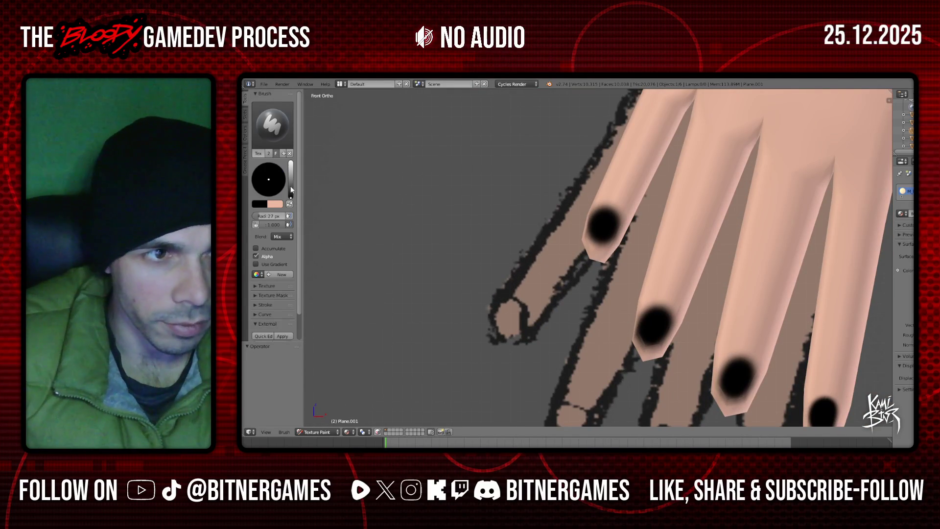
drag(289, 186, 290, 163)
scroll(598, 255, down, 3)
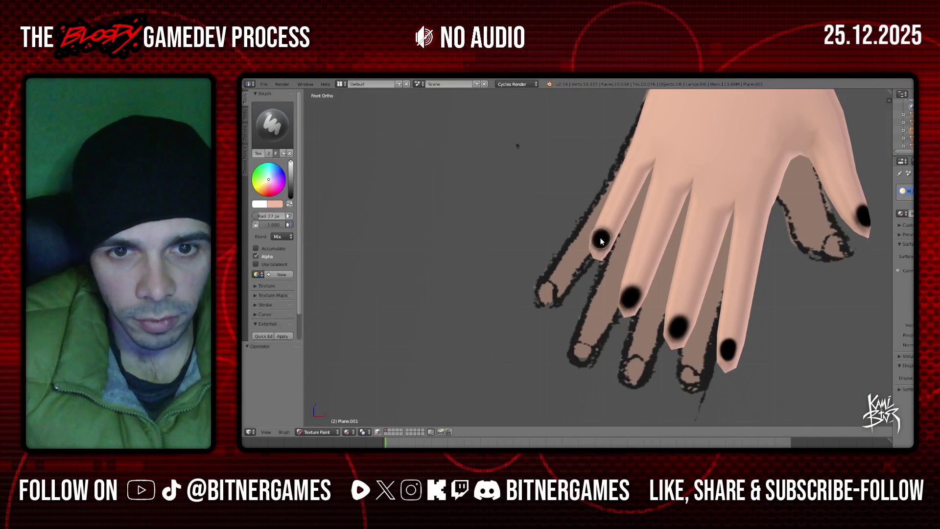
- Paint a white highlight on the index fingernail, redoing the first attempt
drag(601, 241, 602, 242)
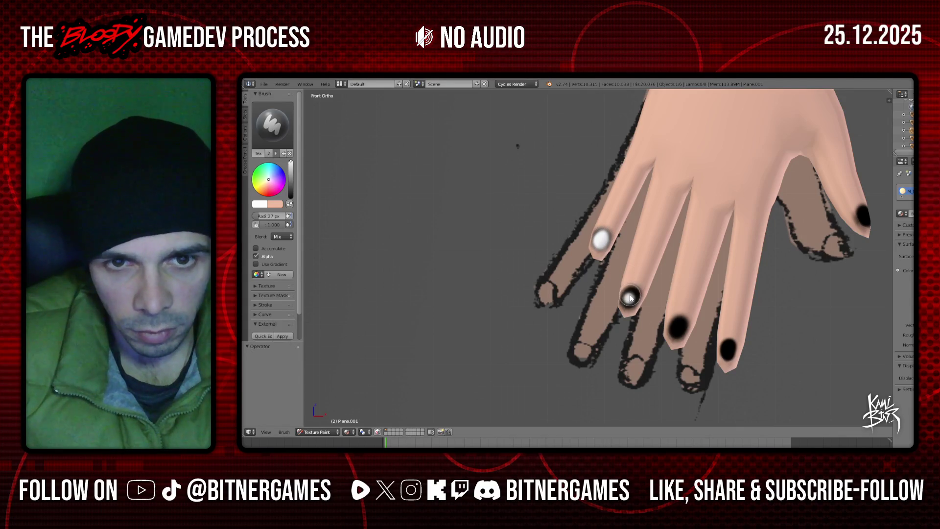
key(ctrl+z)
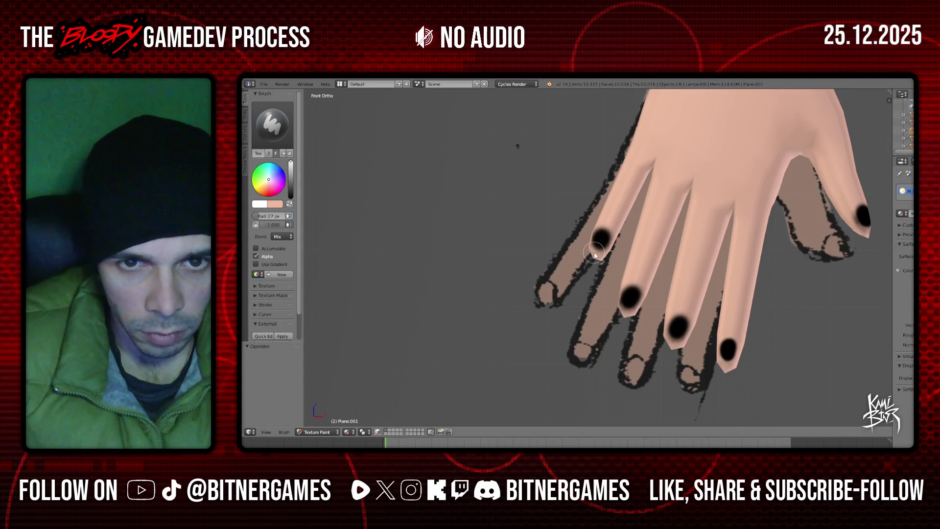
scroll(594, 254, up, 2)
scroll(593, 252, up, 4)
scroll(596, 221, down, 2)
mouse_move(596, 221)
mouse_down()
mouse_move(606, 213)
mouse_move(604, 231)
mouse_up()
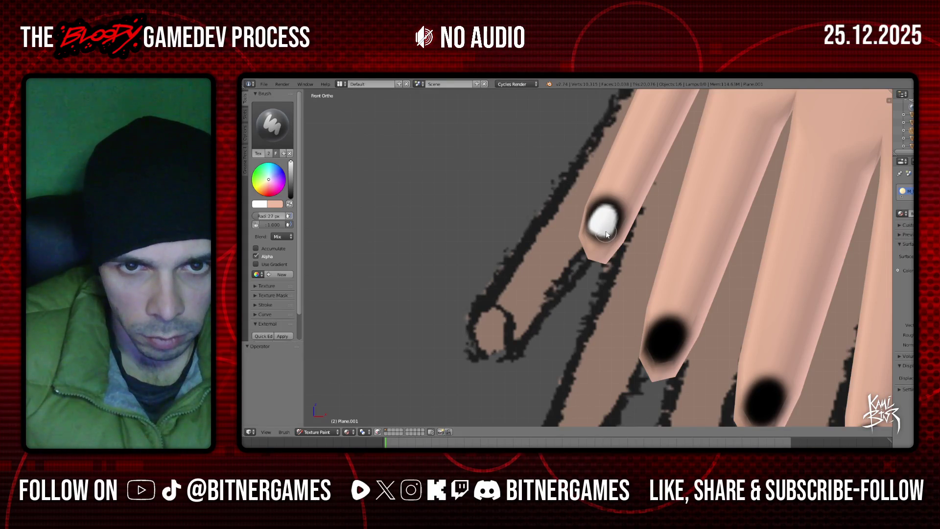
- Add white highlights to the middle fingernail and the next fingernail
drag(662, 337, 671, 351)
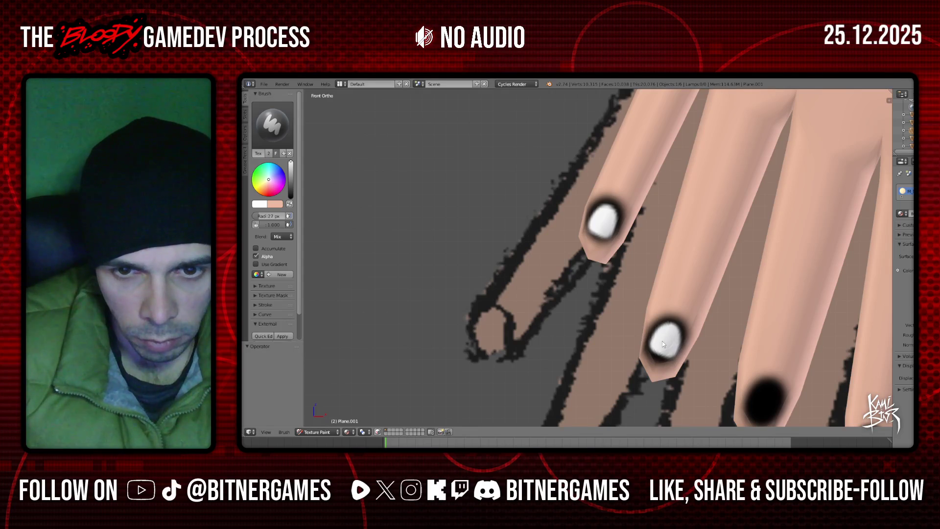
scroll(748, 365, down, 2)
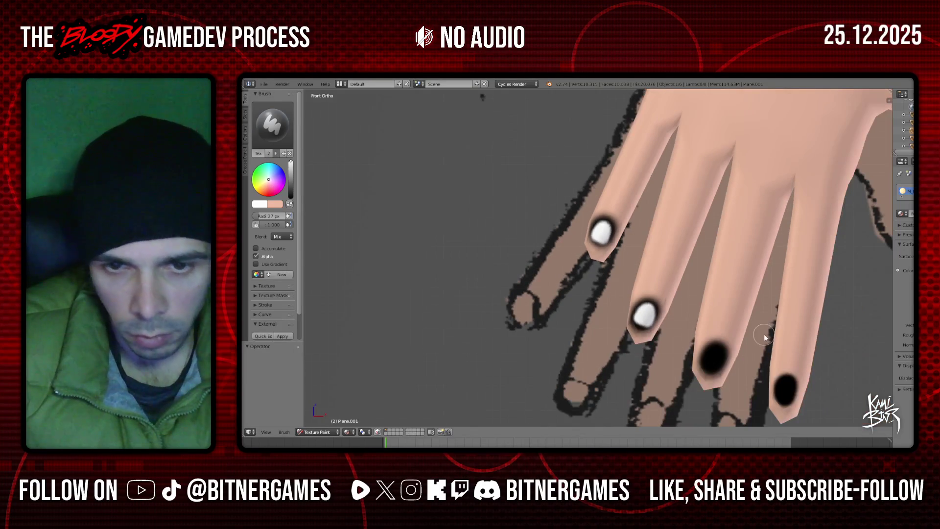
shift+middle_drag(790, 347, 758, 339)
scroll(758, 339, up, 1)
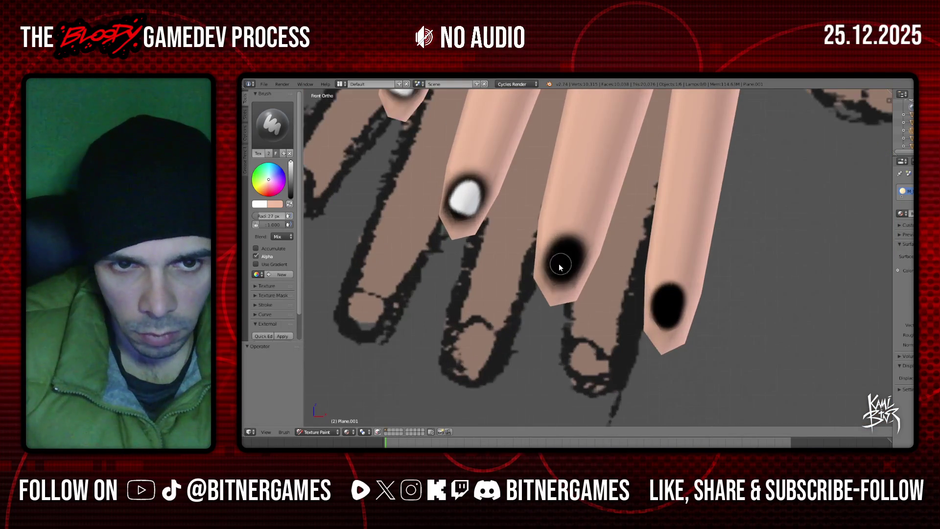
mouse_move(558, 267)
mouse_down()
mouse_move(574, 265)
mouse_move(572, 272)
mouse_up()
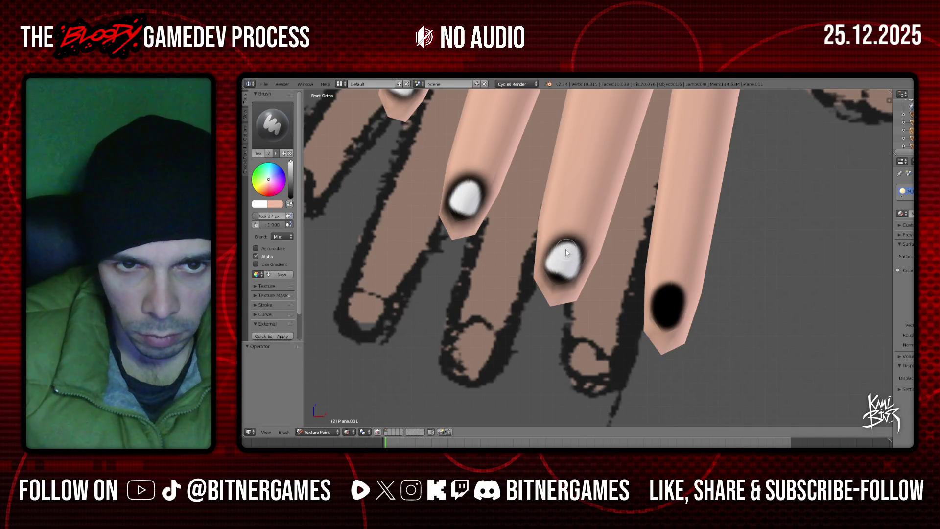
scroll(673, 308, up, 1)
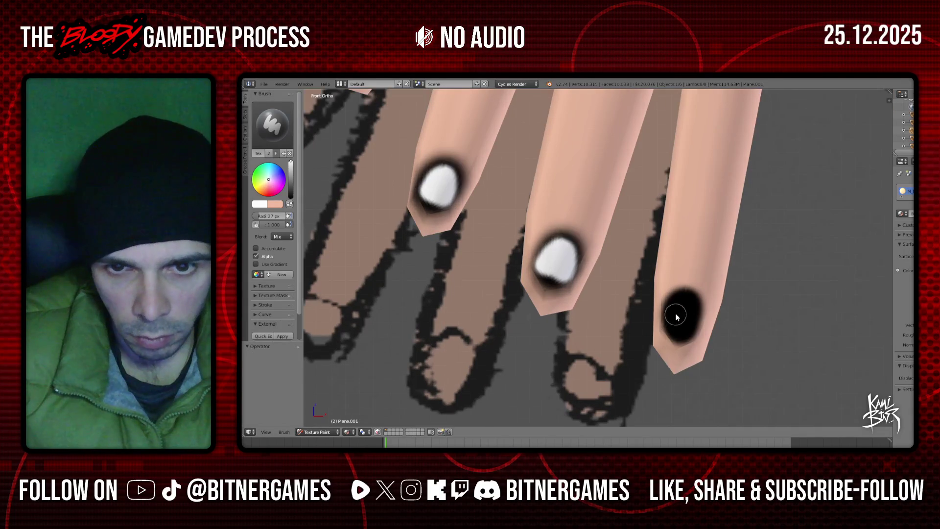
drag(674, 320, 687, 300)
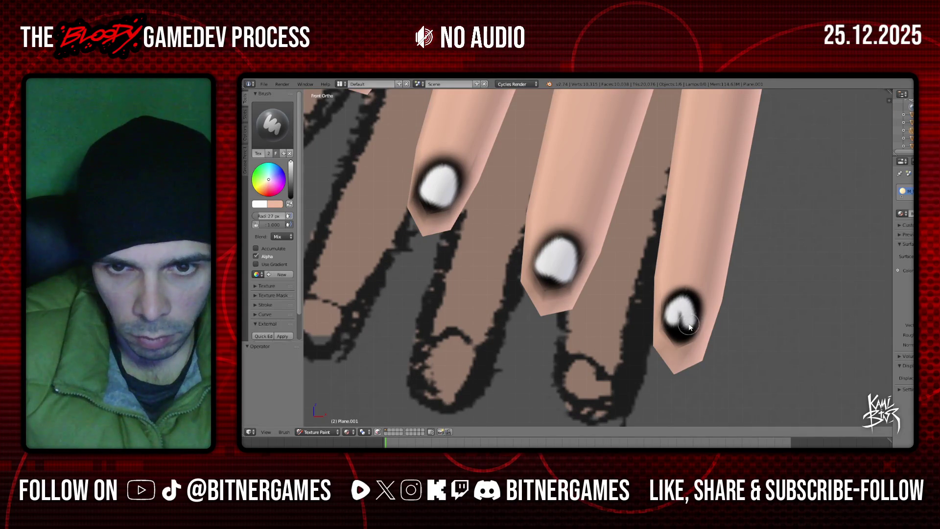
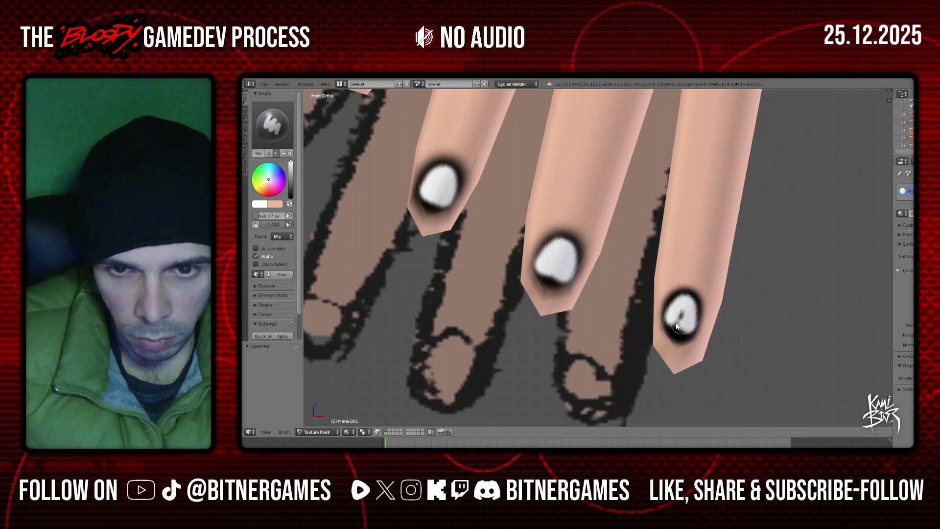
- In perspective view, brush a white dot into the middle of the thumb's black nail
scroll(680, 318, down, 5)
scroll(661, 306, down, 2)
scroll(659, 284, up, 5)
scroll(669, 313, up, 2)
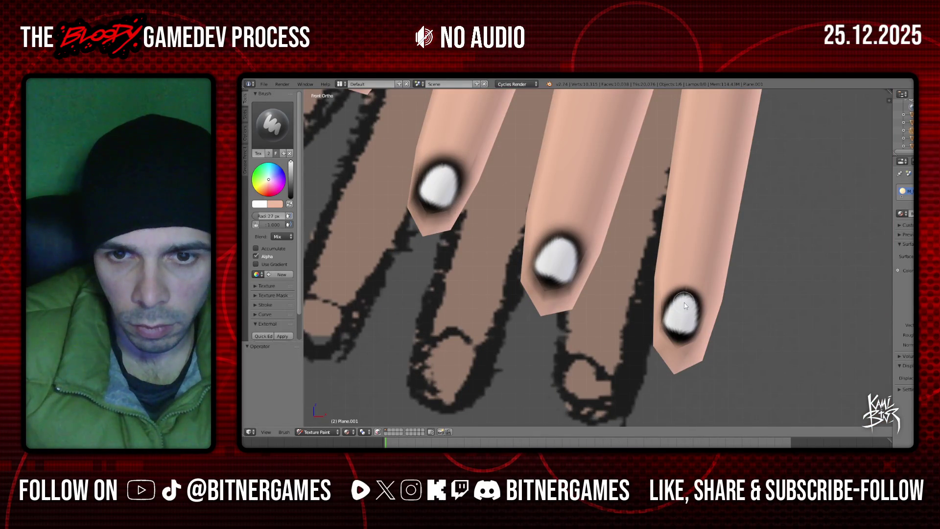
scroll(689, 306, down, 2)
scroll(687, 316, down, 2)
scroll(671, 293, down, 2)
scroll(653, 298, down, 1)
scroll(651, 294, up, 2)
scroll(651, 294, up, 3)
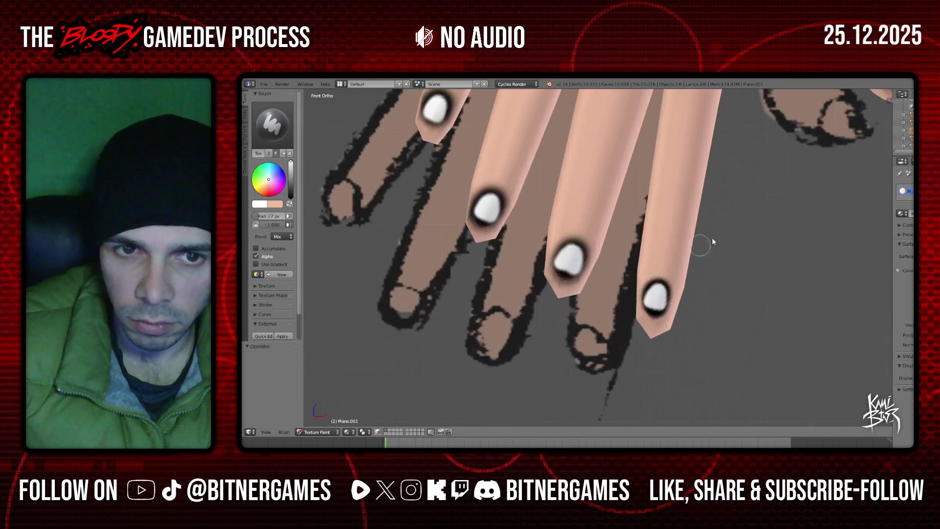
scroll(754, 226, down, 2)
scroll(761, 206, down, 1)
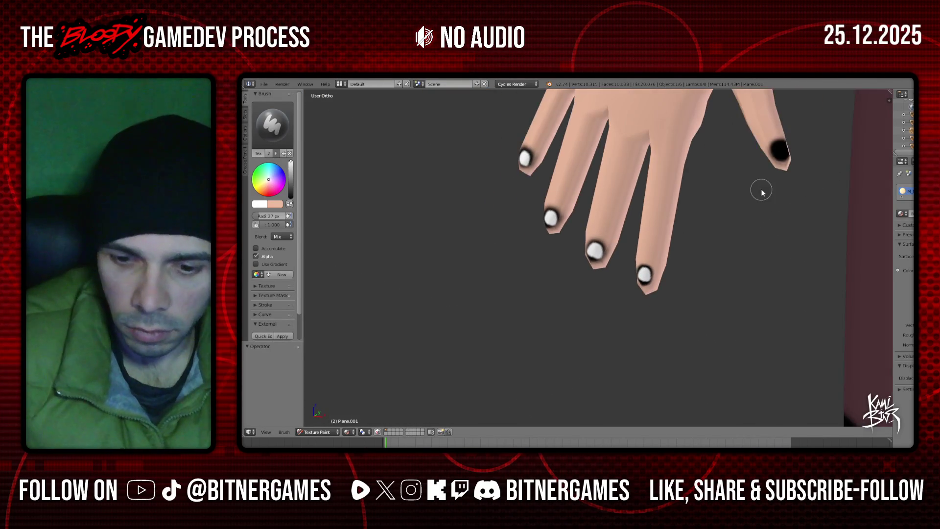
scroll(762, 193, down, 1)
key(KP_5)
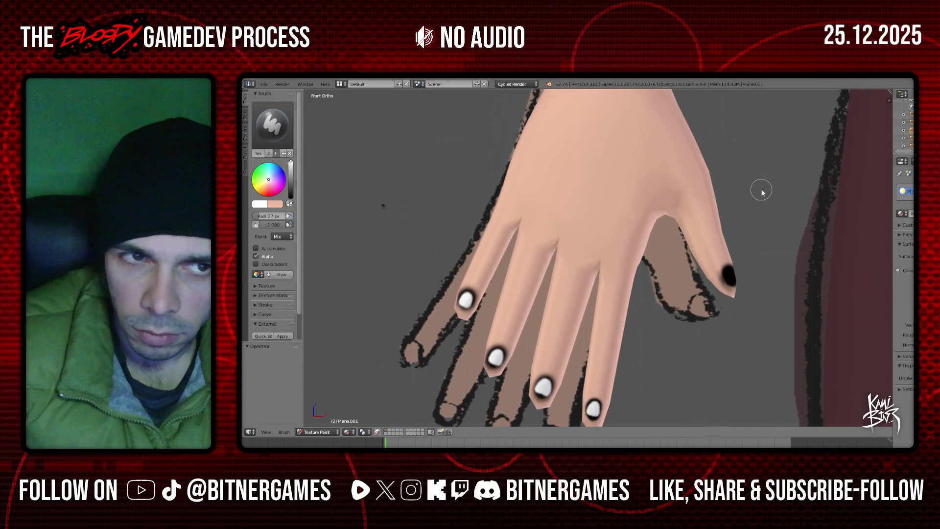
mouse_move(760, 188)
middle_down()
mouse_move(817, 235)
mouse_move(672, 271)
mouse_move(774, 287)
mouse_move(779, 298)
mouse_move(741, 299)
middle_up()
scroll(783, 281, down, 3)
scroll(754, 294, up, 3)
drag(735, 297, 748, 299)
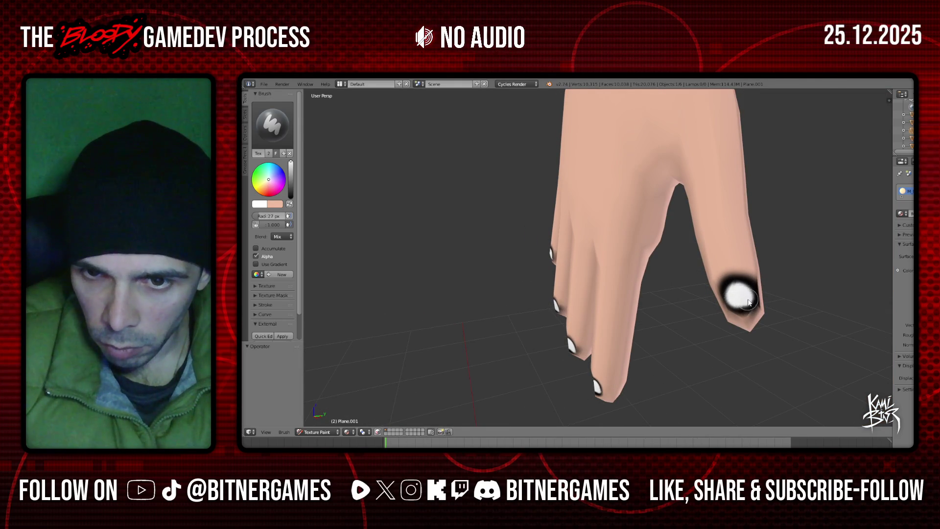
scroll(734, 296, down, 3)
key(KP_1)
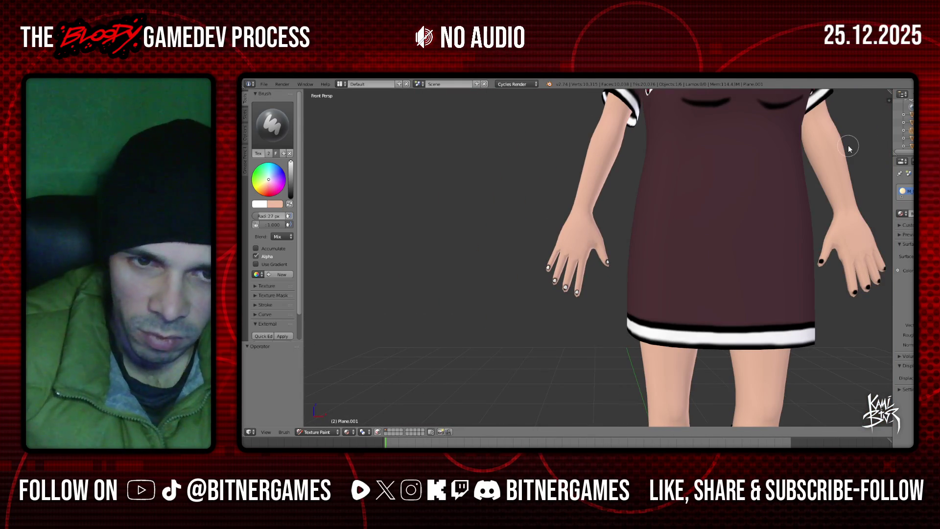
- Turn the view to the other hand's thumb and paint white over its black nail
key(ctrl+KP_6)
key(ctrl+KP_6)
key(ctrl+KP_6)
key(ctrl+KP_6)
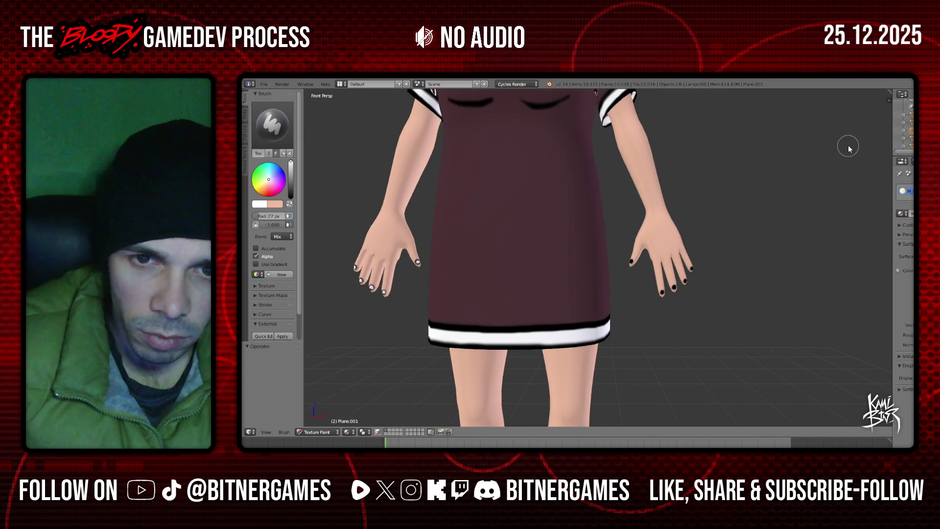
scroll(735, 206, up, 5)
middle_drag(697, 248, 790, 242)
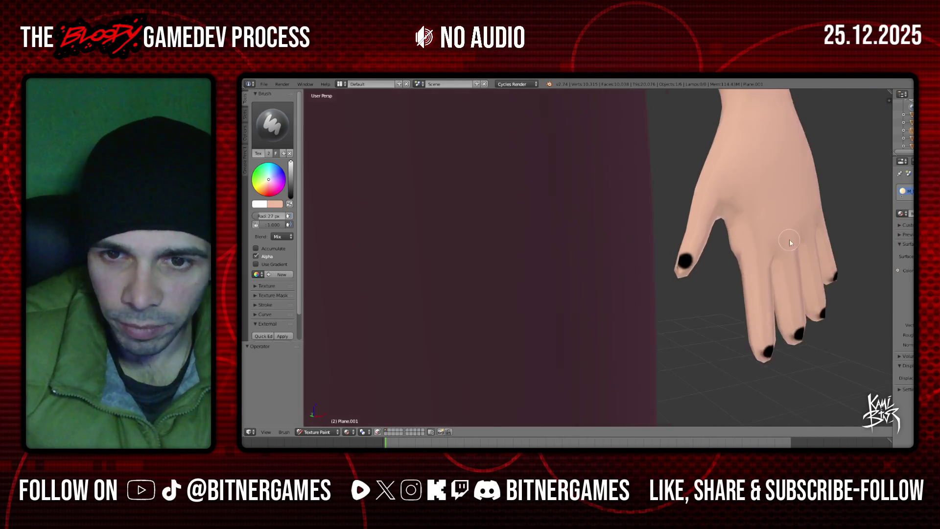
key(KP_6)
key(KP_6)
key(KP_6)
key(KP_6)
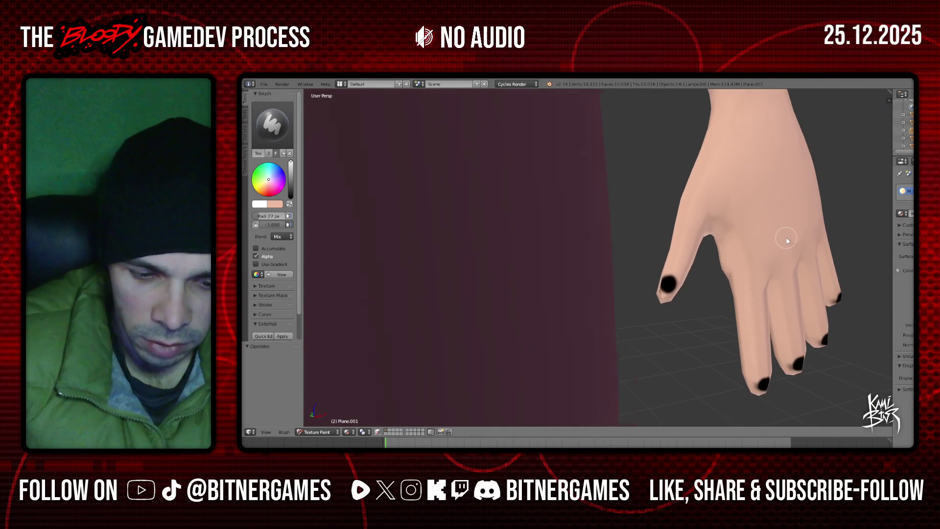
scroll(785, 245, up, 2)
key(ctrl+KP_6)
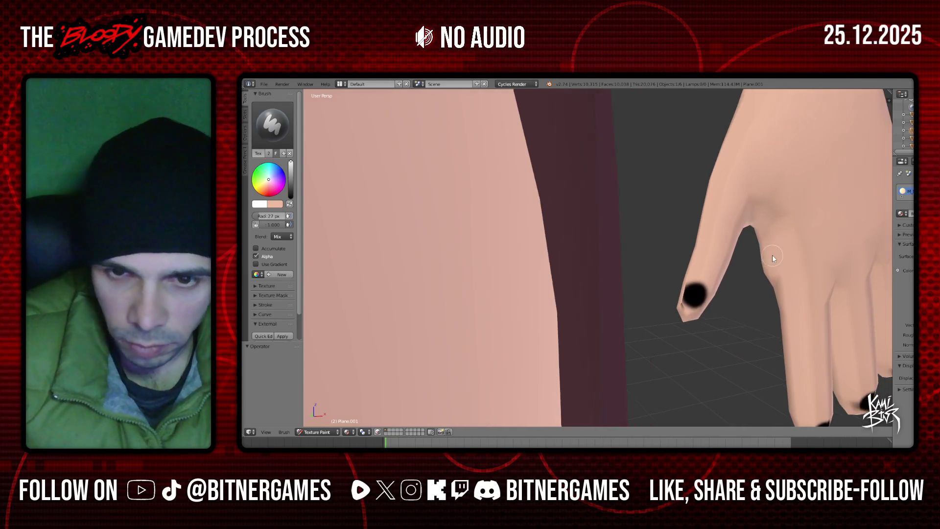
key(KP_6)
key(KP_6)
key(KP_6)
scroll(760, 256, up, 3)
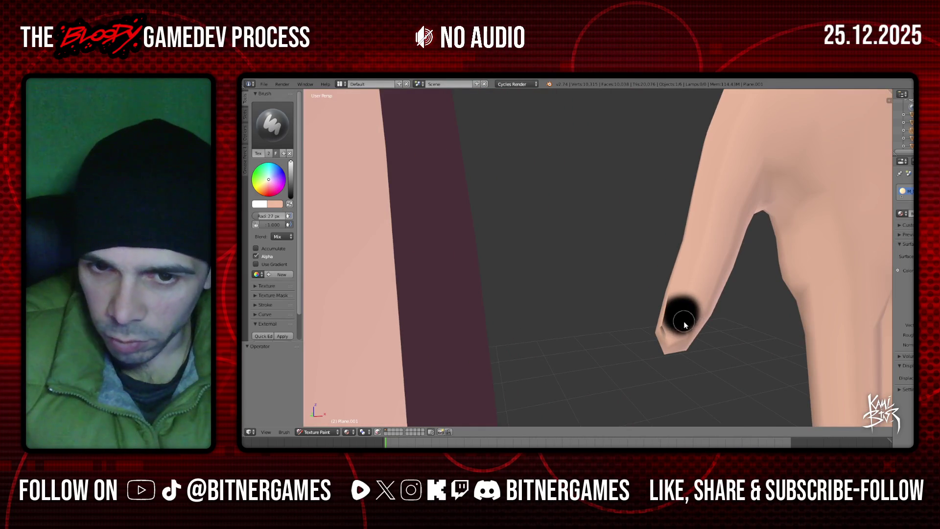
middle_drag(685, 323, 650, 319)
mouse_move(649, 318)
mouse_down()
mouse_move(668, 323)
mouse_move(660, 323)
mouse_up()
- Paint white centres on the leftmost black nail and the next nail along
key(KP_1)
scroll(728, 295, up, 2)
key(ctrl+KP_6)
key(ctrl+KP_6)
key(ctrl+KP_6)
key(ctrl+KP_2)
key(ctrl+KP_2)
key(ctrl+KP_6)
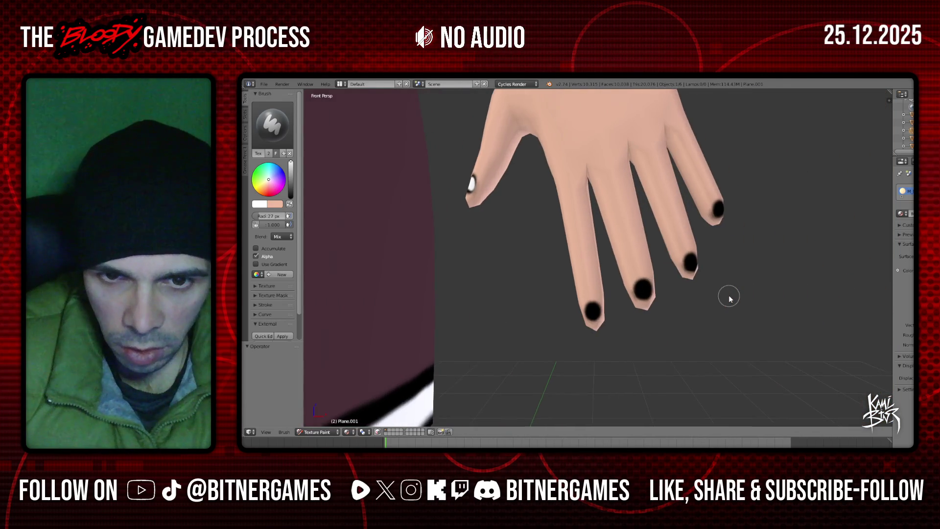
key(ctrl+KP_2)
key(ctrl+KP_2)
scroll(729, 294, up, 1)
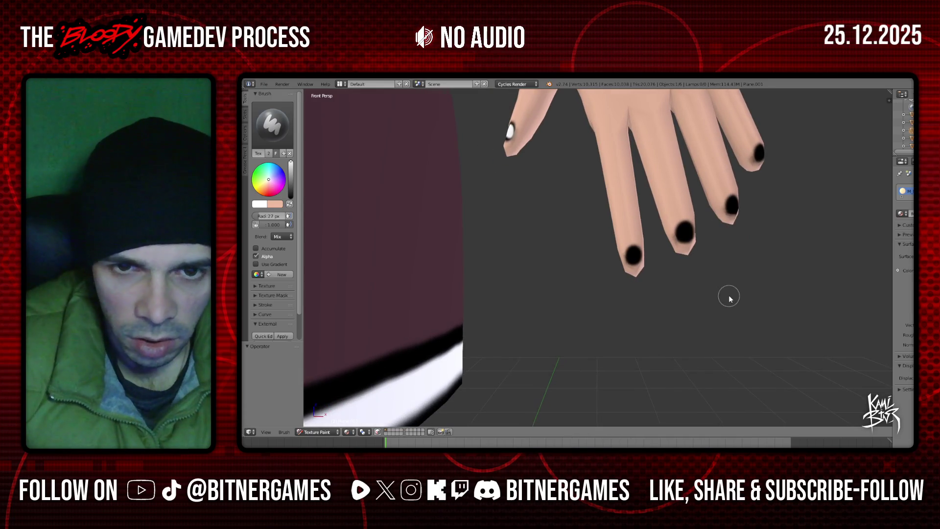
scroll(728, 295, up, 2)
scroll(729, 295, up, 1)
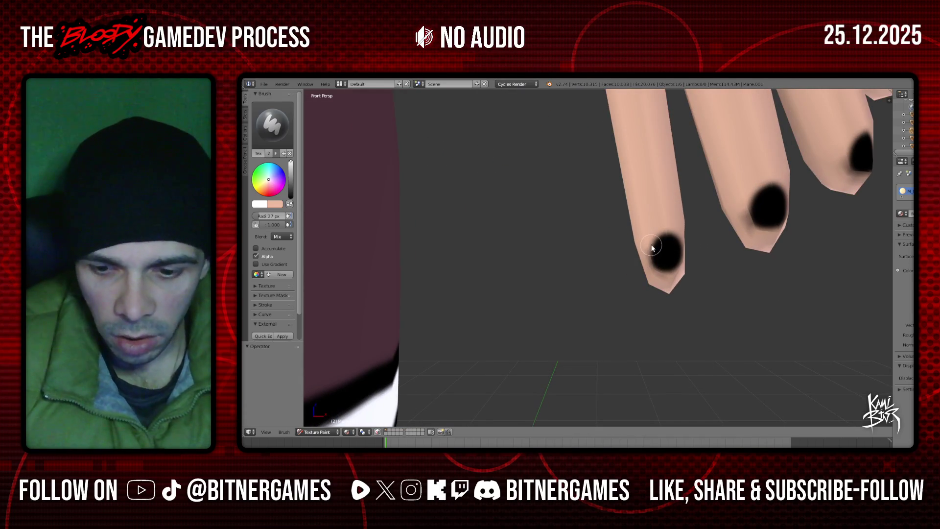
key(ctrl+KP_6)
key(ctrl+KP_6)
key(ctrl+KP_6)
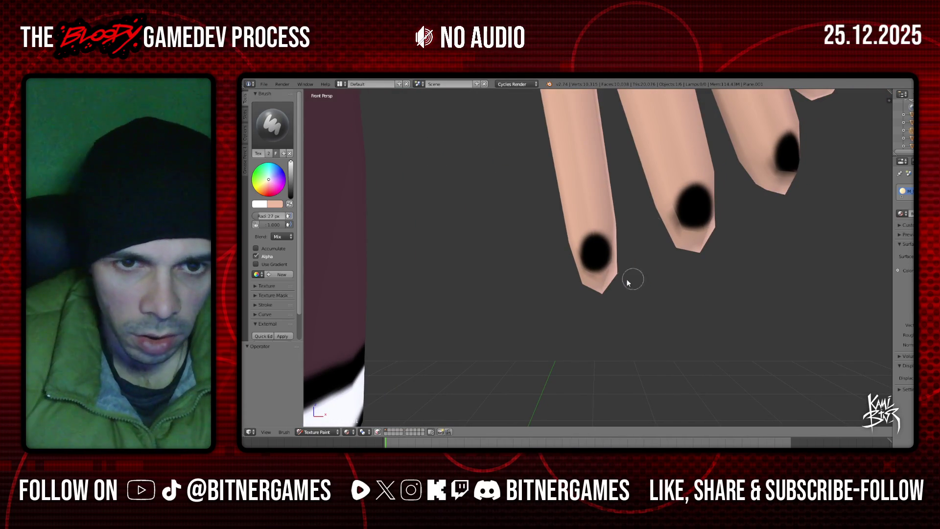
drag(591, 262, 597, 252)
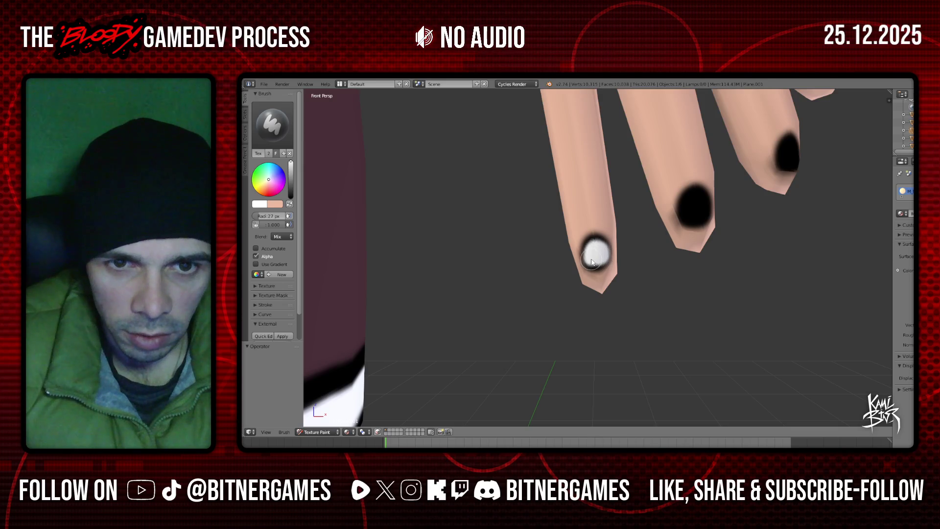
drag(601, 248, 598, 249)
mouse_move(686, 215)
mouse_down()
mouse_move(692, 202)
mouse_move(689, 223)
mouse_up()
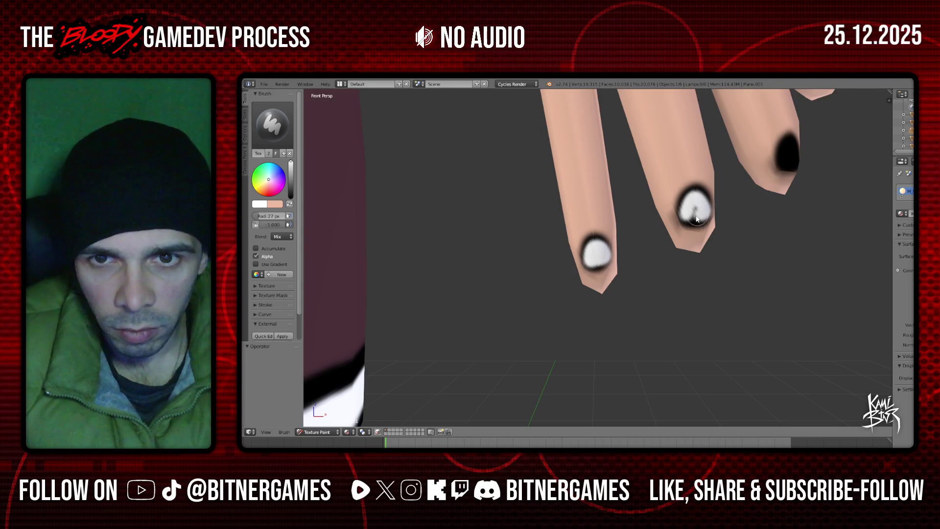
middle_drag(698, 212, 699, 215)
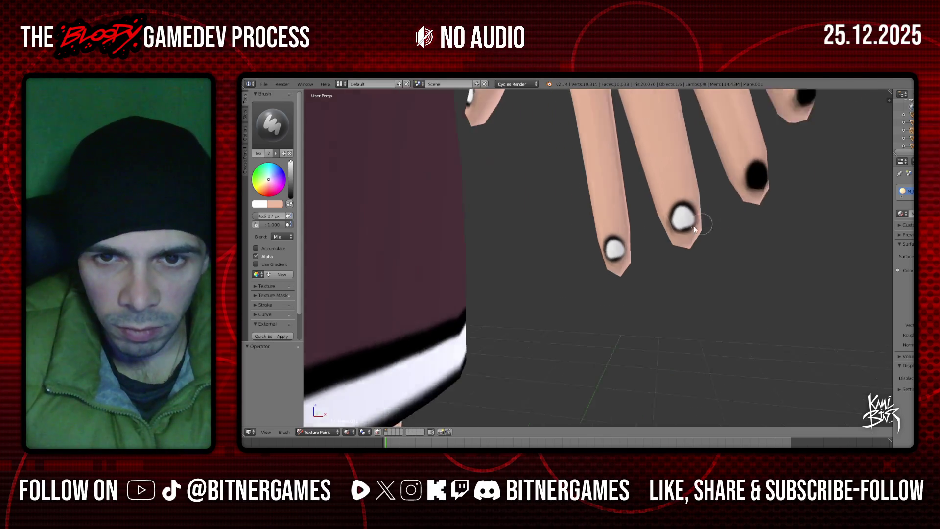
- Paint a white dot on another black nail from the front view
key(KP_1)
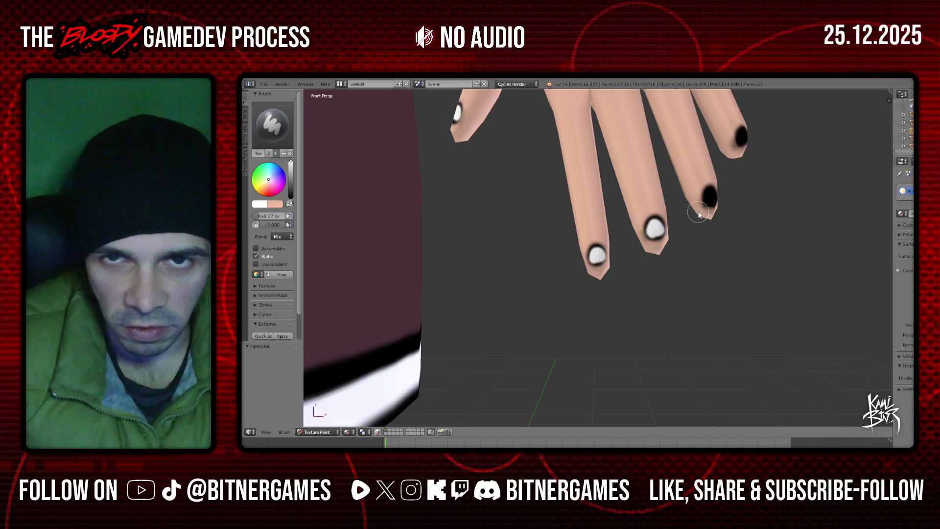
shift+middle_drag(699, 214, 685, 239)
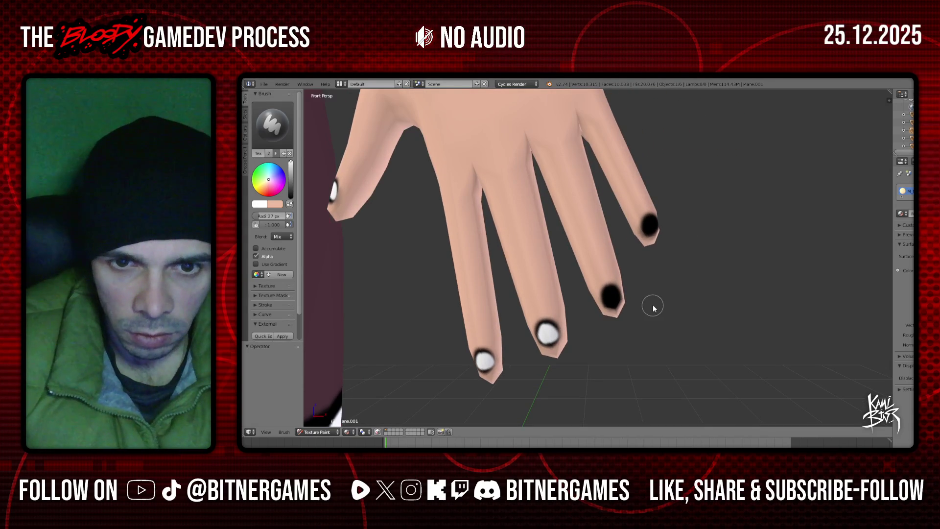
drag(611, 314, 619, 314)
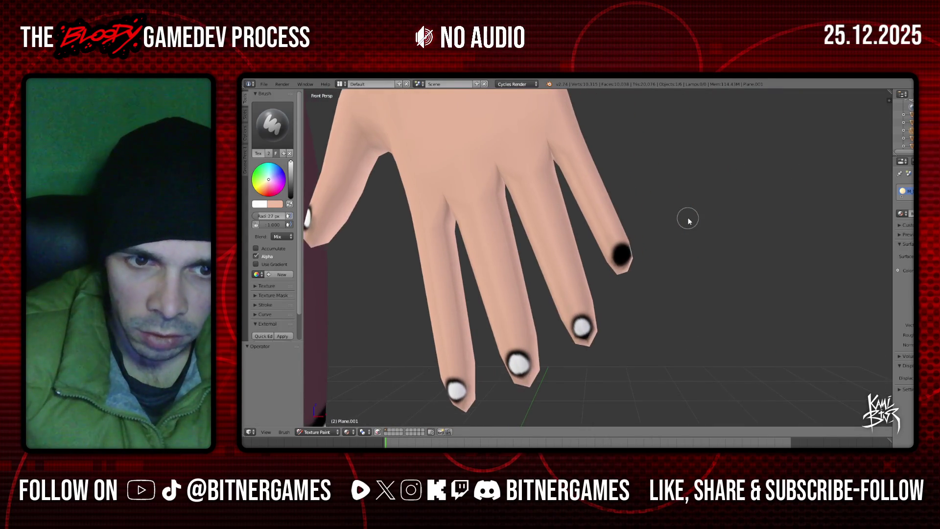
scroll(621, 278, down, 2)
- Paint the last black fingertip white
mouse_move(618, 272)
mouse_down()
mouse_move(626, 267)
mouse_move(617, 272)
mouse_up()
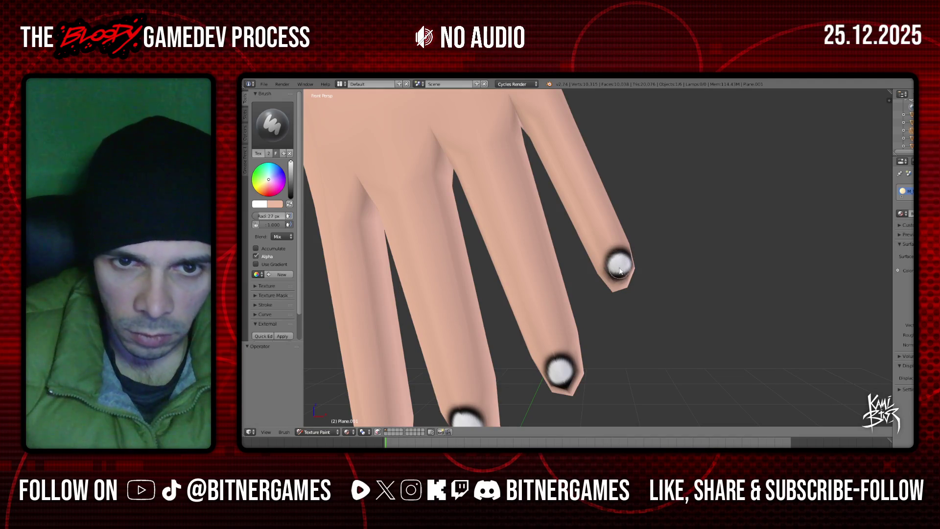
scroll(621, 278, down, 3)
scroll(621, 278, down, 3)
scroll(621, 278, down, 2)
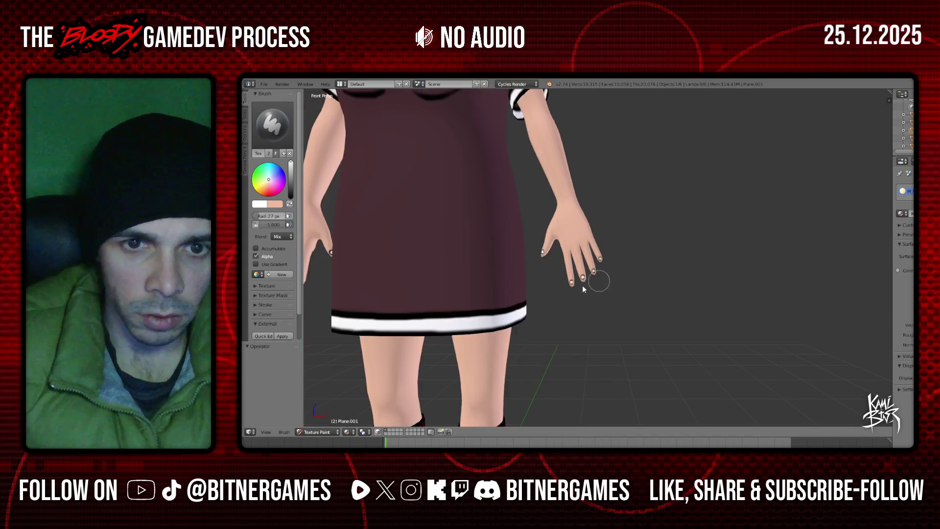
scroll(602, 279, down, 2)
ctrl+scroll(542, 273, up, 3)
ctrl+scroll(542, 272, up, 3)
ctrl+scroll(542, 272, up, 2)
scroll(618, 249, up, 5)
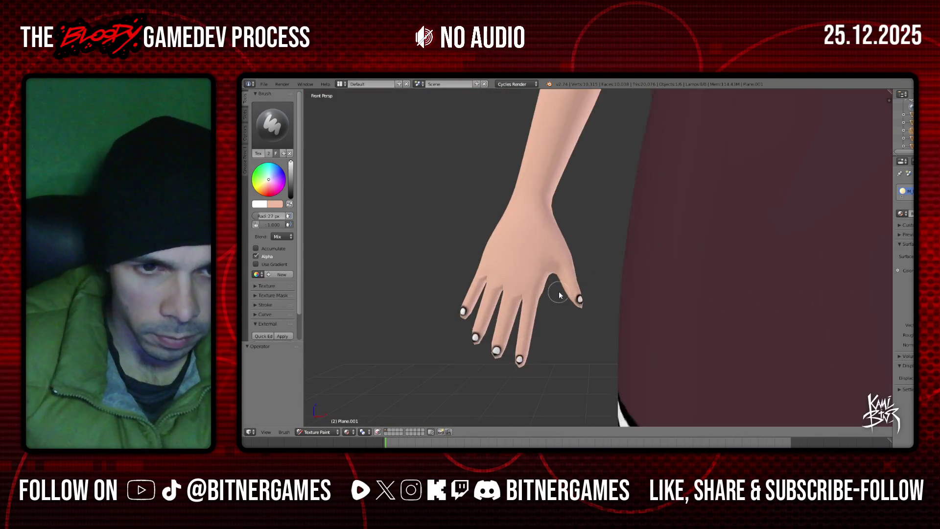
scroll(564, 299, up, 2)
scroll(565, 300, up, 1)
scroll(564, 299, up, 2)
scroll(565, 300, up, 1)
scroll(565, 299, up, 2)
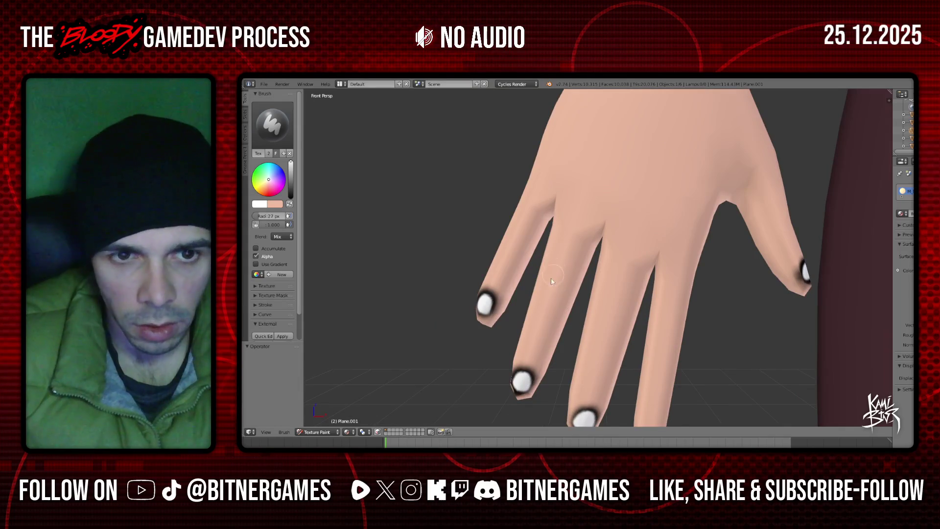
scroll(564, 300, up, 1)
- With a black 3 px brush, paint two short knuckle marks on the index finger
drag(291, 163, 290, 198)
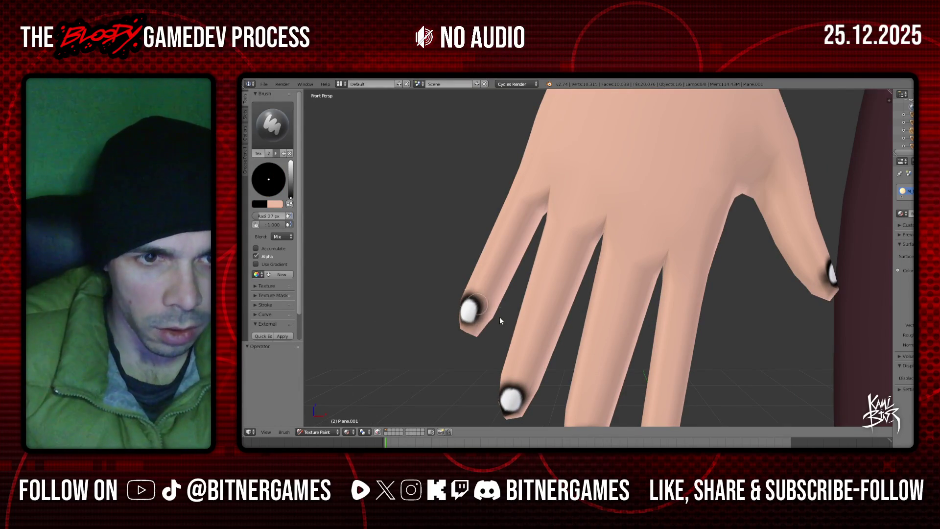
middle_drag(499, 313, 506, 308)
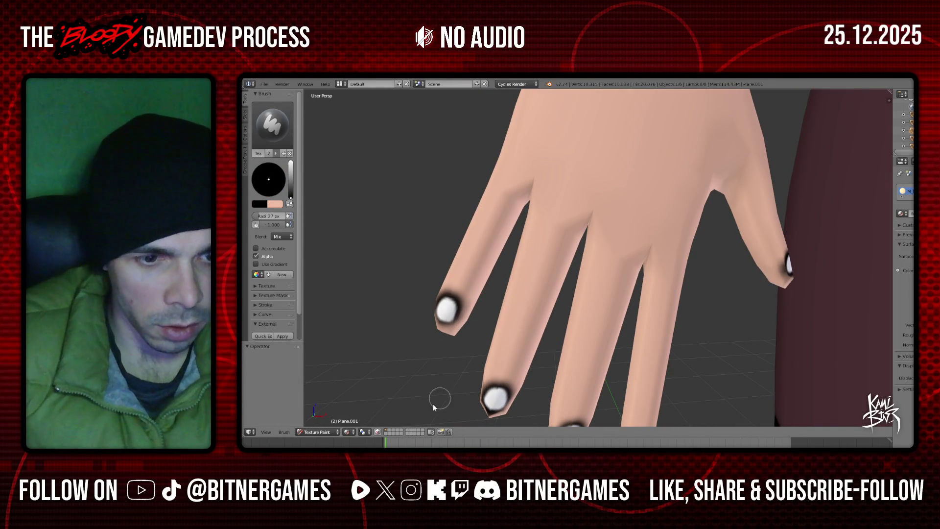
mouse_move(271, 215)
mouse_down()
mouse_move(258, 219)
mouse_move(328, 232)
mouse_up()
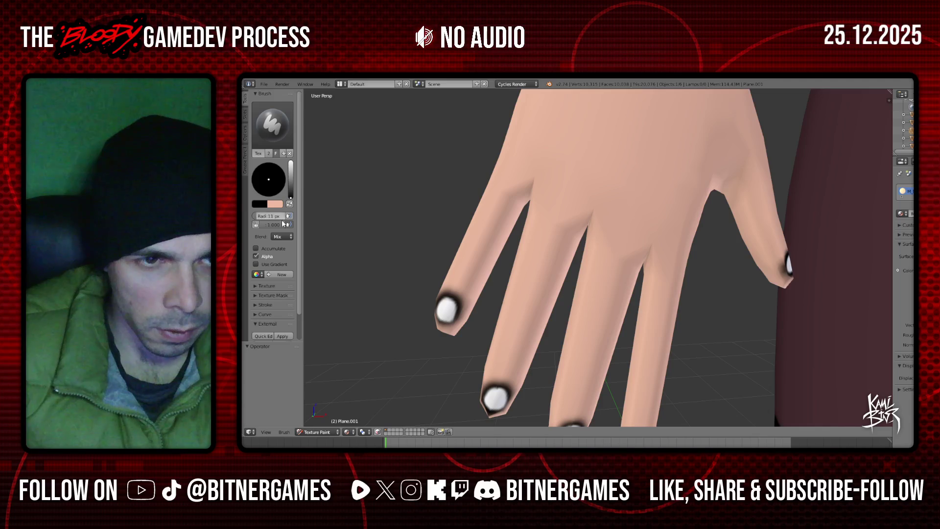
drag(457, 268, 468, 275)
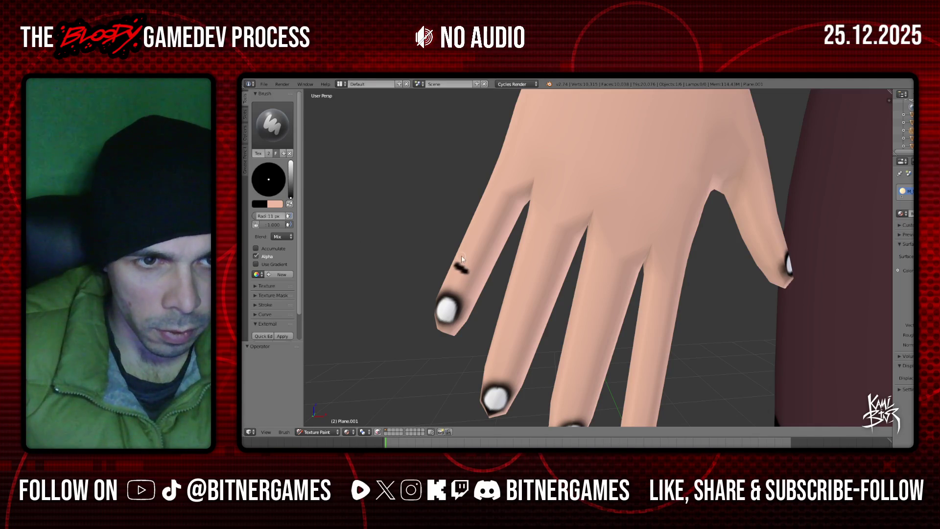
drag(480, 217, 490, 221)
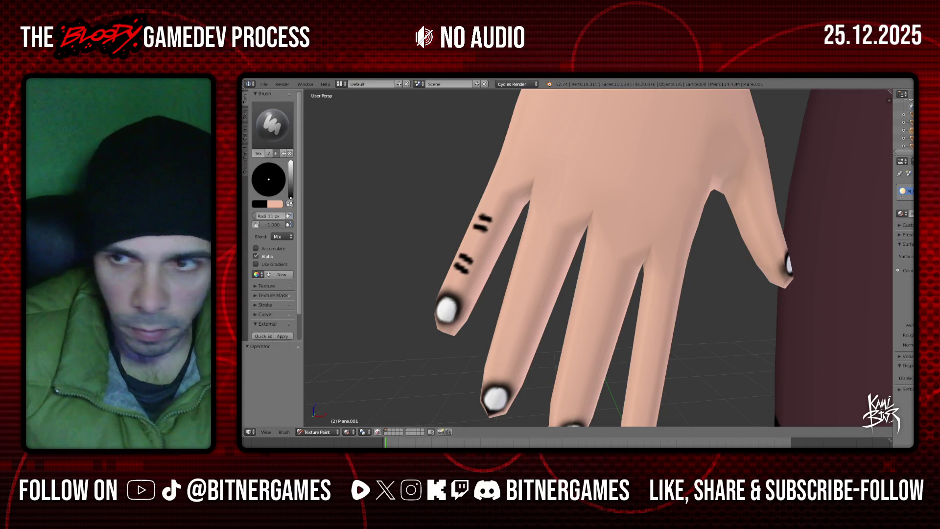
- Show the mesh wireframe and redo the two black dashes on the index finger
click(908, 173)
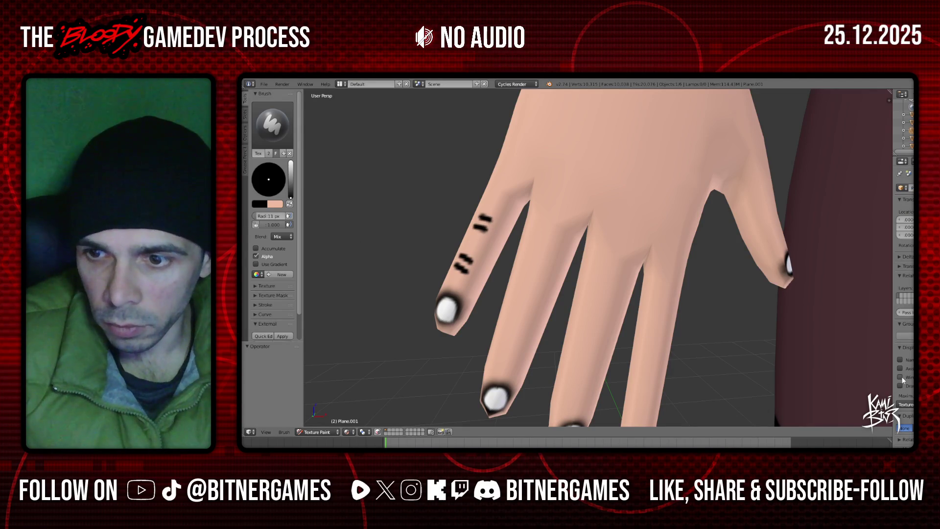
click(900, 377)
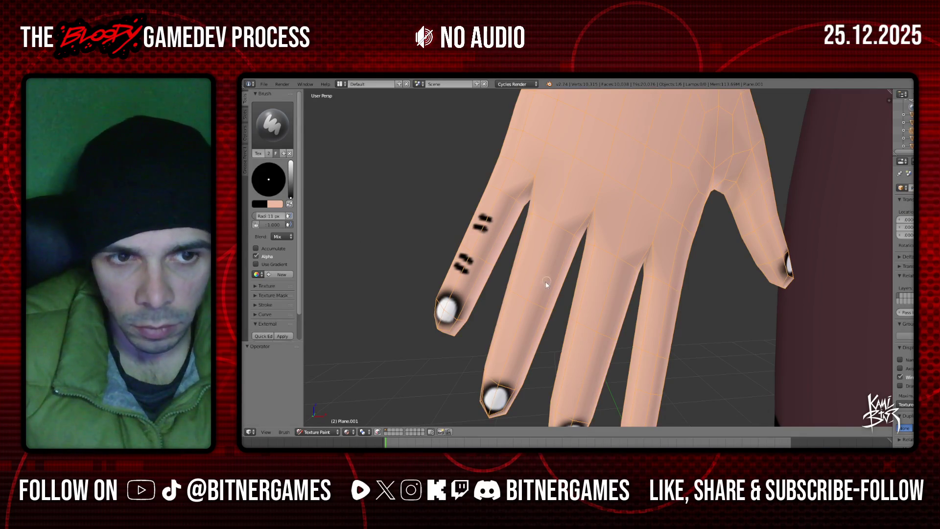
key(ctrl+z)
key(ctrl+z)
key(ctrl+z)
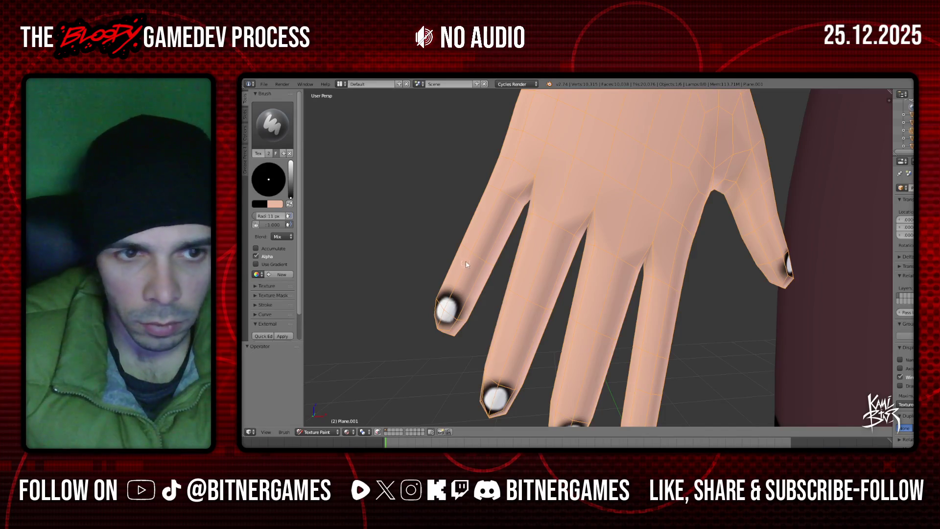
drag(464, 255, 482, 246)
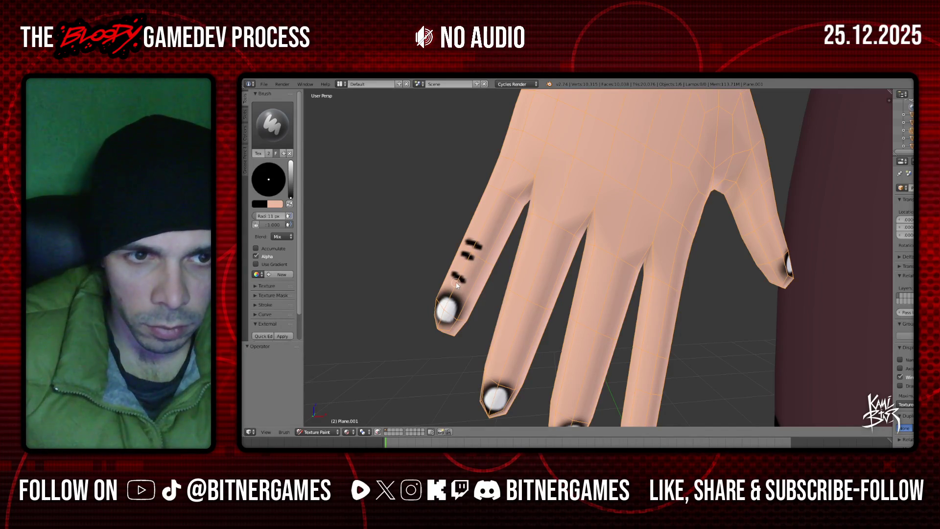
- Redo the index finger dash, then add black dashes on the middle and ring fingers
middle_drag(493, 294, 523, 300)
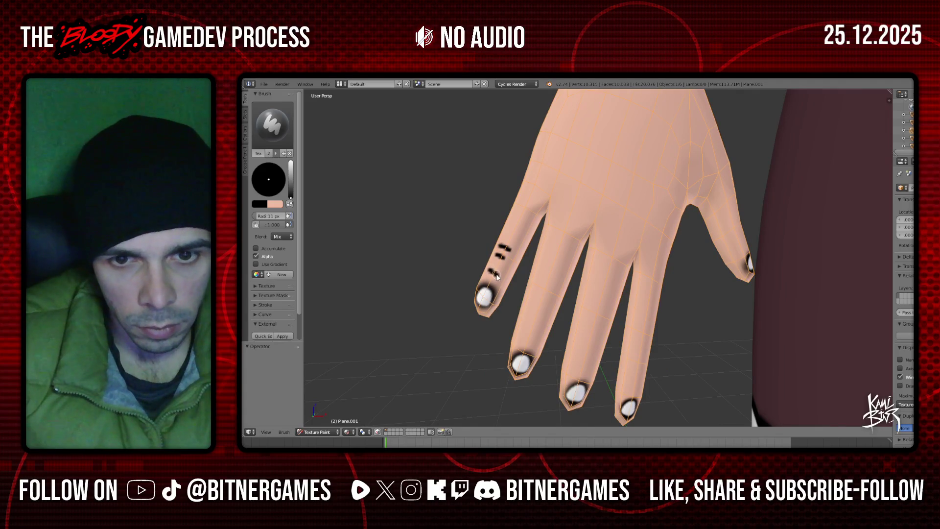
scroll(498, 277, up, 1)
scroll(461, 271, up, 1)
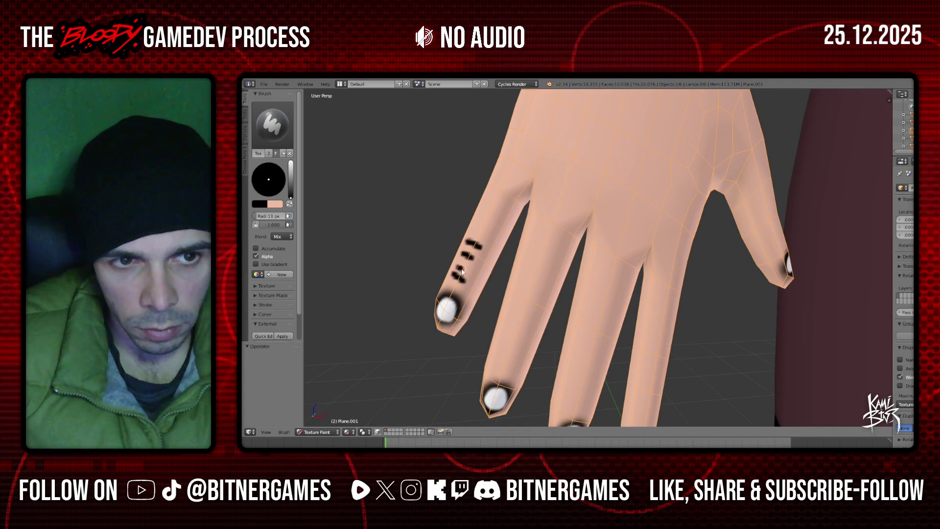
key(ctrl+z)
key(ctrl+z)
key(ctrl+z)
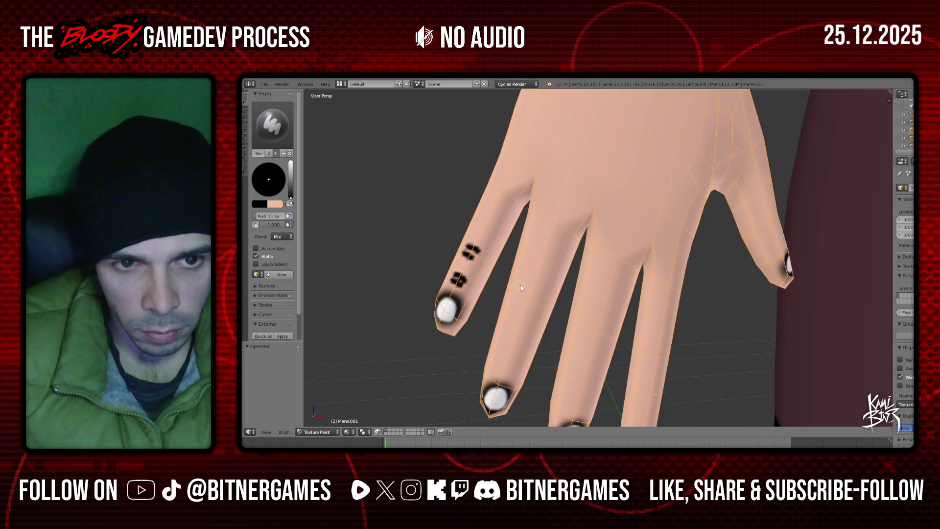
key(ctrl+z)
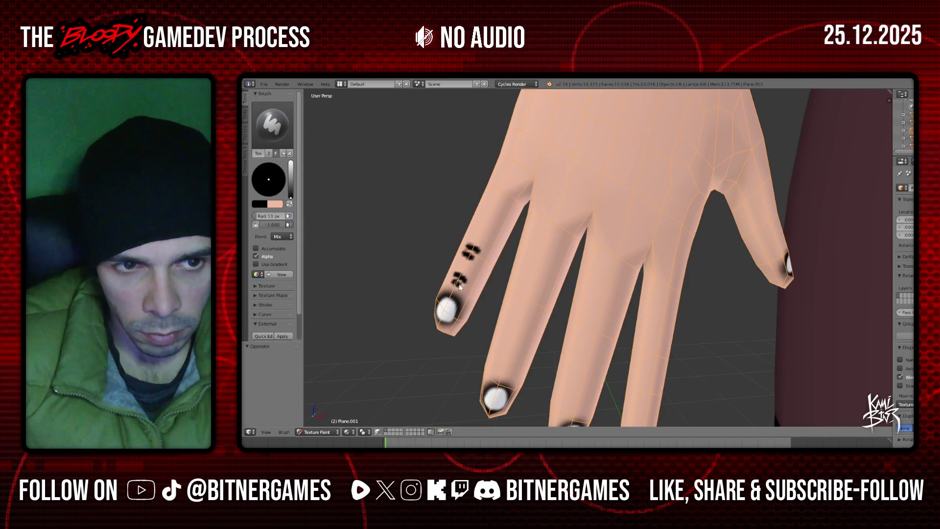
drag(521, 287, 531, 298)
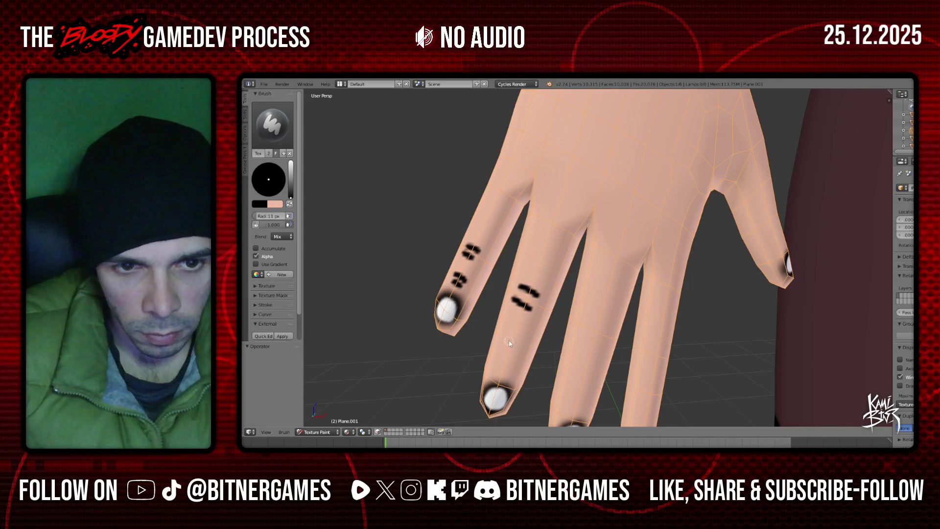
mouse_move(519, 342)
mouse_down()
mouse_move(504, 337)
mouse_move(517, 355)
mouse_up()
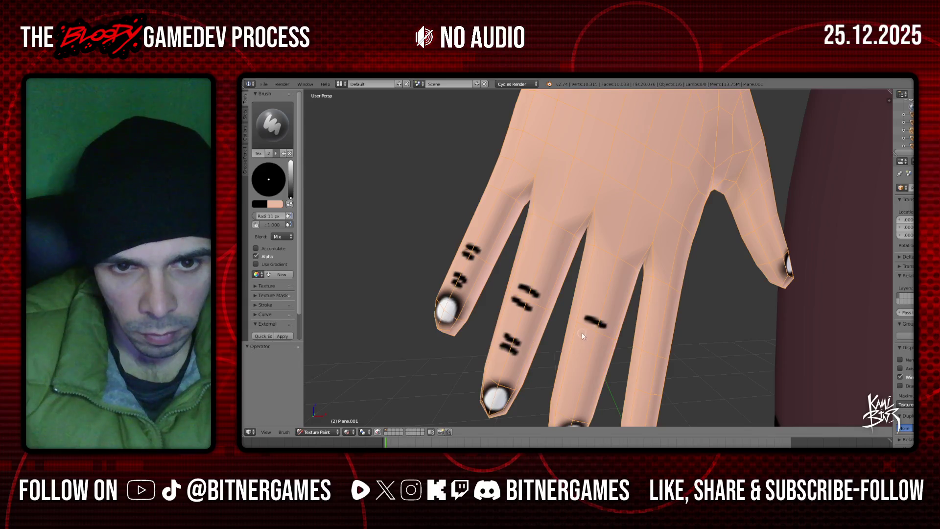
drag(589, 336, 603, 341)
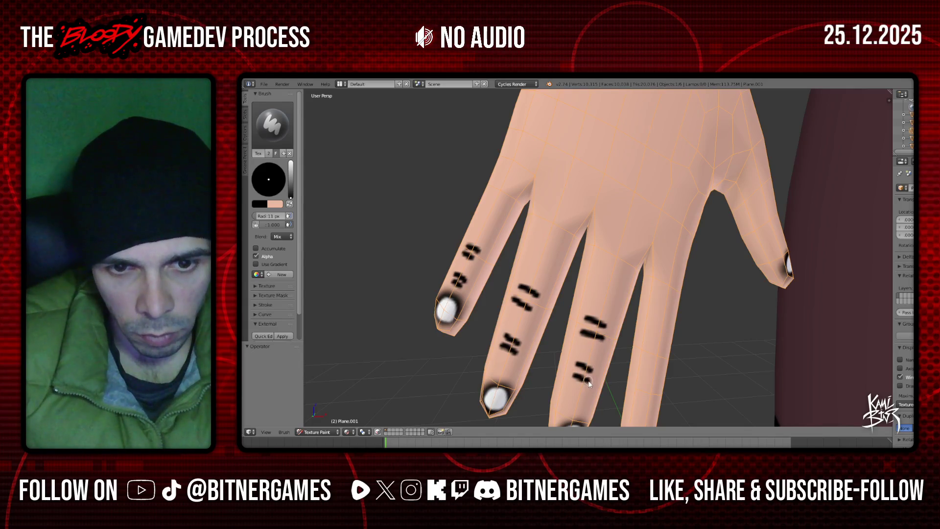
- Reframe the hand front-on and paint black strokes on the ring finger
middle_drag(645, 356, 643, 342)
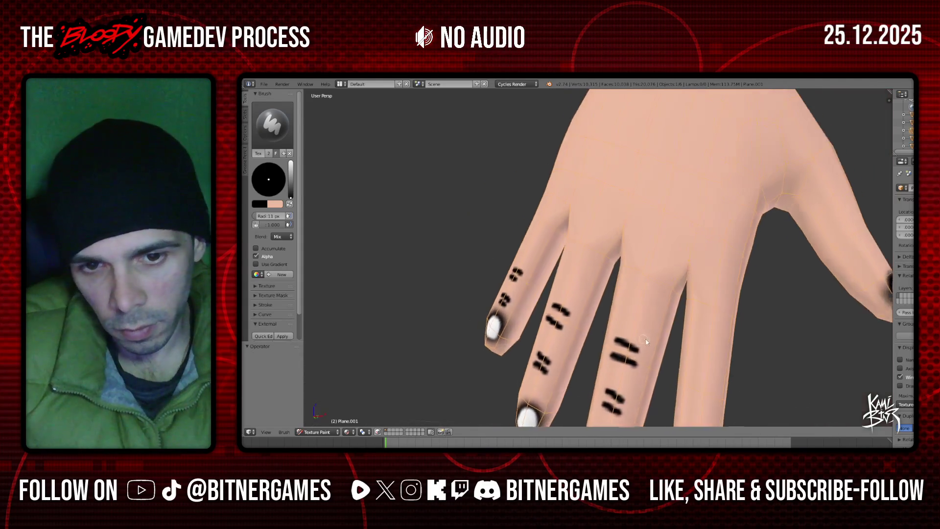
scroll(647, 338, down, 3)
scroll(768, 267, up, 2)
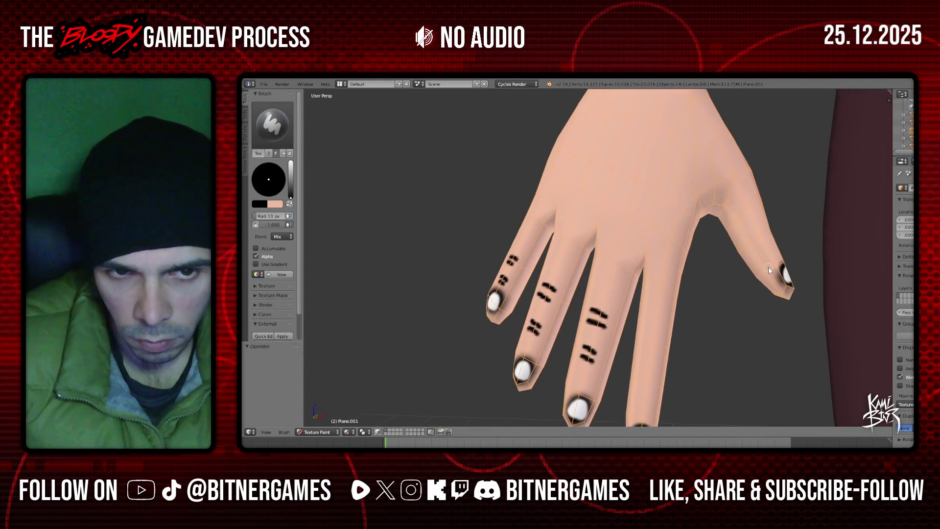
key(KP_4)
key(KP_4)
key(KP_4)
key(ctrl+KP_3)
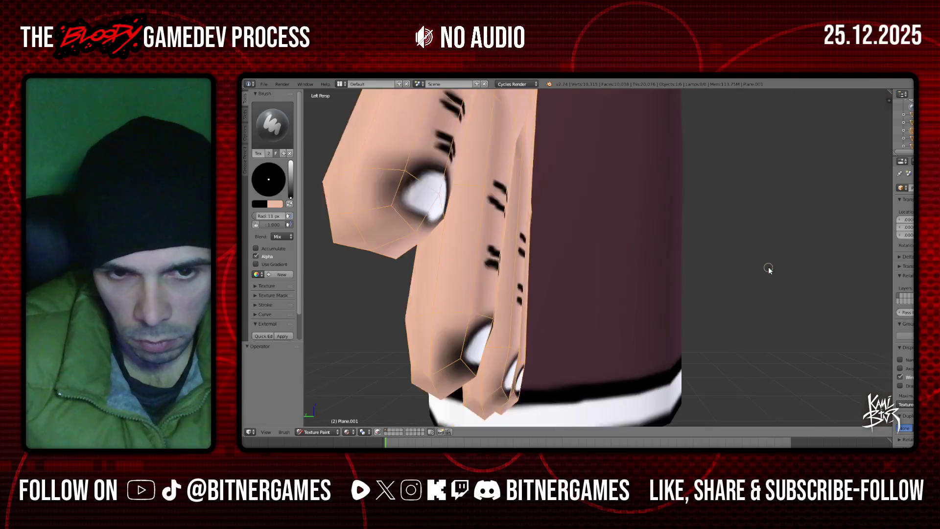
key(ctrl+KP_2)
key(ctrl+KP_2)
key(KP_1)
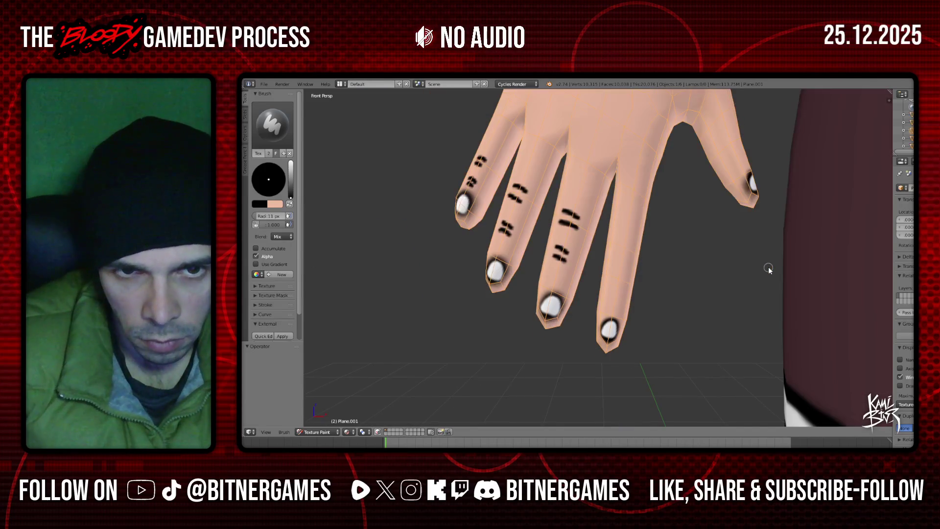
key(ctrl+KP_8)
key(ctrl+KP_8)
scroll(768, 269, up, 2)
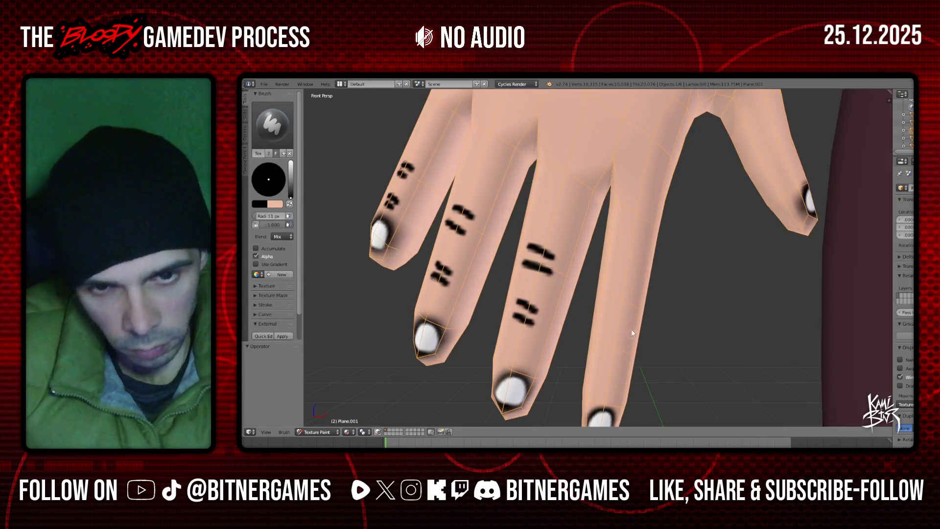
click(607, 339)
drag(603, 353, 619, 356)
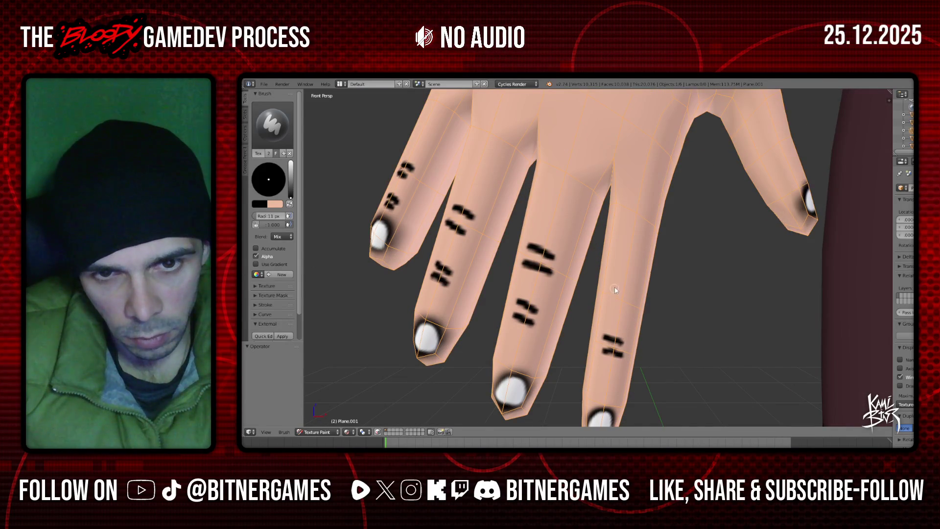
drag(624, 293, 634, 295)
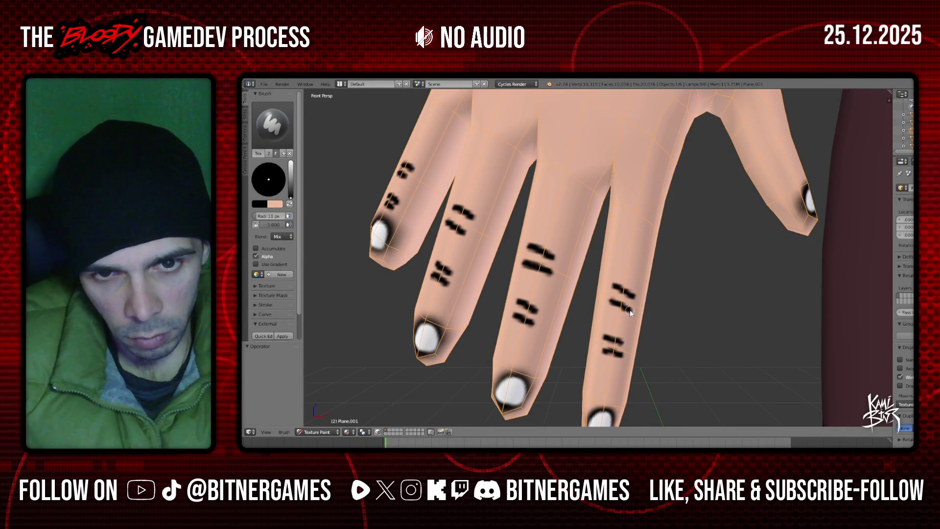
- Paint two black dashes on the little finger
scroll(630, 310, down, 3)
mouse_move(630, 310)
middle_down()
mouse_move(715, 219)
mouse_move(827, 196)
middle_up()
mouse_move(830, 195)
mouse_down()
mouse_move(857, 196)
mouse_move(857, 180)
mouse_up()
middle_drag(857, 180, 692, 242)
scroll(693, 242, down, 3)
- In a flat front view, paint a short black dash near a fingertip
key(KP_1)
key(KP_5)
key(ctrl+KP_6)
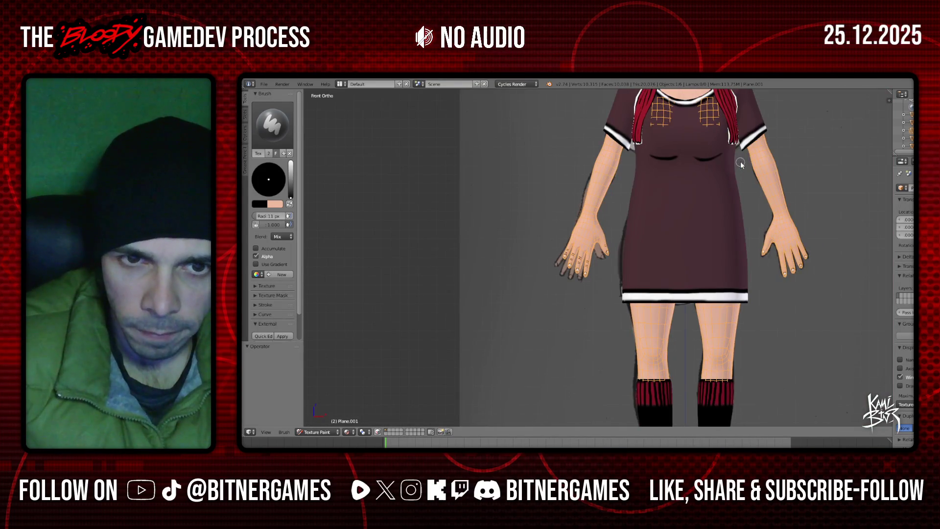
key(ctrl+KP_6)
key(ctrl+KP_6)
key(ctrl+KP_6)
scroll(706, 213, up, 1)
scroll(695, 211, up, 7)
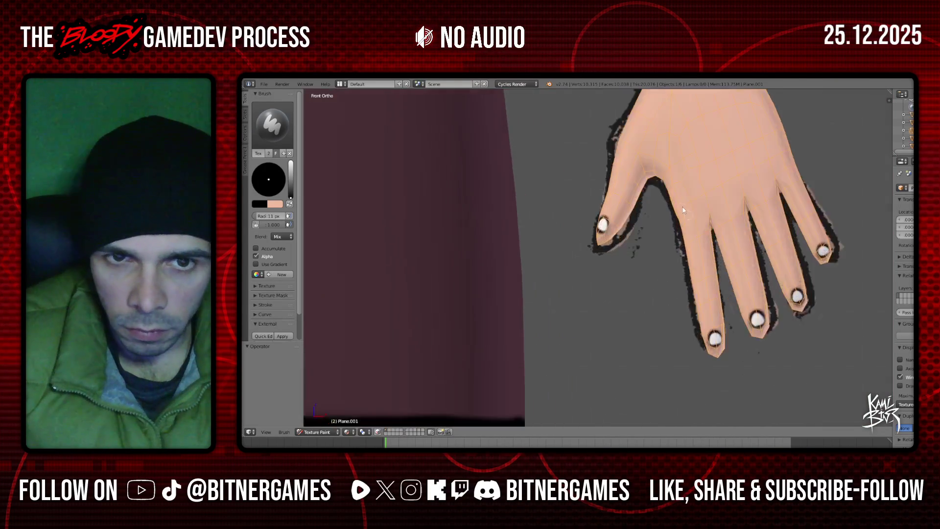
scroll(680, 204, up, 4)
key(ctrl+KP_8)
key(ctrl+KP_8)
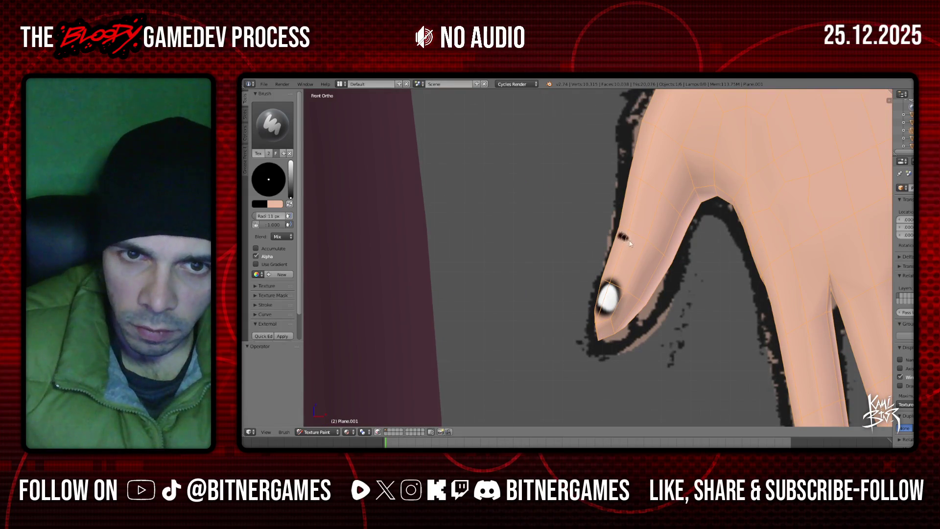
drag(623, 224, 637, 233)
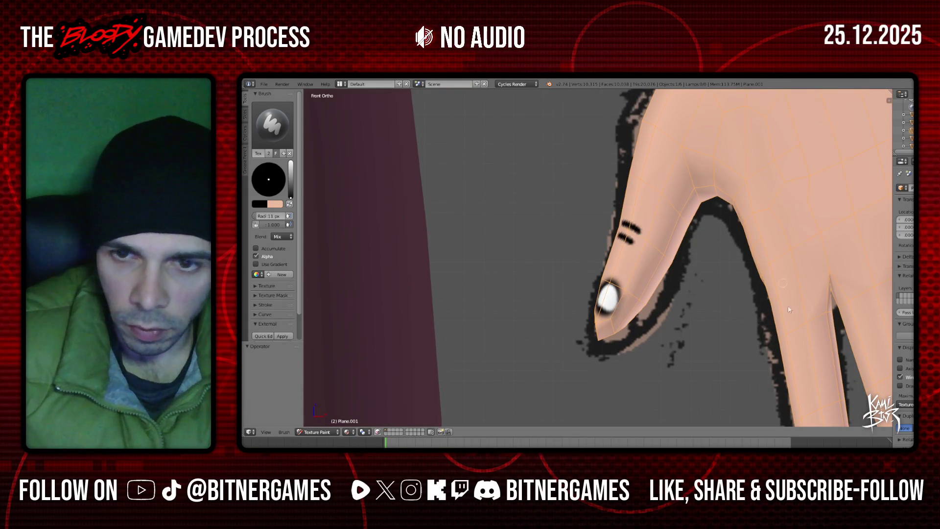
- Add a second dash above the first and lengthen the ring and little finger marks
scroll(783, 282, down, 3)
scroll(753, 357, down, 1)
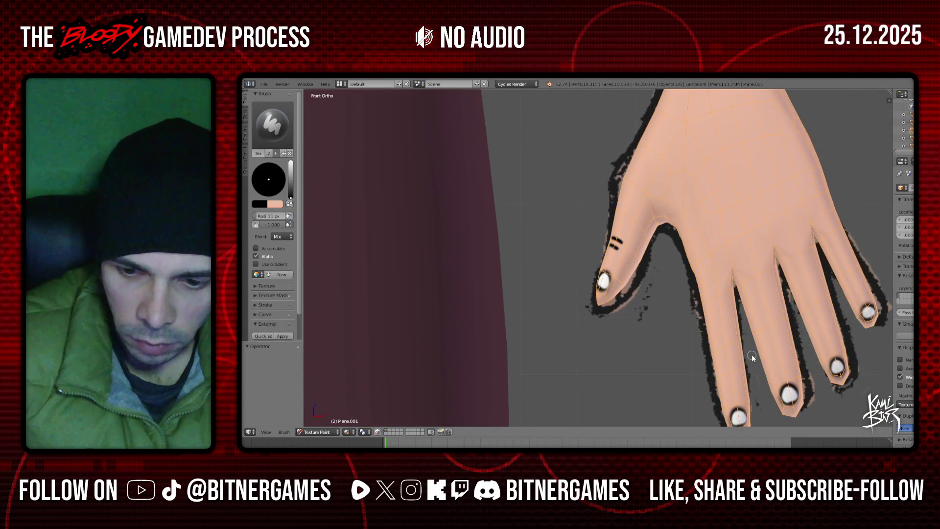
key(ctrl+KP_6)
key(ctrl+KP_2)
key(ctrl+KP_6)
key(ctrl+KP_2)
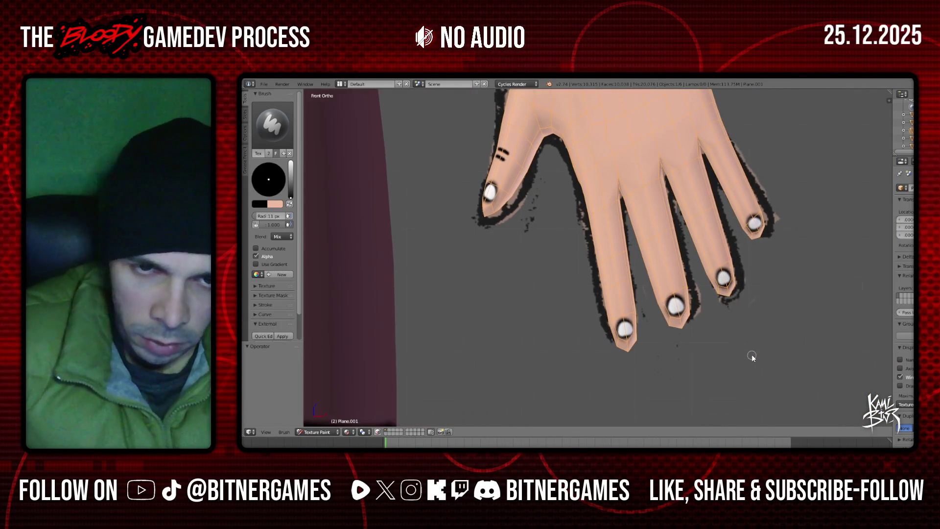
scroll(626, 306, up, 2)
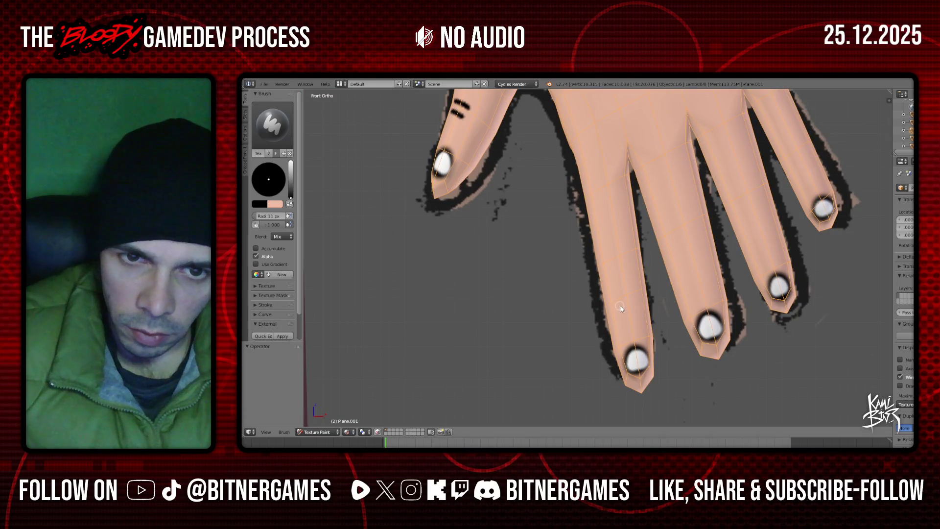
mouse_move(619, 295)
mouse_down()
mouse_move(636, 291)
mouse_move(628, 262)
mouse_up()
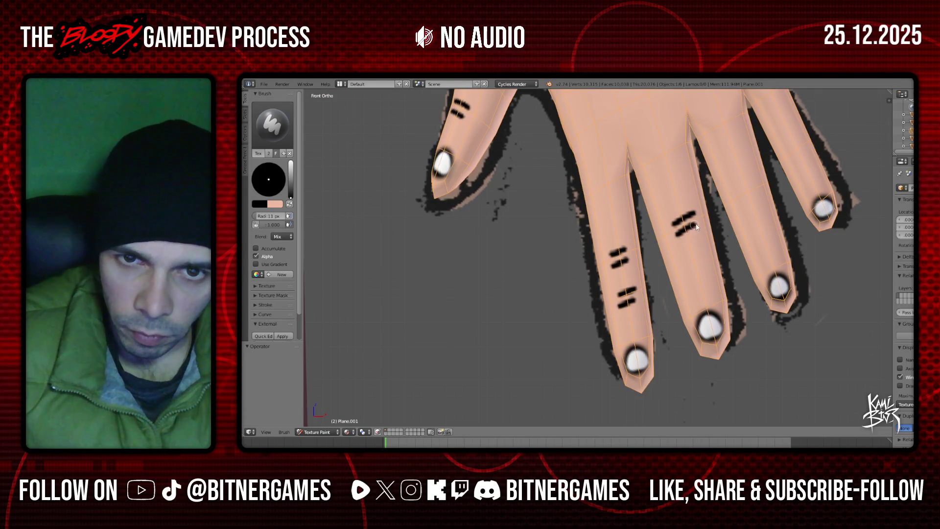
drag(753, 186, 756, 185)
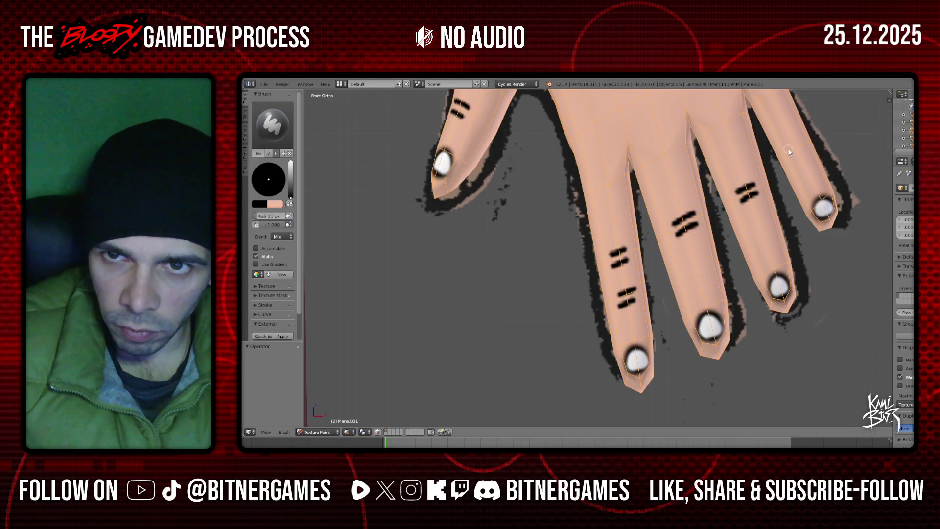
drag(797, 146, 801, 152)
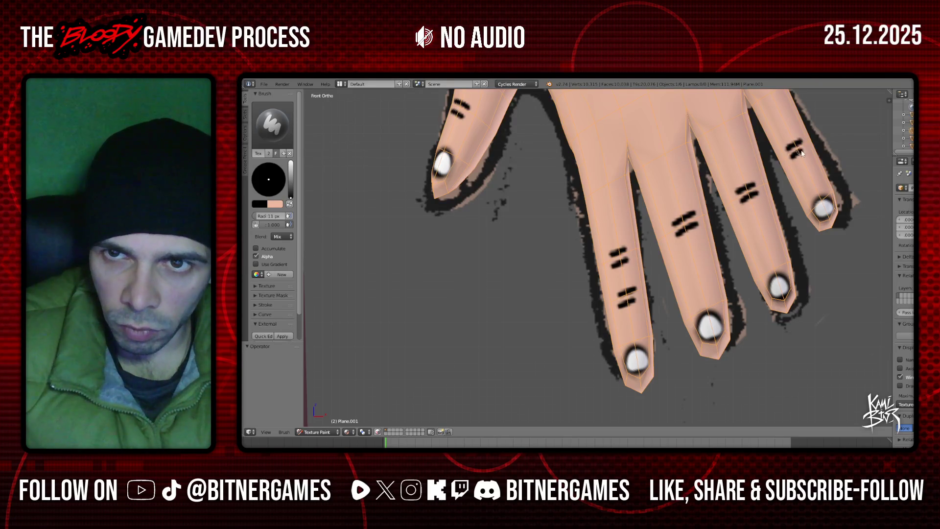
- Redo the second-row dashes on the middle and ring fingers
drag(685, 268, 707, 261)
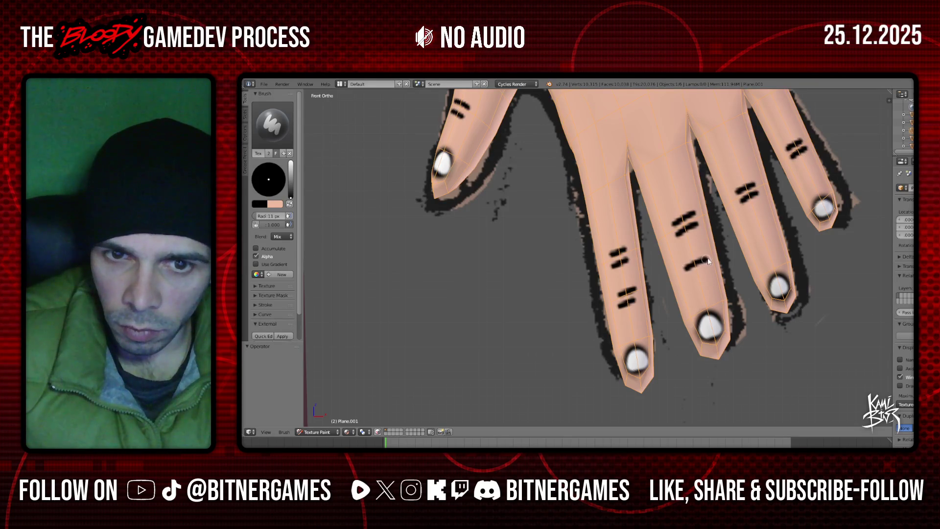
key(ctrl+z)
key(ctrl+z)
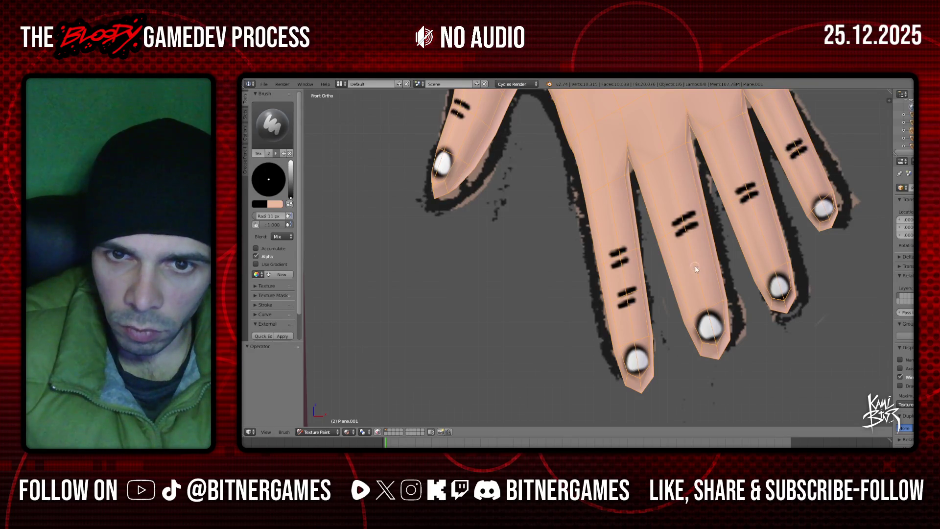
mouse_move(687, 270)
mouse_down()
mouse_move(705, 261)
mouse_move(703, 274)
mouse_up()
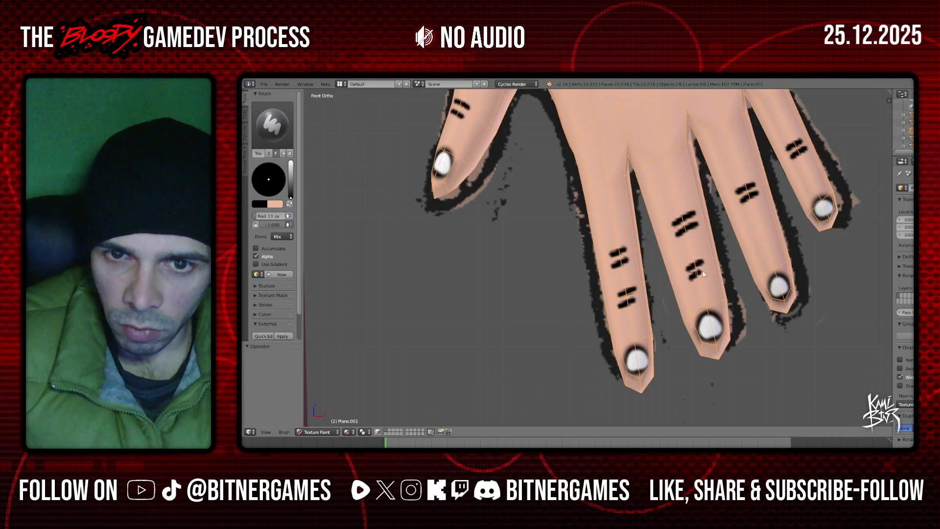
drag(752, 237, 771, 228)
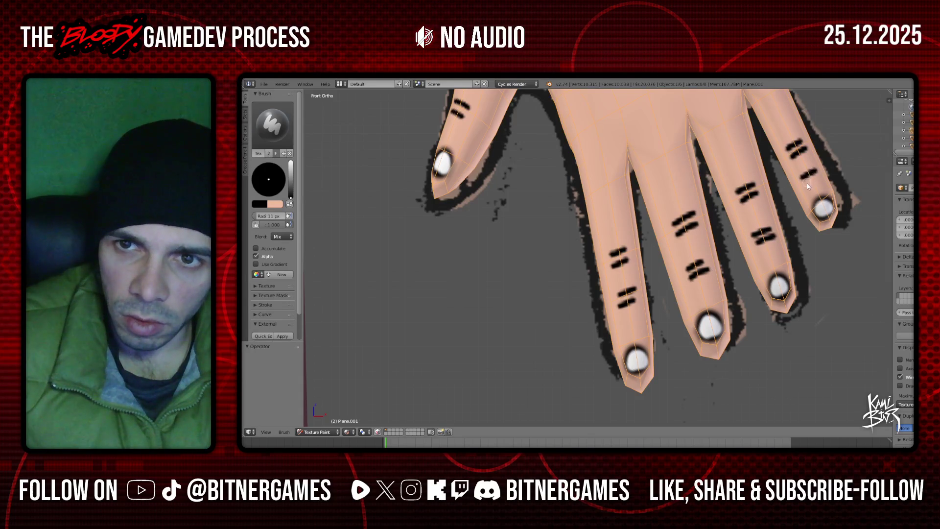
- Zoom out from the hand, move down to frame the knees, and undo the last knee stroke
scroll(819, 182, down, 4)
scroll(693, 210, down, 3)
scroll(637, 225, up, 2)
scroll(597, 238, up, 2)
scroll(595, 234, down, 1)
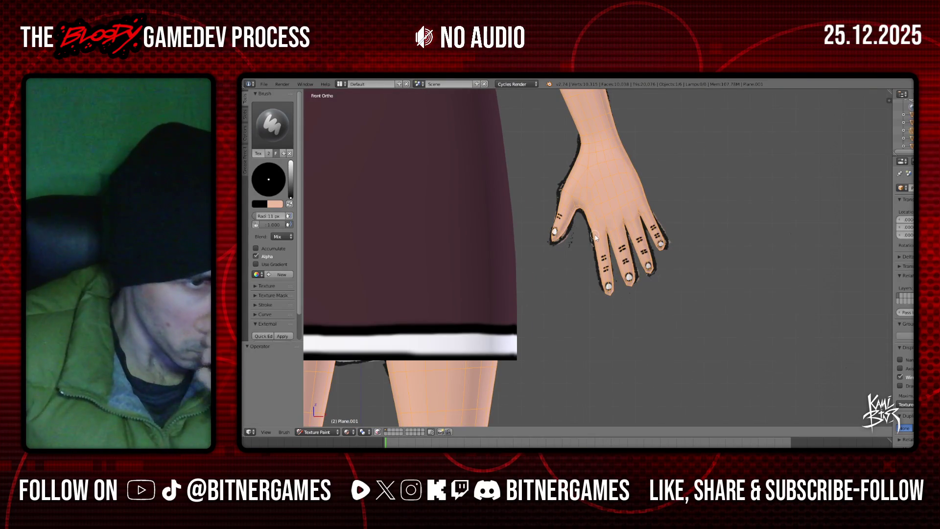
scroll(502, 312, down, 3)
scroll(500, 308, down, 3)
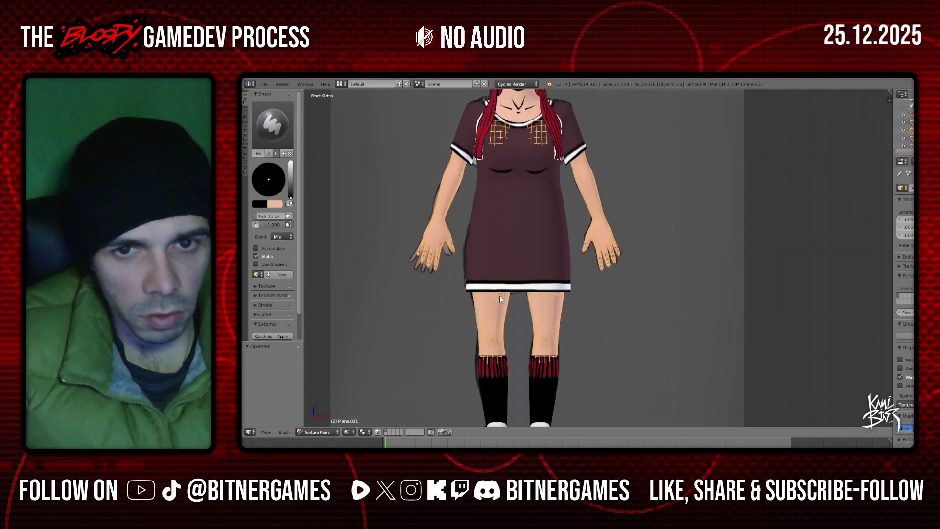
shift+scroll(500, 297, down, 1)
ctrl+scroll(501, 297, left, 2)
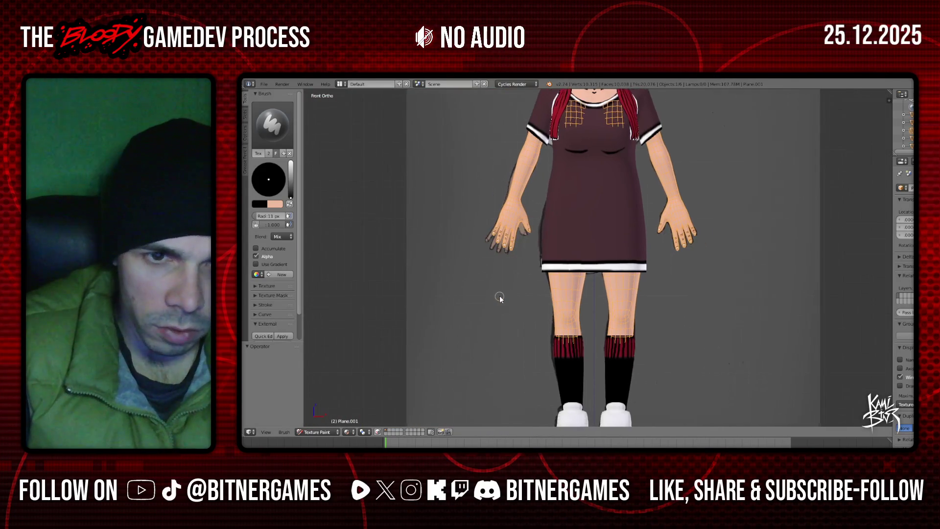
shift+scroll(501, 297, down, 1)
shift+scroll(501, 297, down, 1)
shift+scroll(500, 297, down, 1)
scroll(500, 296, up, 2)
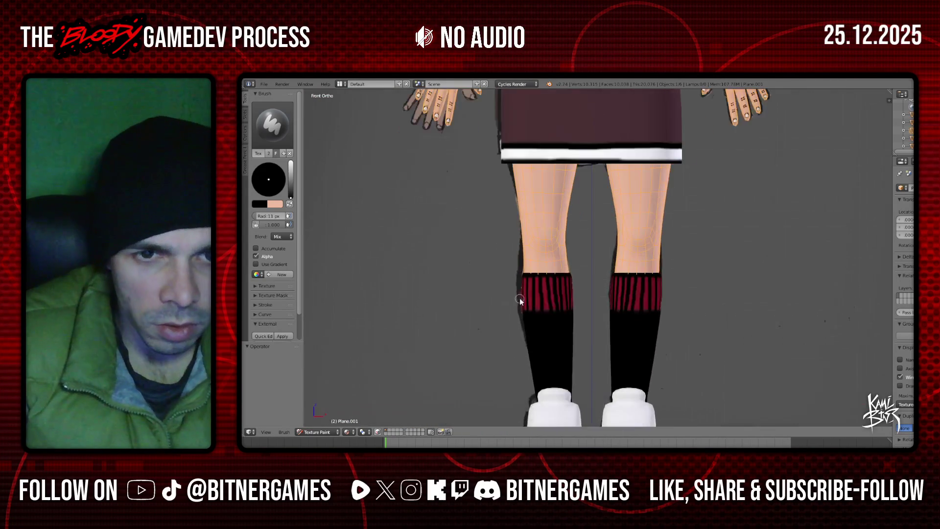
scroll(498, 244, up, 4)
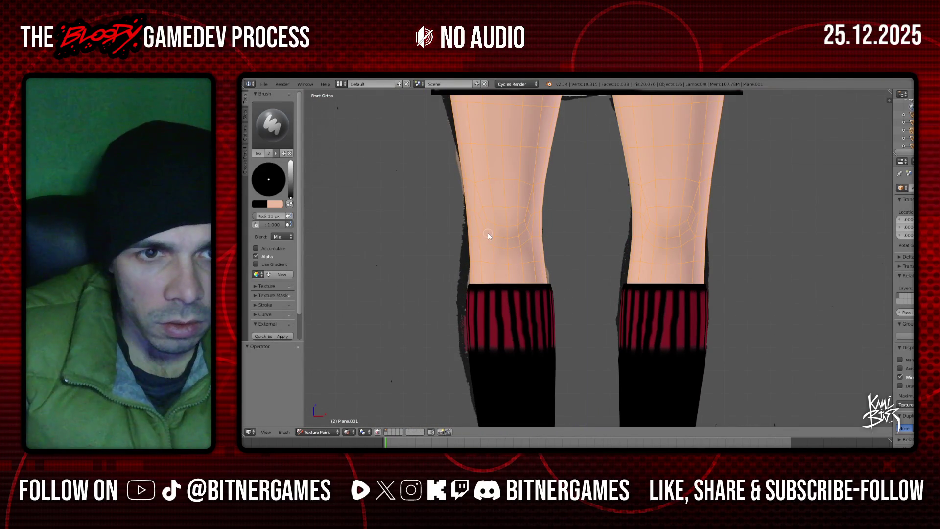
key(ctrl+z)
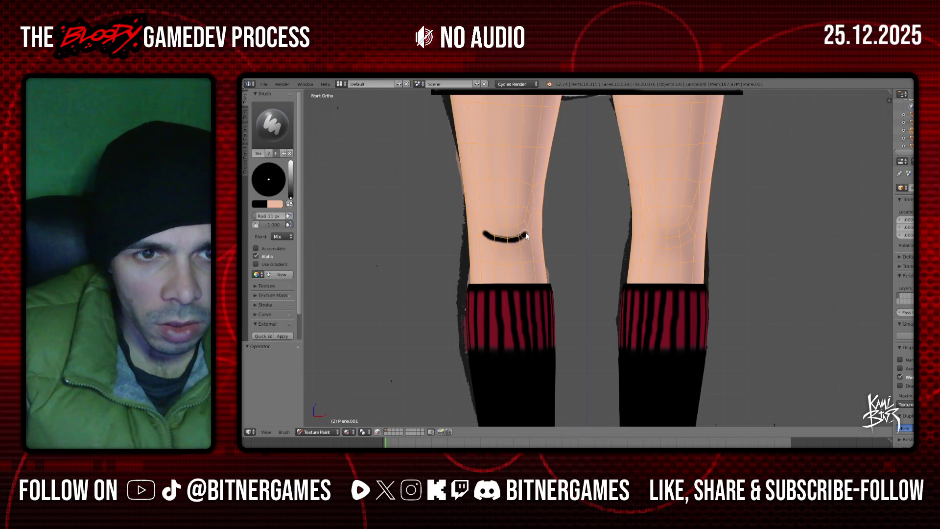
- Retry the black right-knee mark, then switch to peach skin colour and thin the left knee mark
mouse_move(648, 231)
mouse_down()
mouse_move(681, 240)
mouse_move(692, 230)
mouse_up()
key(ctrl+z)
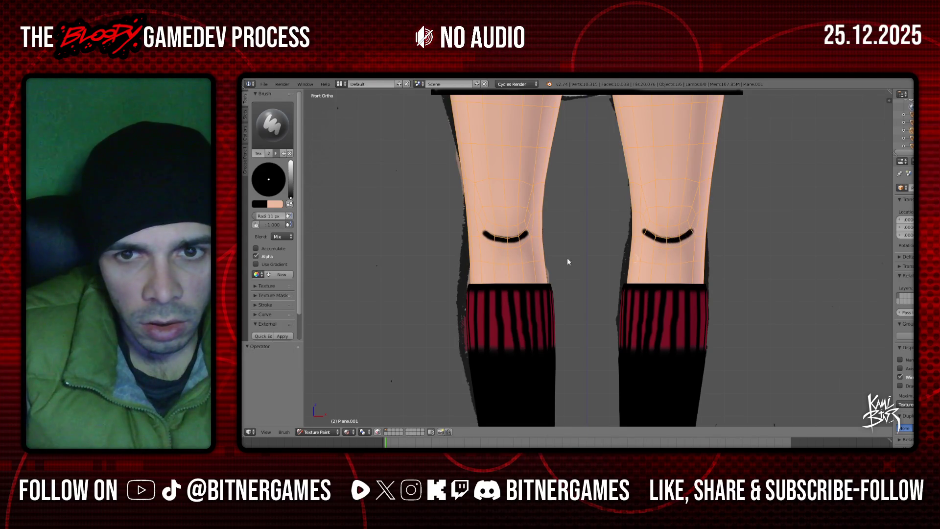
click(289, 204)
scroll(497, 233, up, 2)
drag(435, 216, 451, 235)
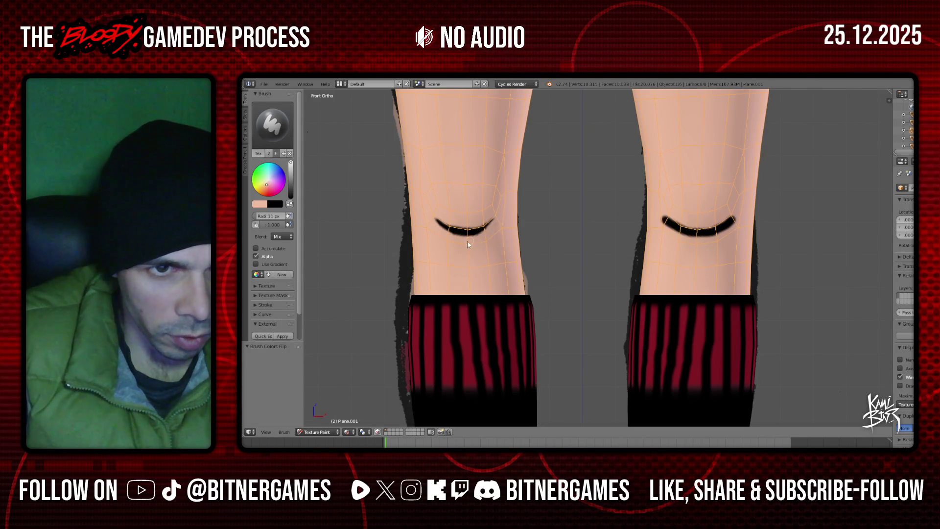
- Taper the right knee mark into a thin crescent with peach strokes at both ends and along its lower edge
drag(661, 219, 683, 239)
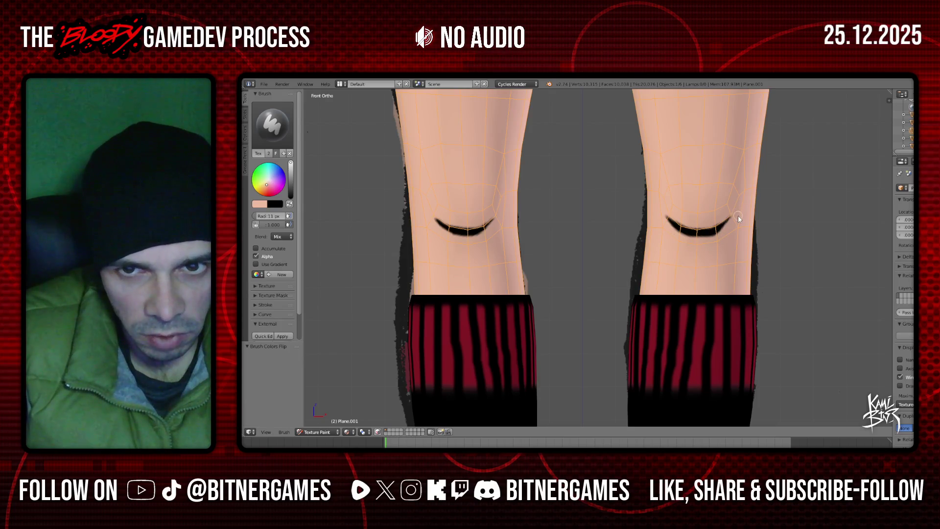
drag(738, 215, 719, 234)
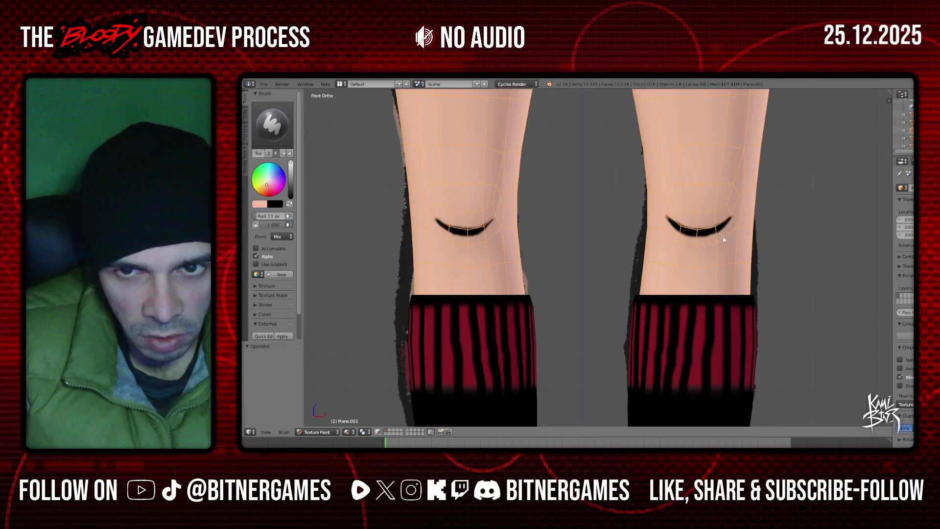
drag(665, 237, 706, 241)
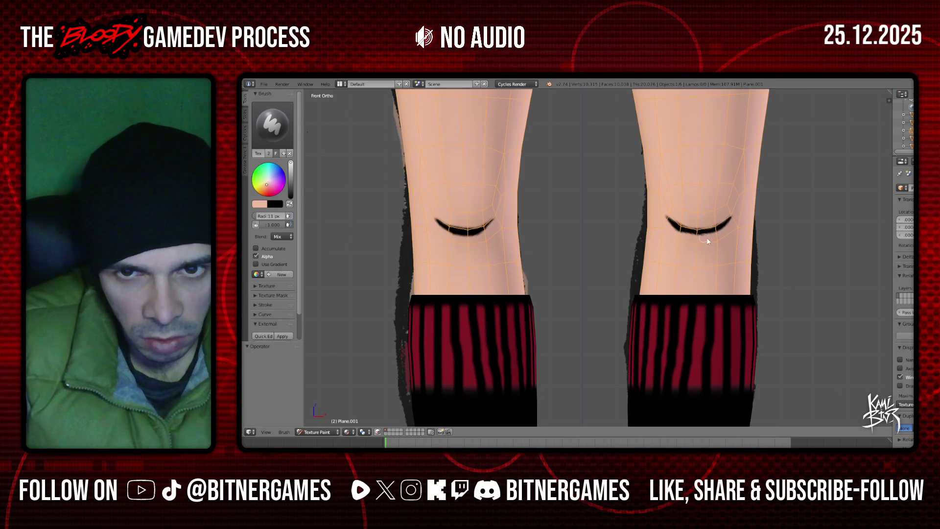
drag(740, 214, 711, 241)
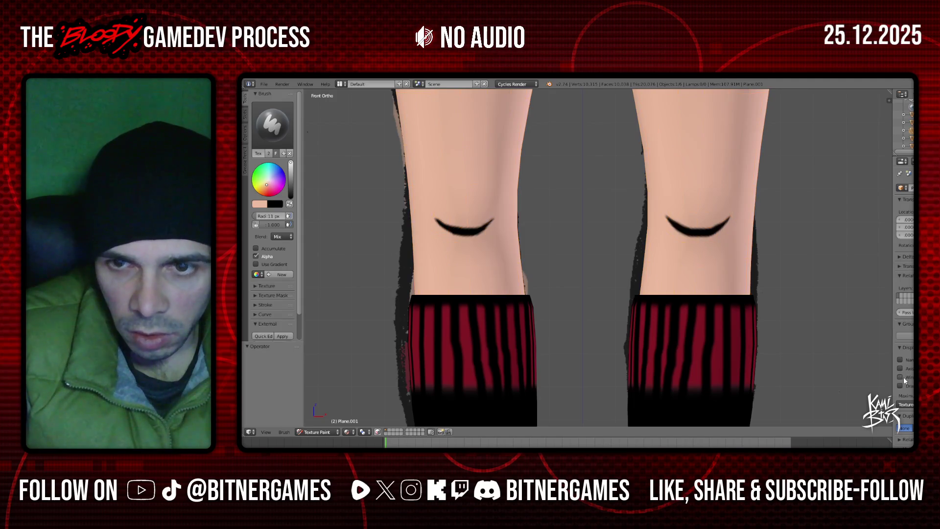
- View the back of the legs with the mesh wireframe shown
scroll(621, 212, down, 2)
scroll(627, 224, down, 6)
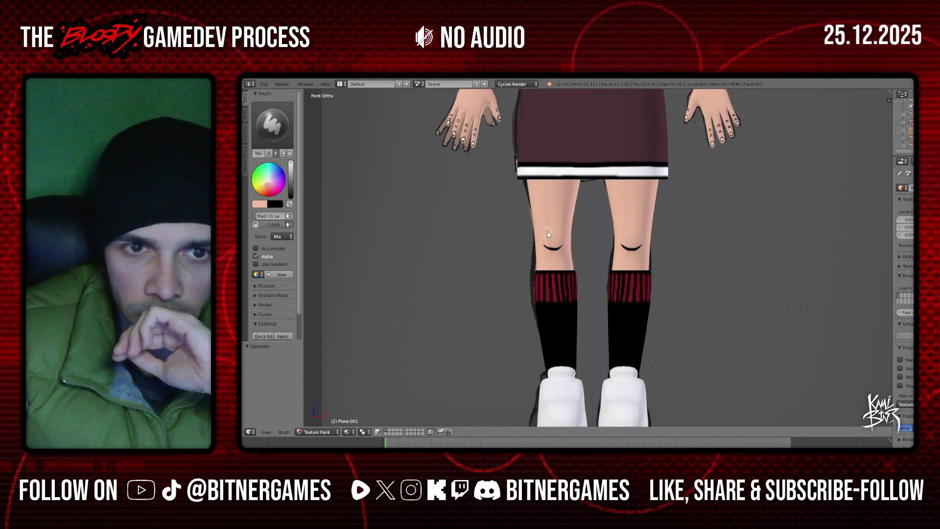
scroll(595, 211, down, 2)
middle_drag(595, 210, 479, 209)
scroll(639, 224, up, 3)
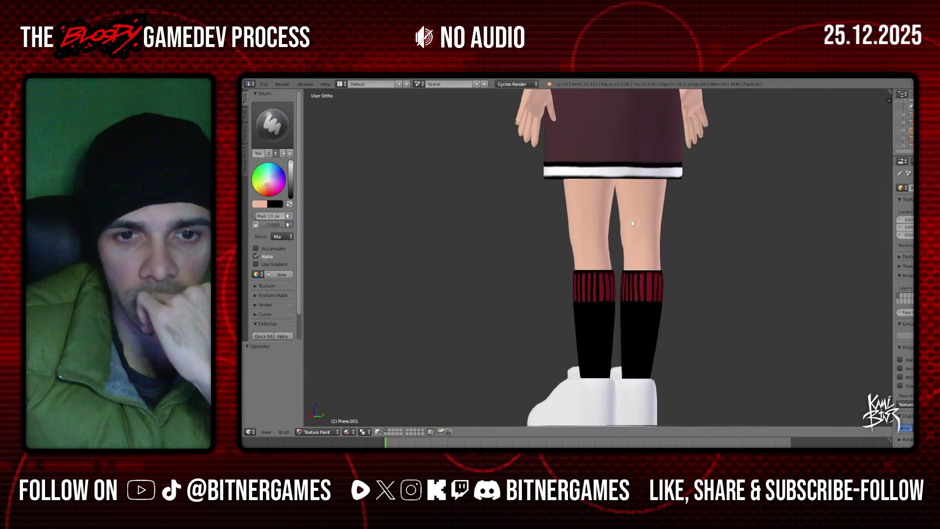
scroll(639, 223, up, 2)
scroll(626, 206, up, 2)
key(KP_1)
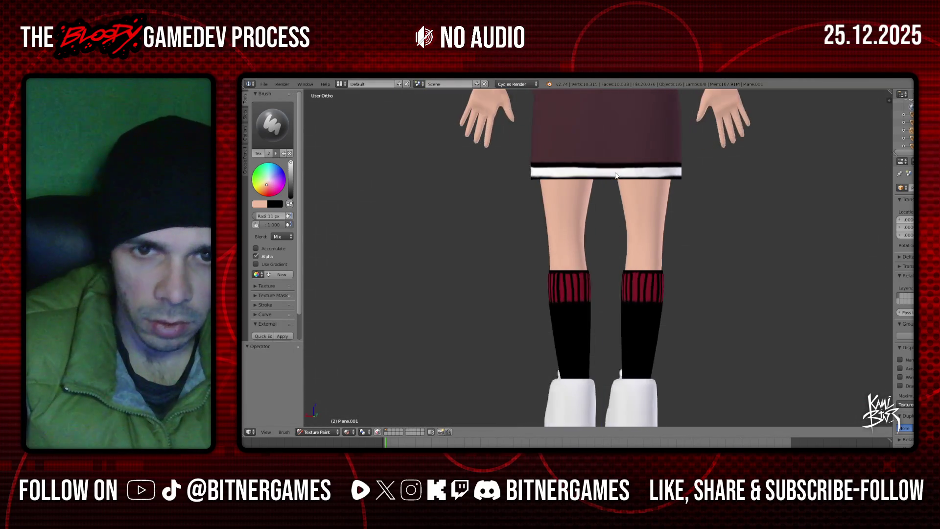
scroll(616, 176, up, 1)
scroll(616, 175, down, 1)
scroll(616, 175, up, 5)
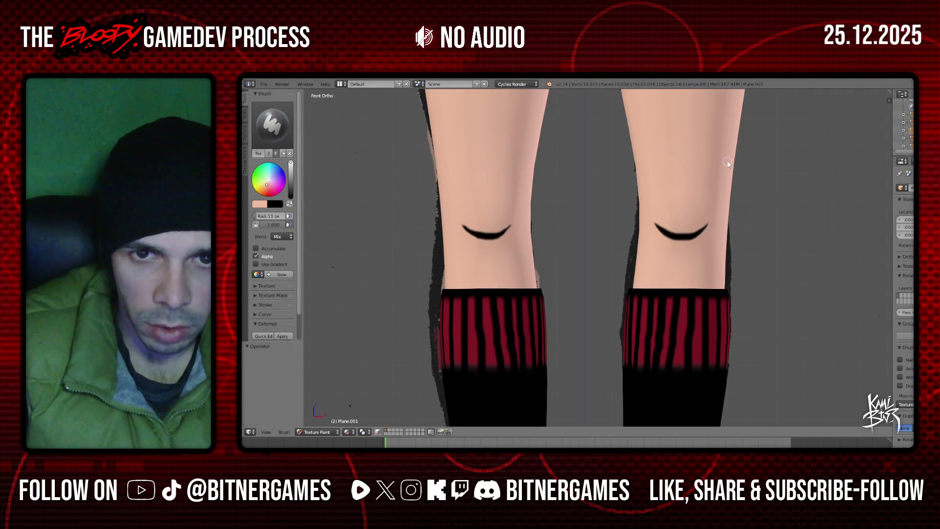
key(ctrl+KP_1)
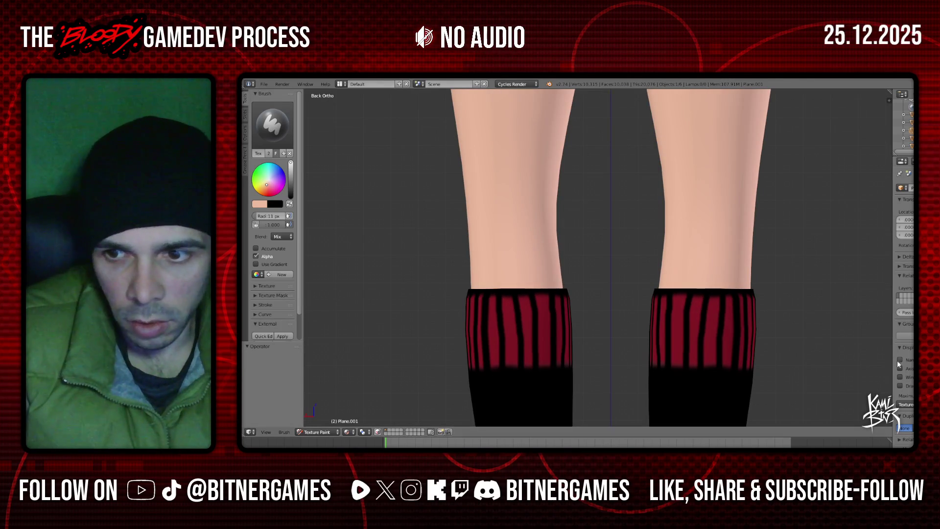
click(900, 377)
- Paint short vertical black marks behind the left knee (two) and the right knee in black
click(289, 204)
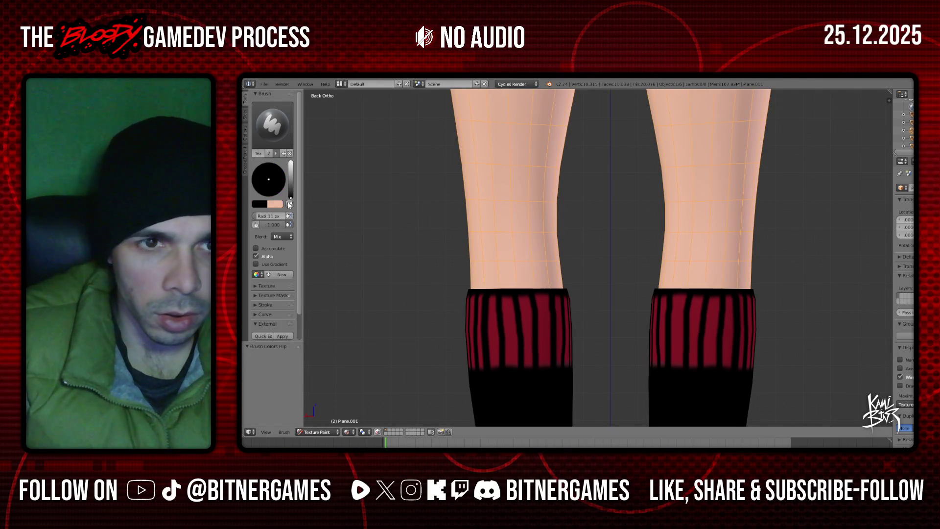
scroll(534, 218, down, 3)
scroll(533, 212, up, 1)
drag(528, 208, 529, 224)
mouse_move(548, 209)
mouse_down()
mouse_move(547, 230)
mouse_move(529, 231)
mouse_move(529, 210)
mouse_up()
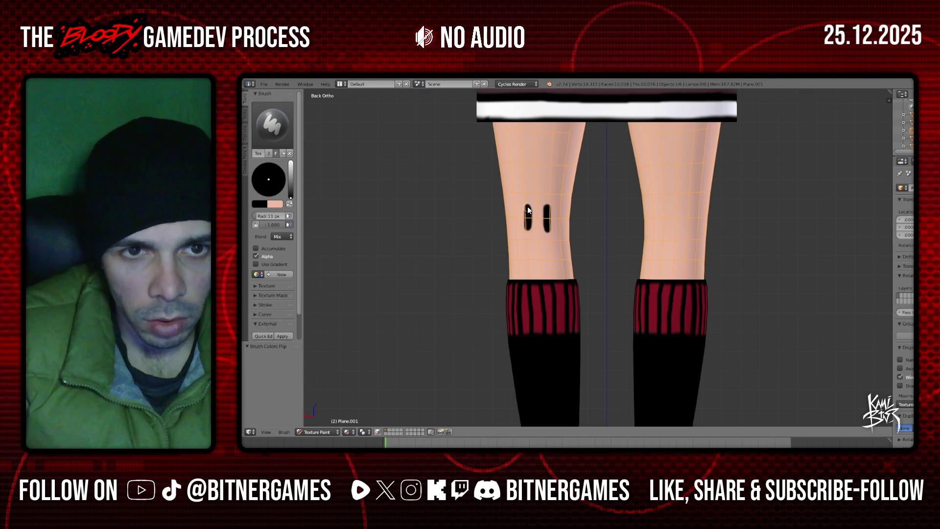
mouse_move(666, 207)
mouse_down()
mouse_move(666, 230)
mouse_move(687, 230)
mouse_up()
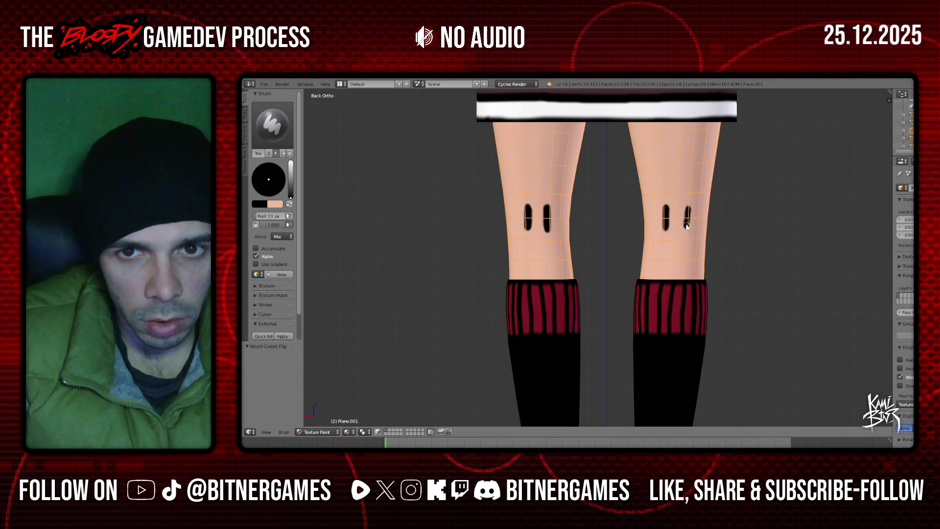
- In peach, trim the tops of both legs' marks, cover a grey smudge and narrow a left-leg mark
scroll(361, 245, up, 2)
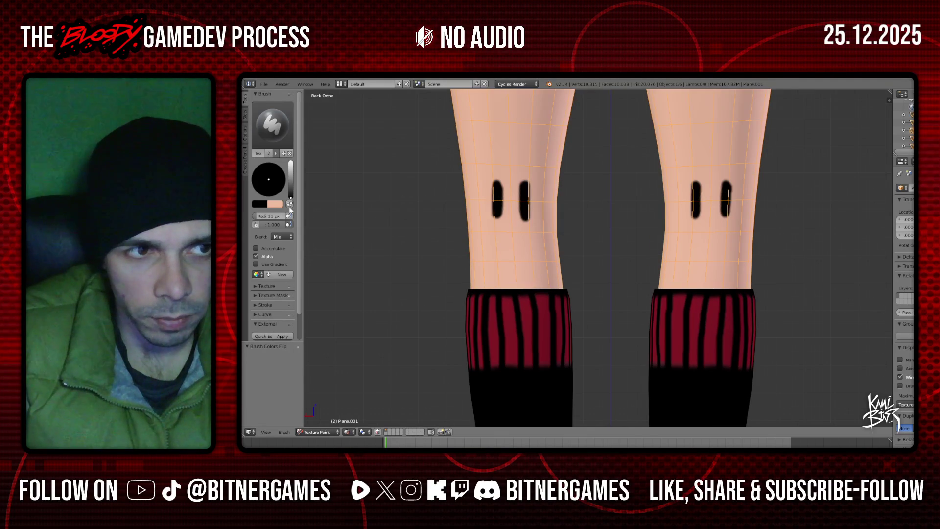
key(x)
drag(490, 182, 535, 182)
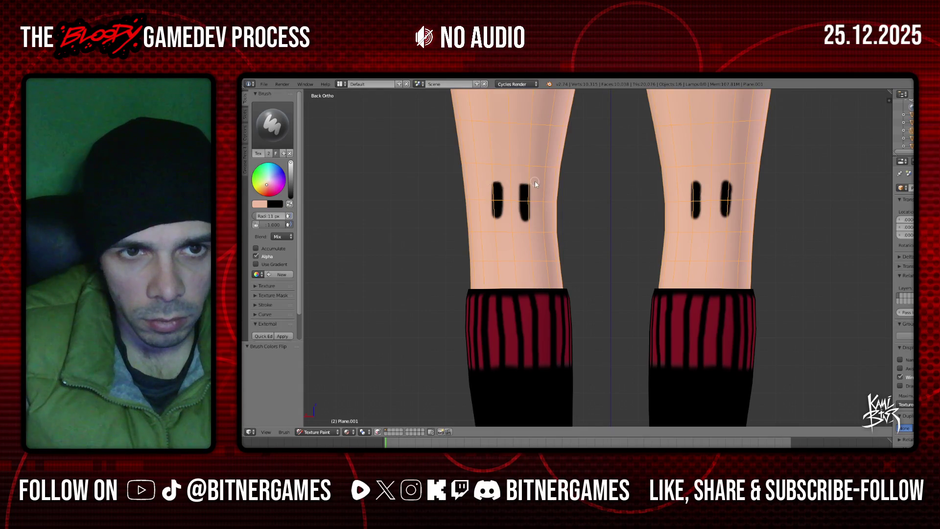
drag(688, 181, 723, 181)
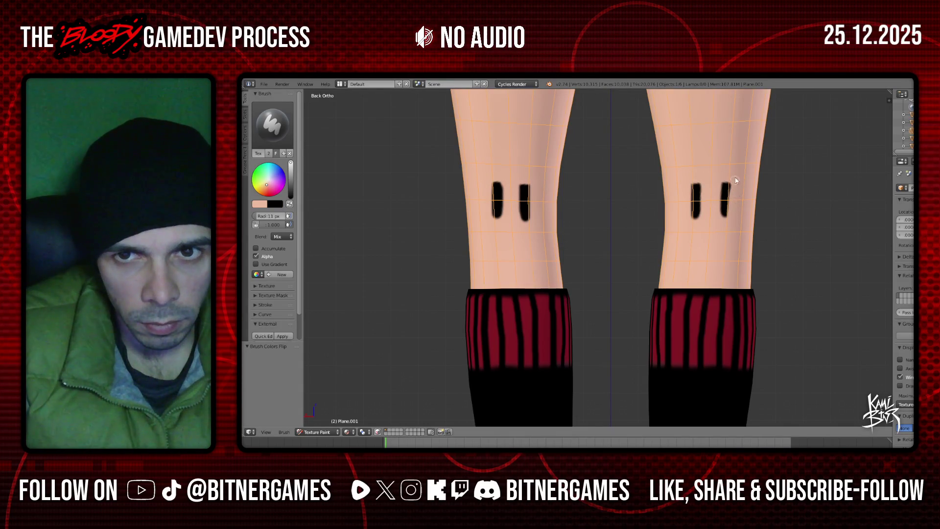
click(688, 218)
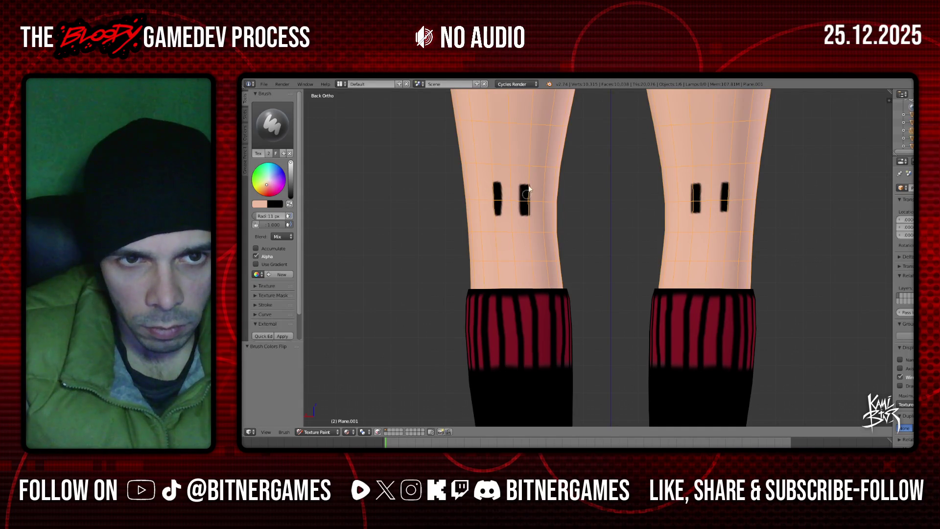
drag(519, 180, 518, 233)
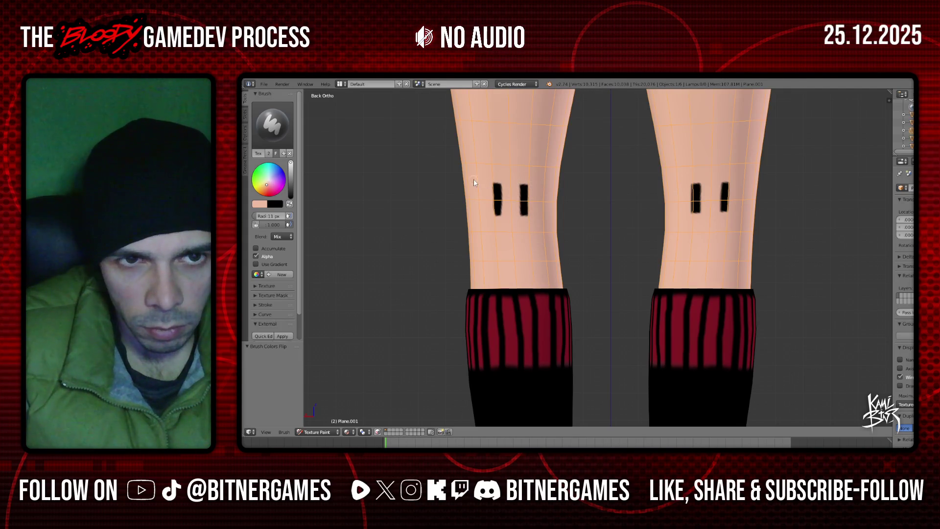
scroll(542, 207, down, 3)
scroll(548, 215, up, 2)
middle_drag(555, 224, 762, 214)
scroll(577, 229, down, 2)
scroll(736, 176, down, 2)
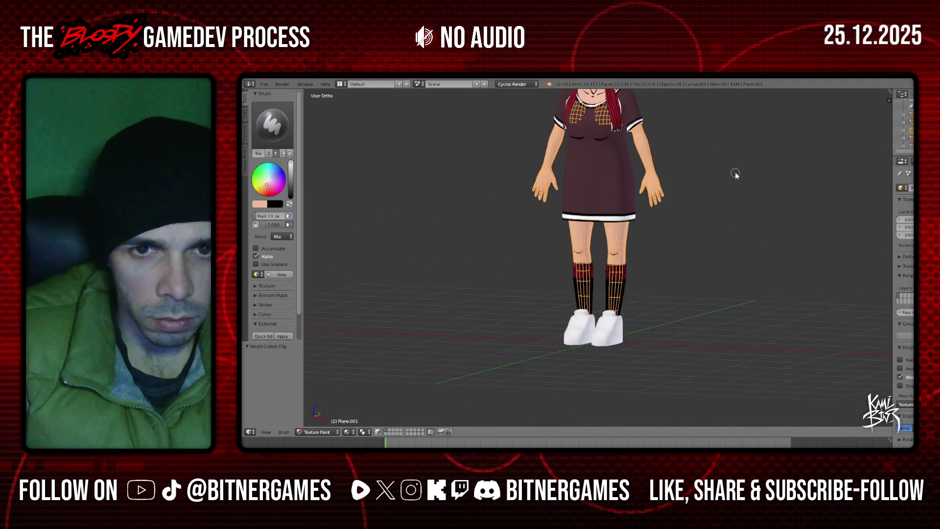
- Orbit around the character, then switch to Back view and zoom in on one hand
key(KP_1)
scroll(735, 175, up, 2)
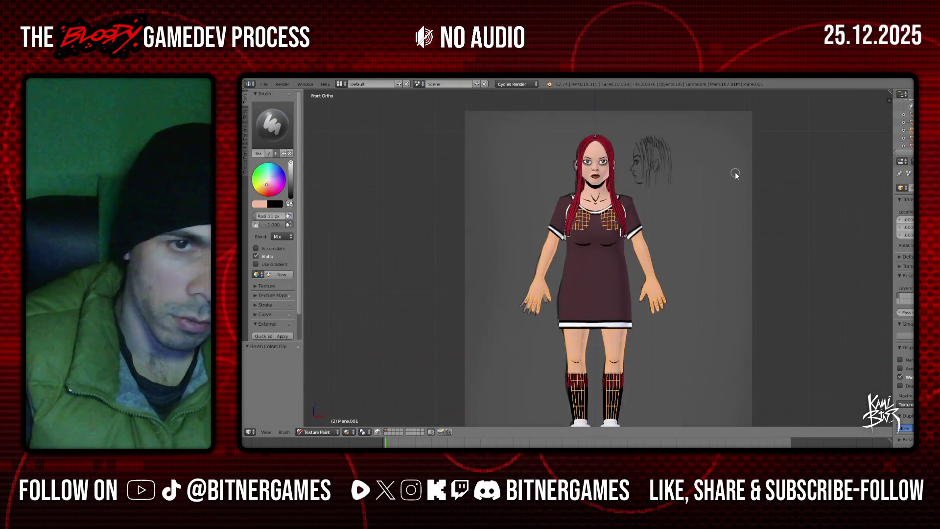
scroll(736, 175, up, 3)
mouse_move(555, 311)
middle_down()
mouse_move(698, 314)
mouse_move(754, 290)
middle_up()
key(KP_1)
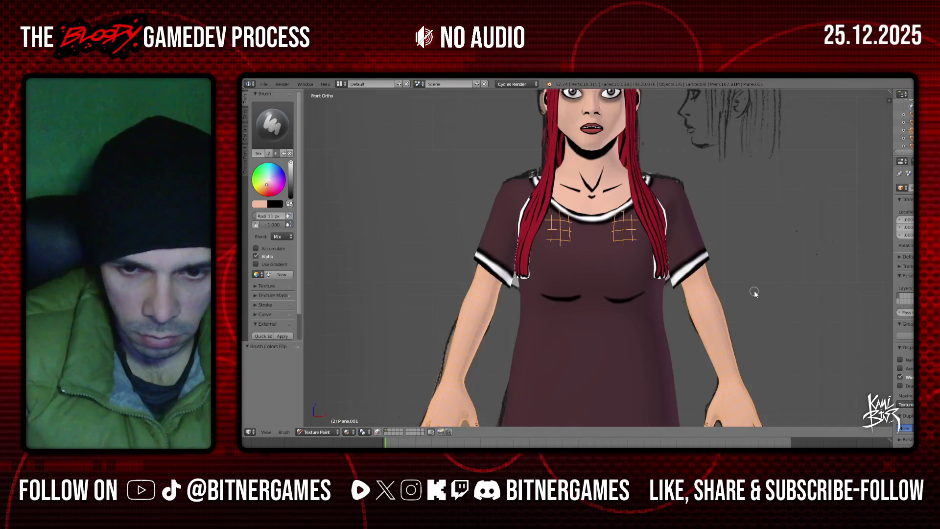
key(ctrl+KP_1)
shift+scroll(754, 289, down, 4)
shift+scroll(754, 290, down, 3)
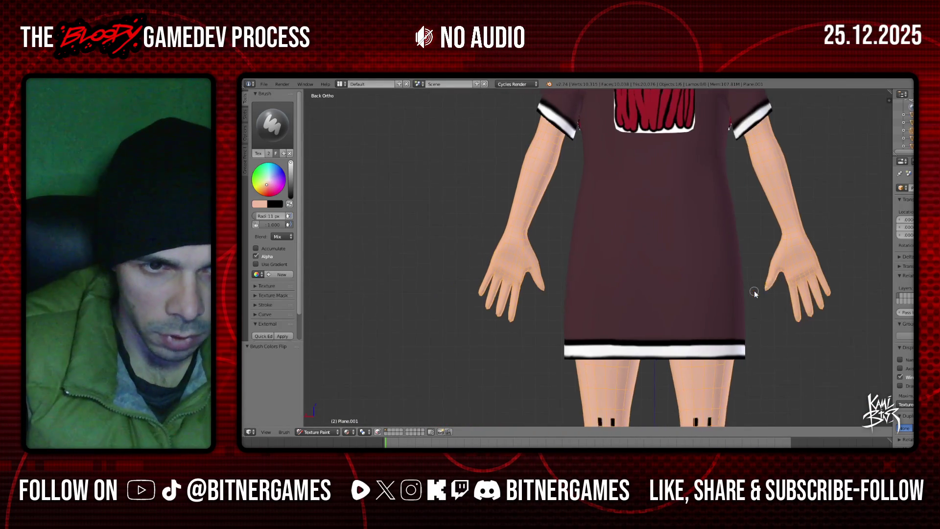
shift+scroll(754, 290, down, 1)
scroll(604, 298, up, 4)
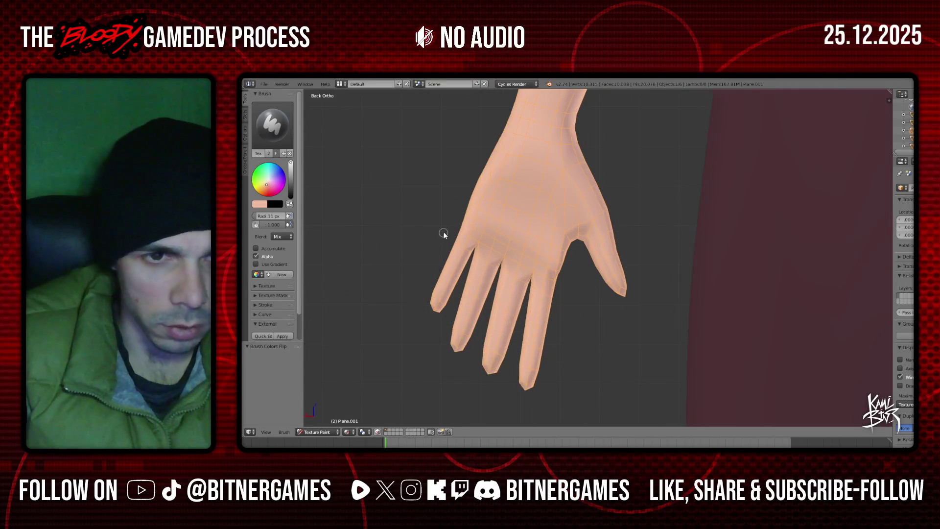
- In black, paint the palm crease lines, a finger-base crease and a crease across the thumb
click(290, 204)
scroll(523, 223, down, 1)
scroll(523, 222, down, 1)
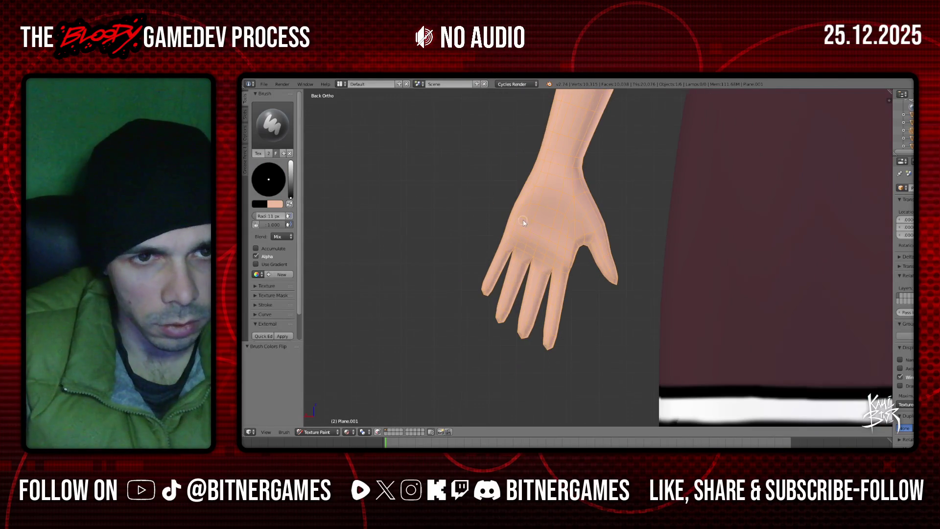
drag(514, 228, 547, 242)
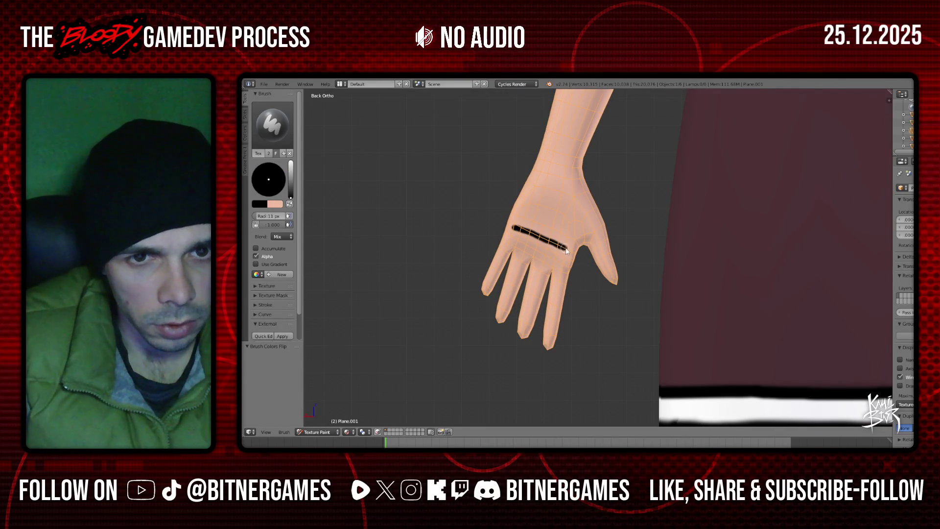
drag(548, 206, 556, 188)
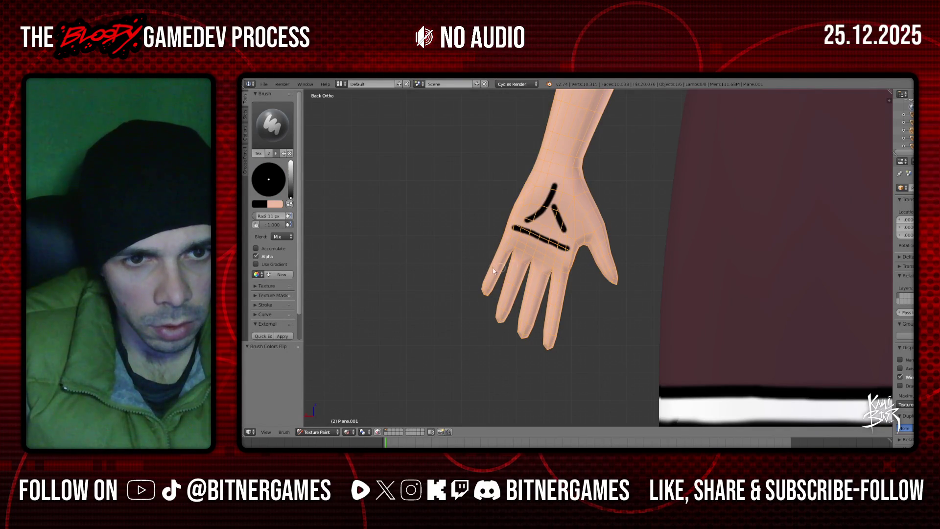
scroll(485, 255, up, 2)
scroll(473, 247, up, 2)
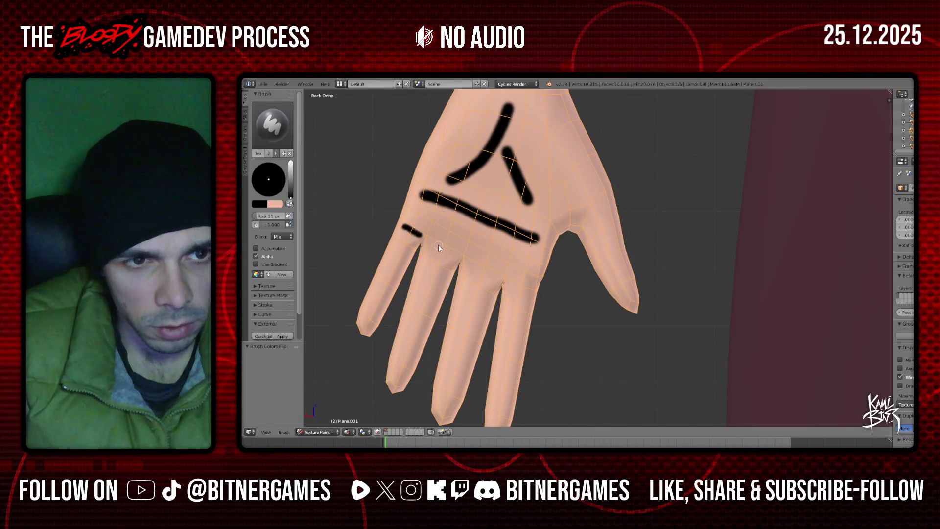
drag(455, 255, 488, 273)
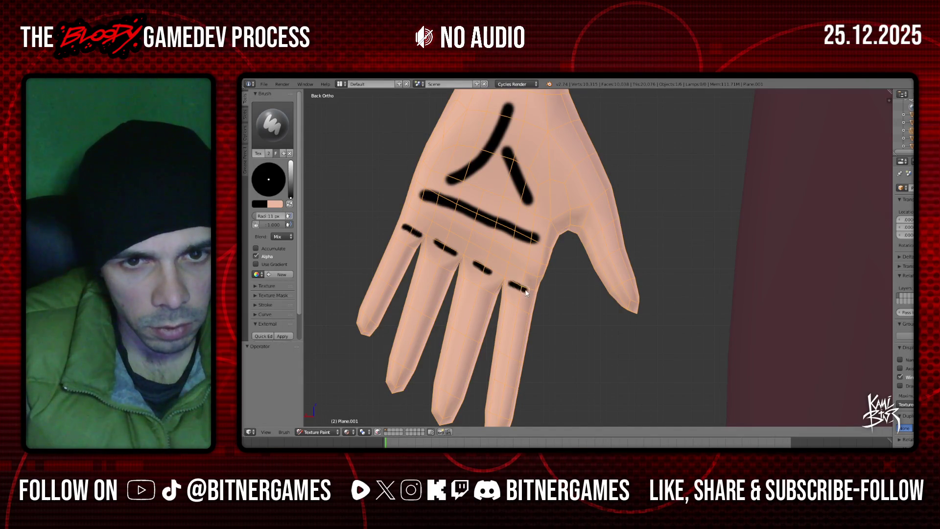
drag(603, 260, 616, 252)
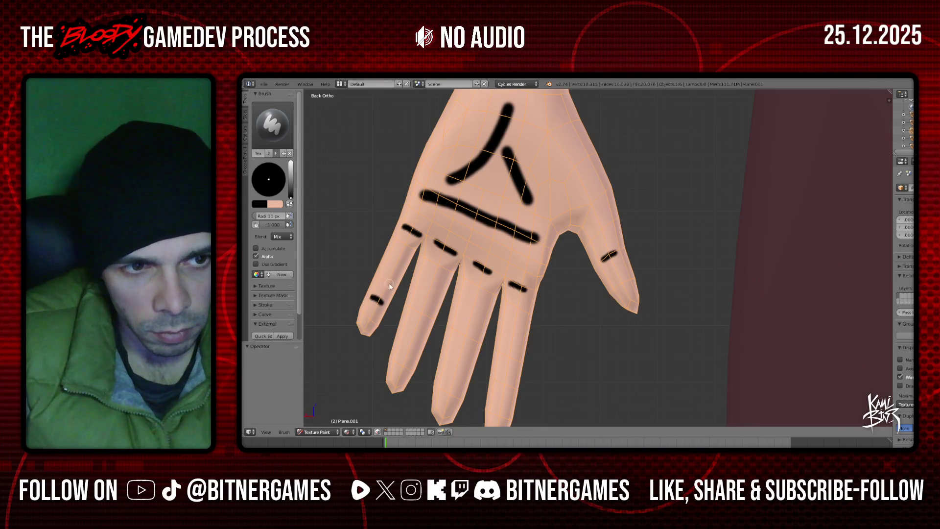
- Paint black joint marks across the little, ring and middle fingers, undoing a misplaced stroke
drag(382, 277, 393, 283)
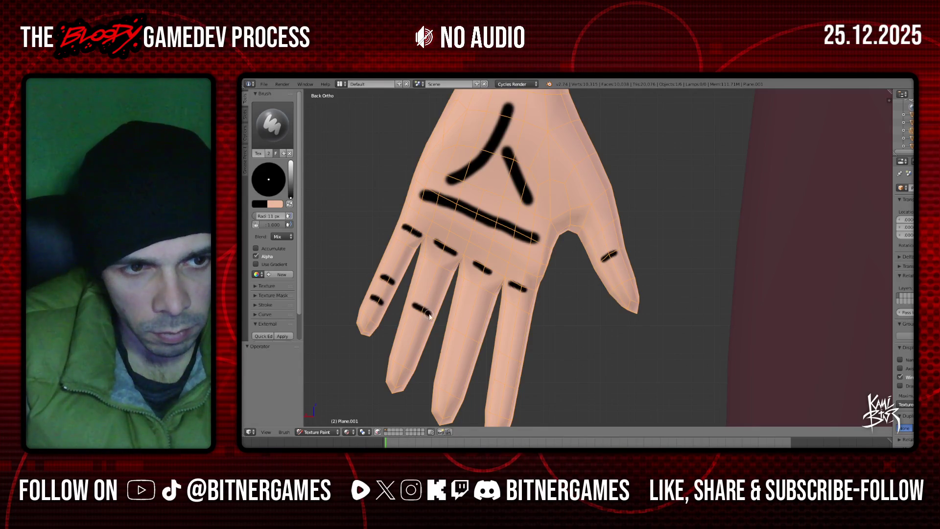
drag(404, 338, 474, 338)
key(ctrl+z)
key(ctrl+z)
key(ctrl+z)
drag(401, 343, 414, 347)
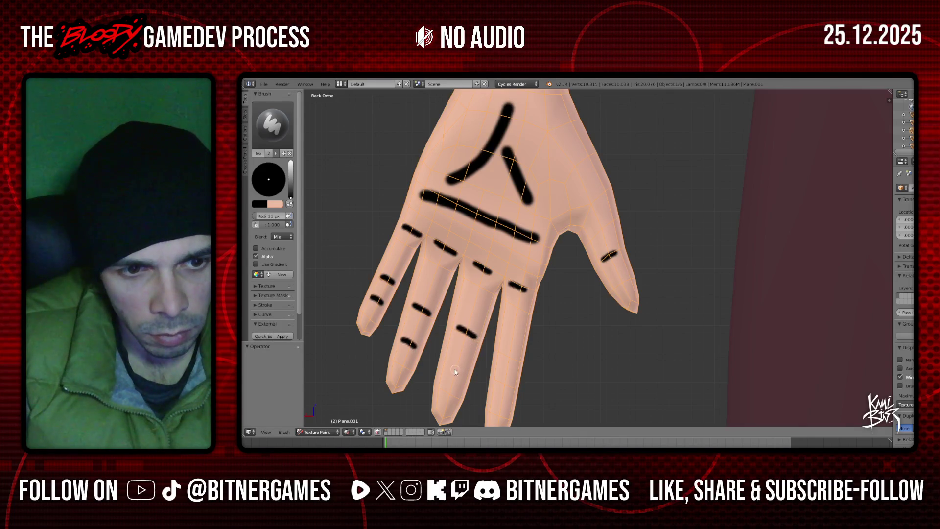
mouse_move(448, 364)
mouse_down()
mouse_move(464, 372)
mouse_move(515, 355)
mouse_up()
drag(505, 387, 515, 390)
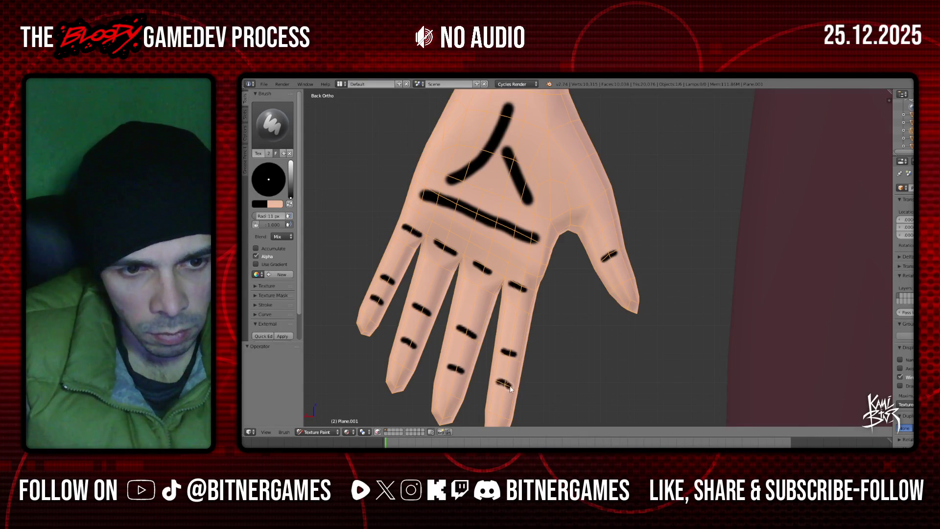
scroll(513, 371, down, 4)
mouse_move(554, 334)
middle_down()
mouse_move(693, 288)
mouse_move(568, 289)
mouse_move(436, 241)
middle_up()
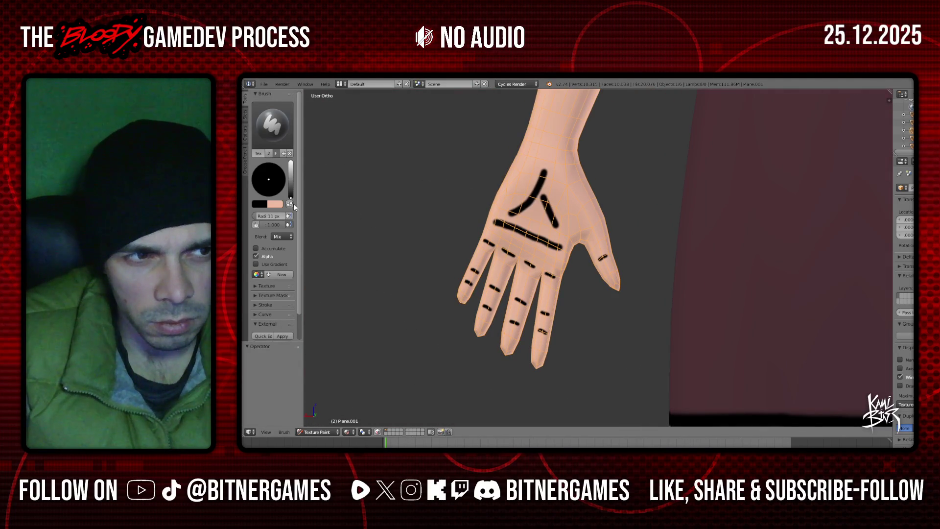
- Switch to skin colour in Back view and paint over the upper palm stroke
key(x)
key(KP_1)
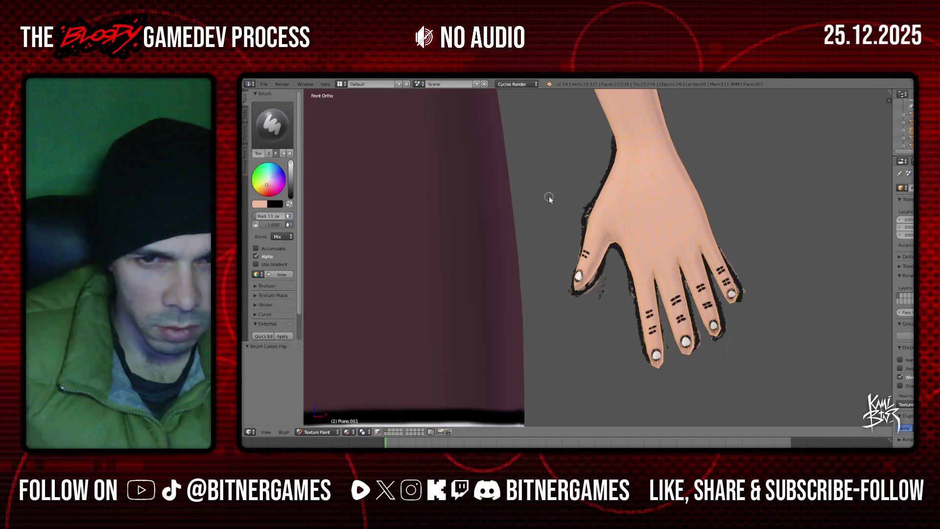
key(ctrl+KP_1)
scroll(549, 198, up, 1)
scroll(512, 159, up, 1)
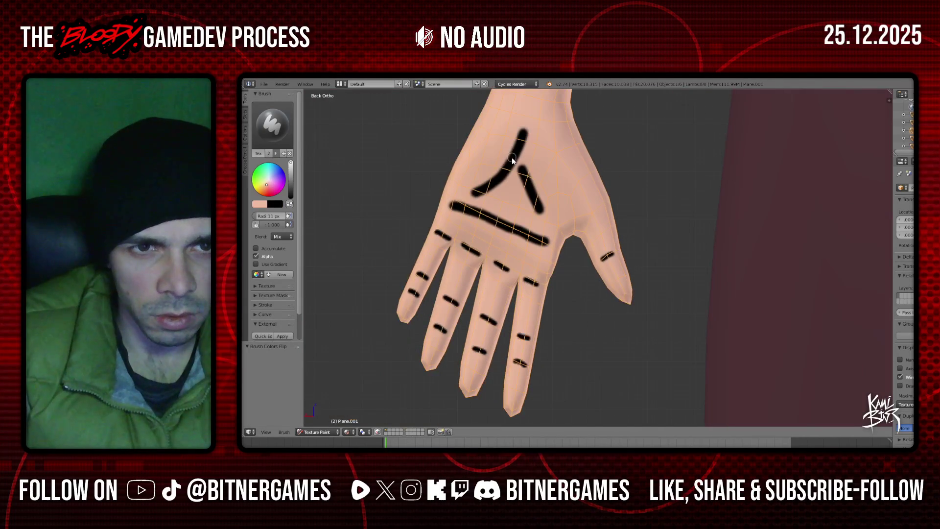
drag(514, 153, 522, 130)
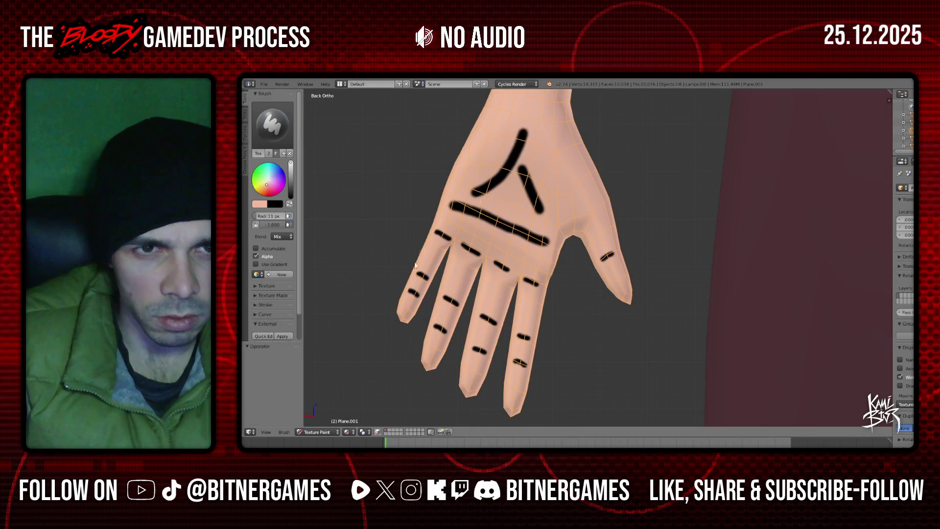
- With a 16 px brush, taper the palm crease strokes and thin the long horizontal palm line
key(bracketright)
key(bracketright)
mouse_move(510, 118)
mouse_down()
mouse_move(520, 141)
mouse_move(500, 170)
mouse_move(498, 204)
mouse_move(524, 169)
mouse_move(544, 212)
mouse_up()
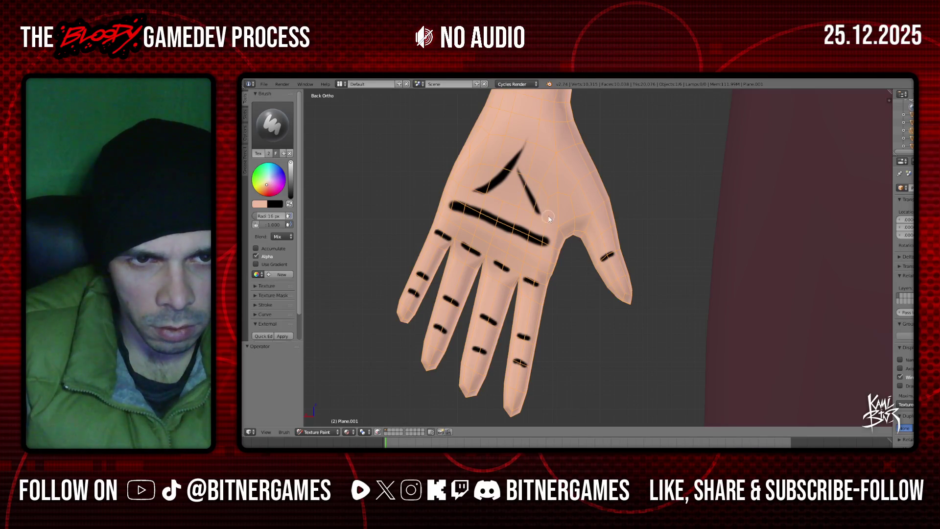
mouse_move(539, 211)
mouse_down()
mouse_move(526, 169)
mouse_move(539, 220)
mouse_up()
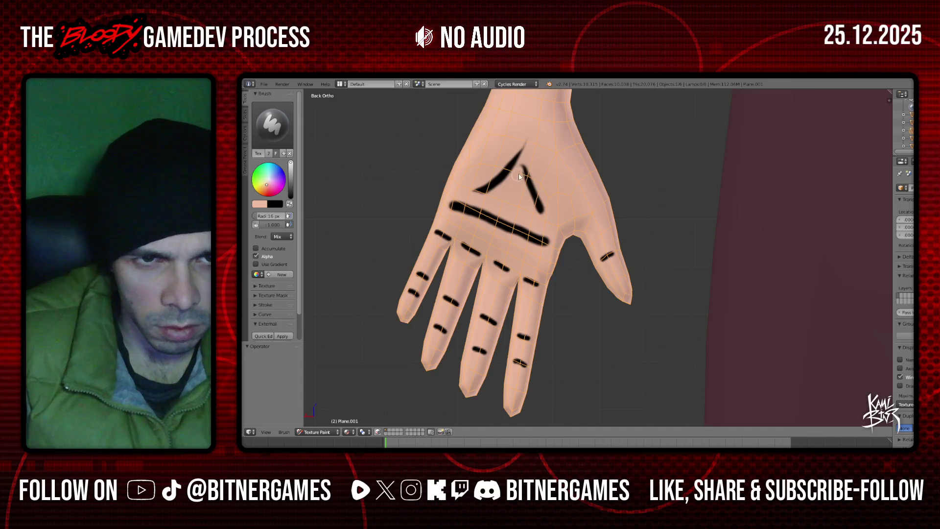
drag(522, 165, 536, 223)
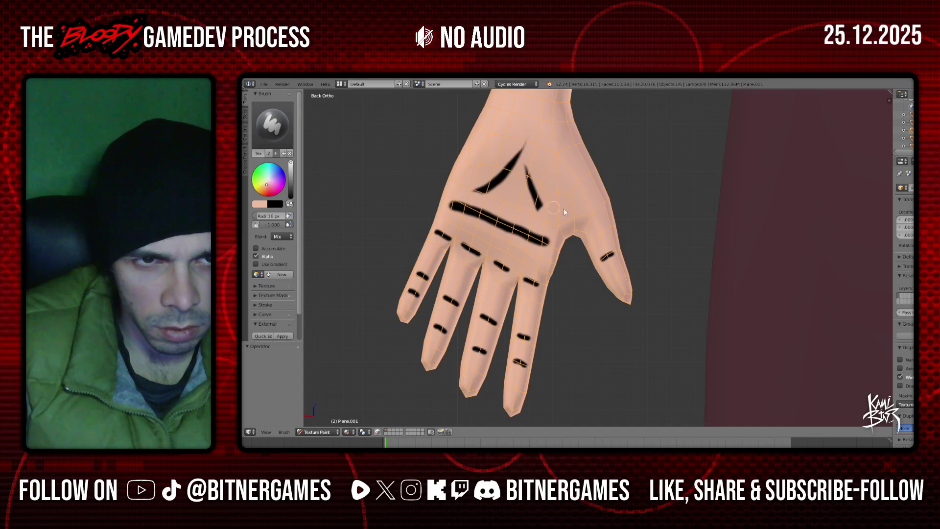
click(453, 211)
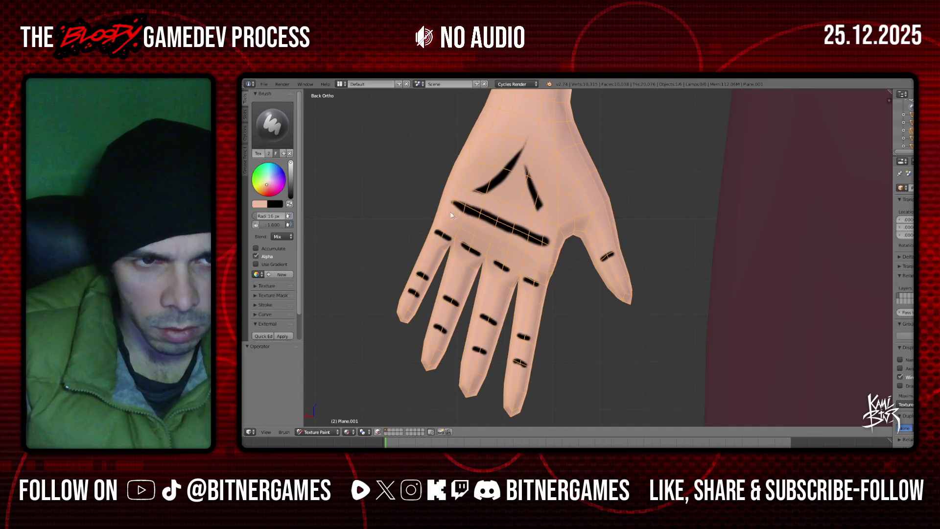
drag(508, 239, 545, 254)
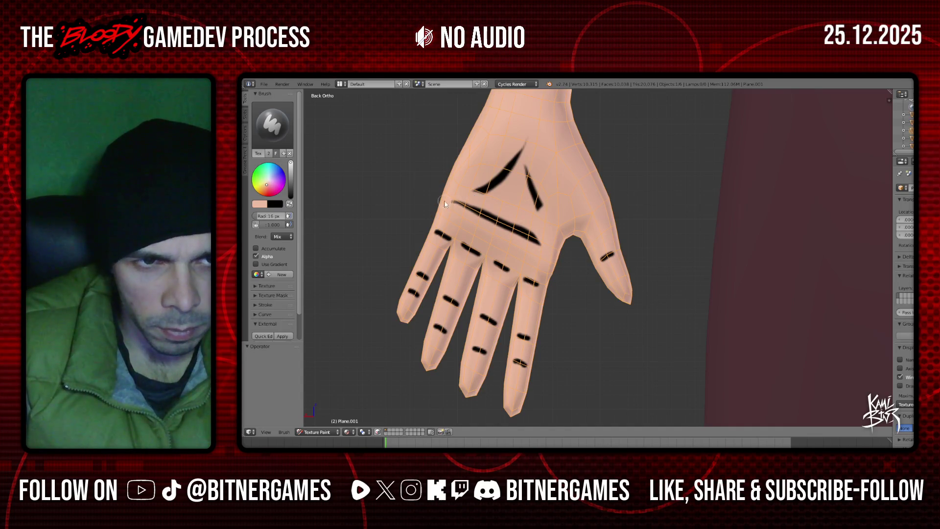
scroll(593, 269, up, 2)
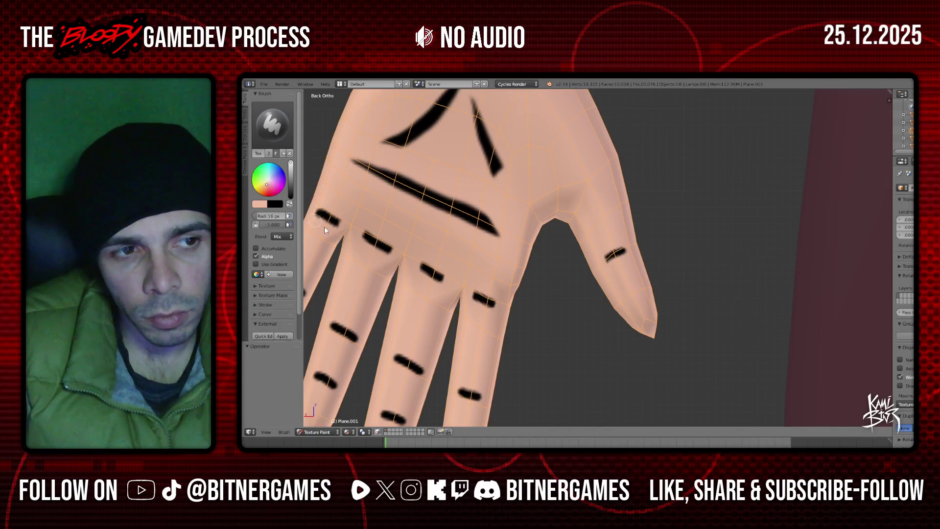
- Zoom to the other hand and paint its first black palm crease
scroll(482, 266, down, 4)
scroll(481, 266, up, 2)
scroll(481, 265, down, 2)
scroll(481, 266, down, 6)
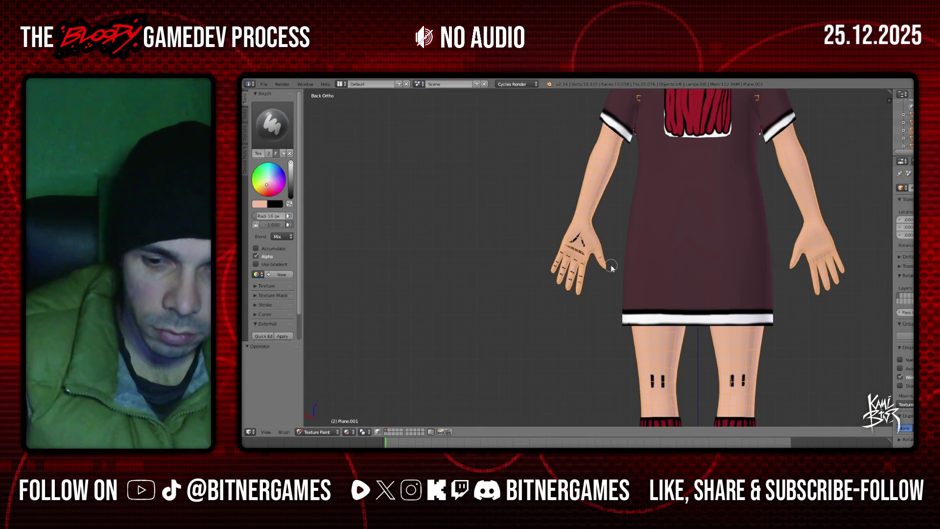
ctrl+scroll(611, 267, down, 2)
ctrl+scroll(611, 267, down, 5)
ctrl+scroll(611, 267, down, 1)
ctrl+scroll(610, 265, down, 1)
shift+scroll(609, 267, up, 1)
scroll(609, 266, up, 5)
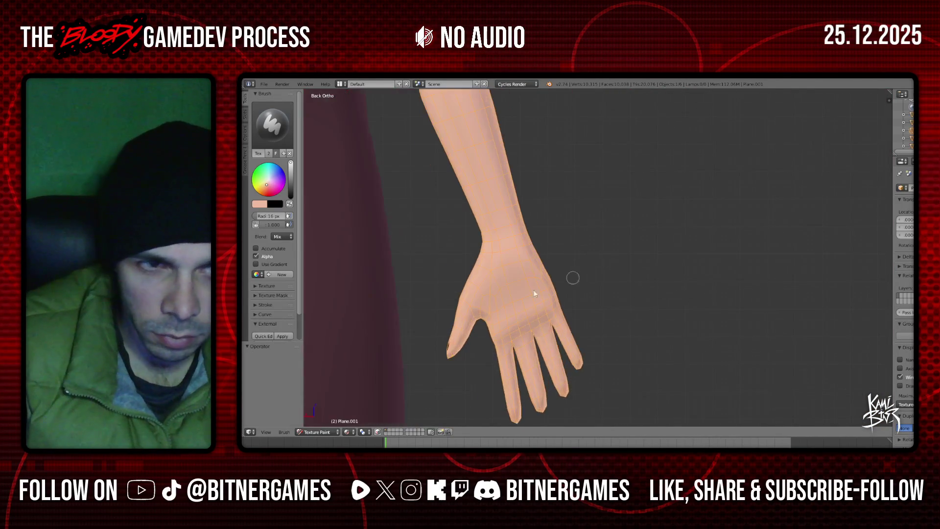
scroll(570, 281, up, 1)
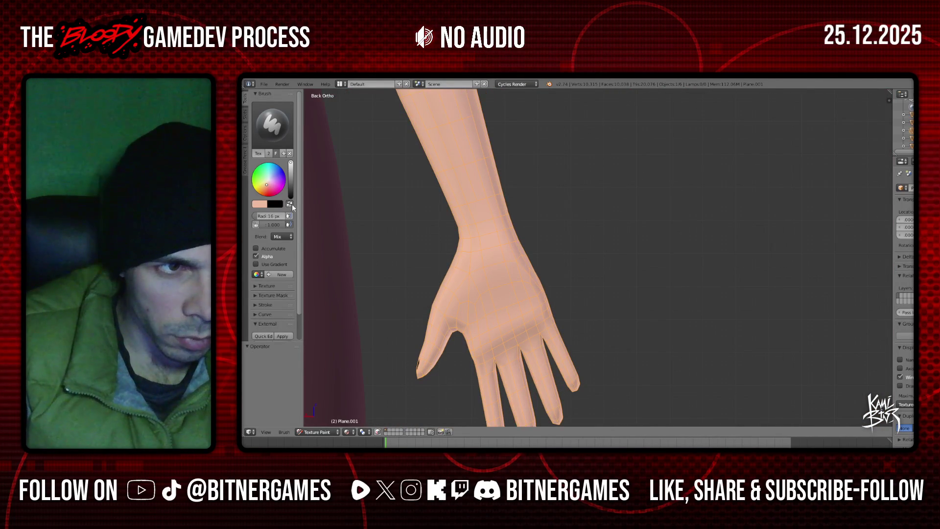
click(290, 203)
mouse_move(490, 264)
mouse_down()
mouse_move(507, 287)
mouse_move(485, 316)
mouse_move(530, 308)
mouse_up()
- Paint black knuckle lines across the finger bases, extending the ring-finger base mark
scroll(482, 372, up, 1)
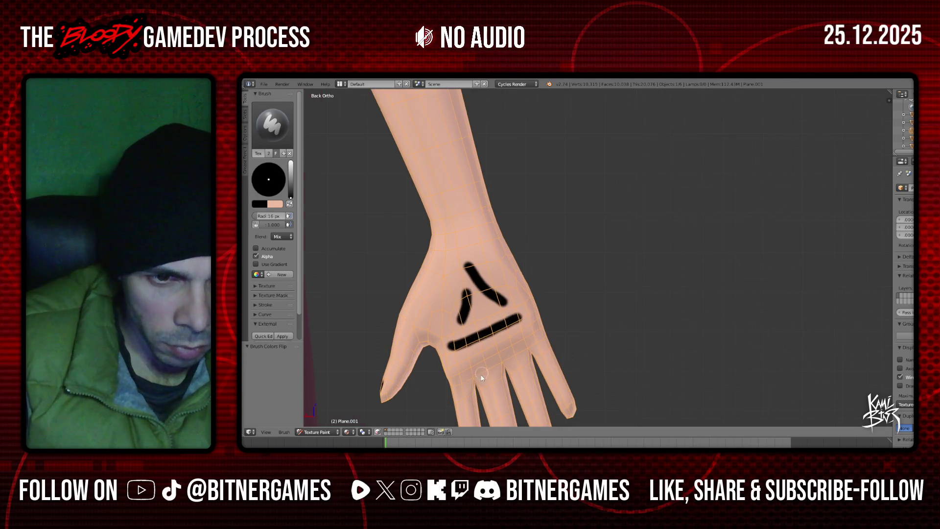
ctrl+scroll(484, 322, up, 4)
shift+scroll(483, 322, down, 5)
ctrl+scroll(483, 322, up, 3)
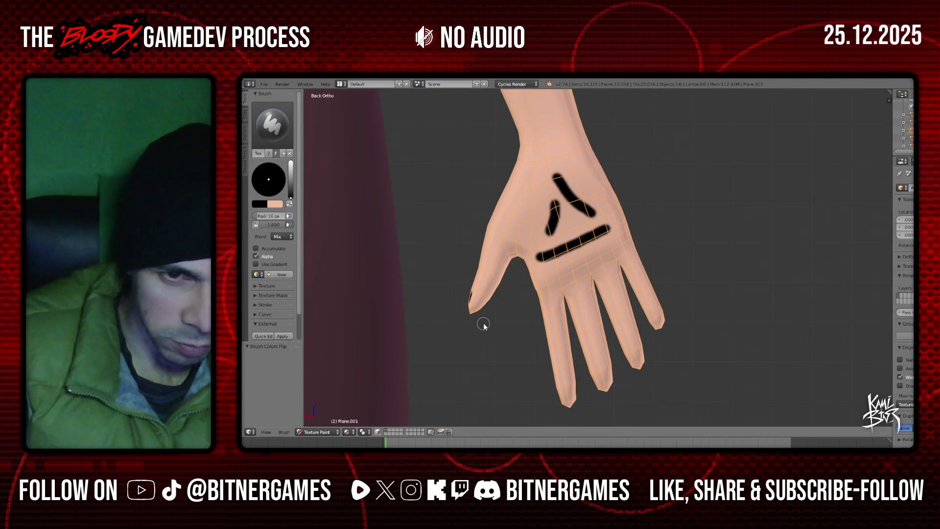
scroll(494, 322, up, 1)
scroll(504, 325, up, 1)
drag(507, 323, 577, 294)
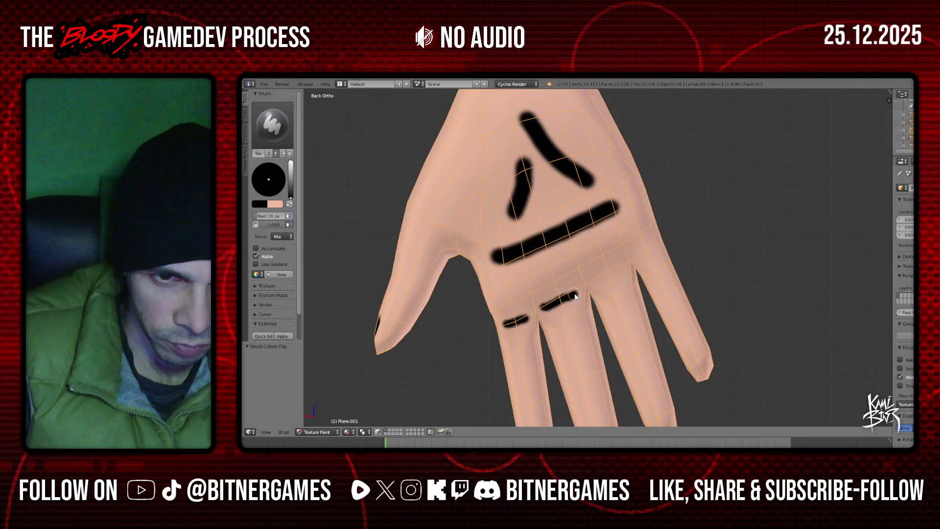
drag(619, 271, 654, 249)
scroll(642, 266, down, 3)
scroll(554, 360, up, 1)
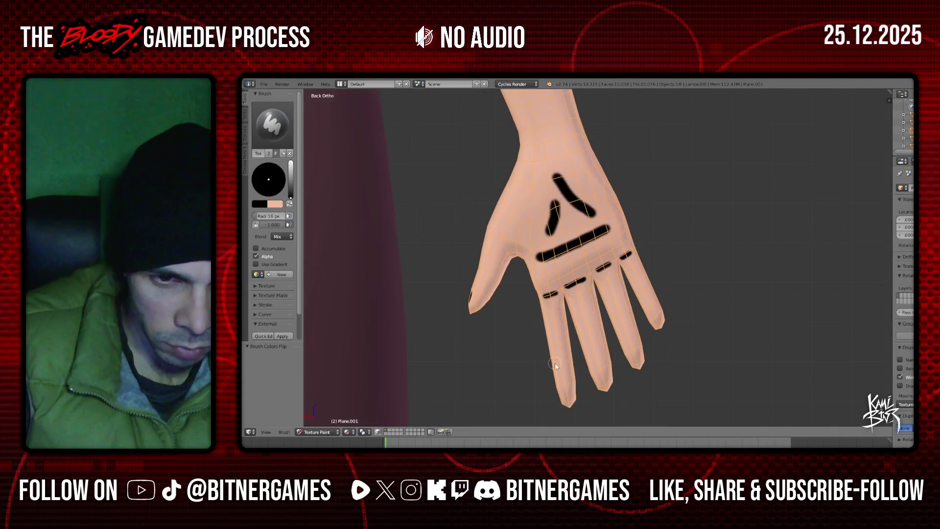
- Paint black joint marks on the index, pinky, ring and middle fingers
mouse_move(557, 369)
mouse_down()
mouse_move(631, 332)
mouse_move(651, 303)
mouse_up()
scroll(644, 323, up, 4)
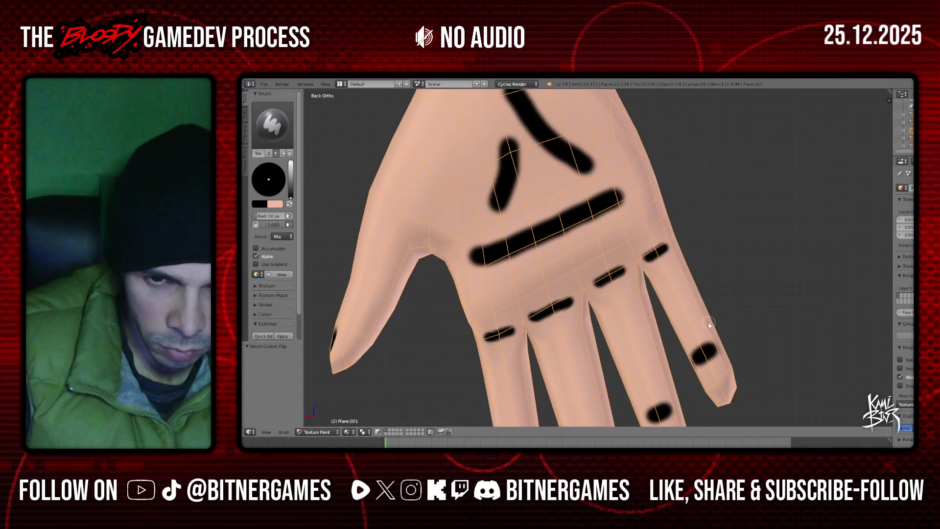
drag(701, 322, 685, 334)
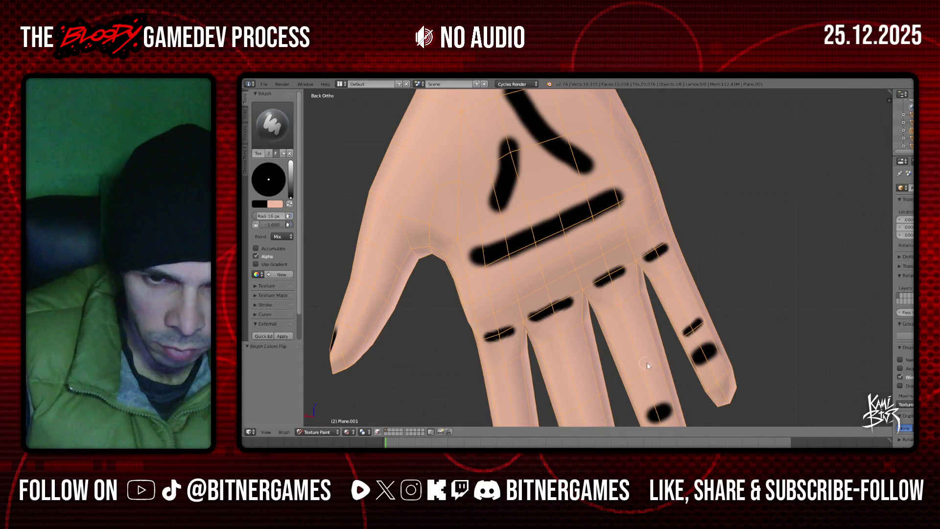
drag(636, 378, 630, 381)
drag(563, 413, 588, 405)
scroll(587, 405, down, 3)
scroll(552, 371, up, 2)
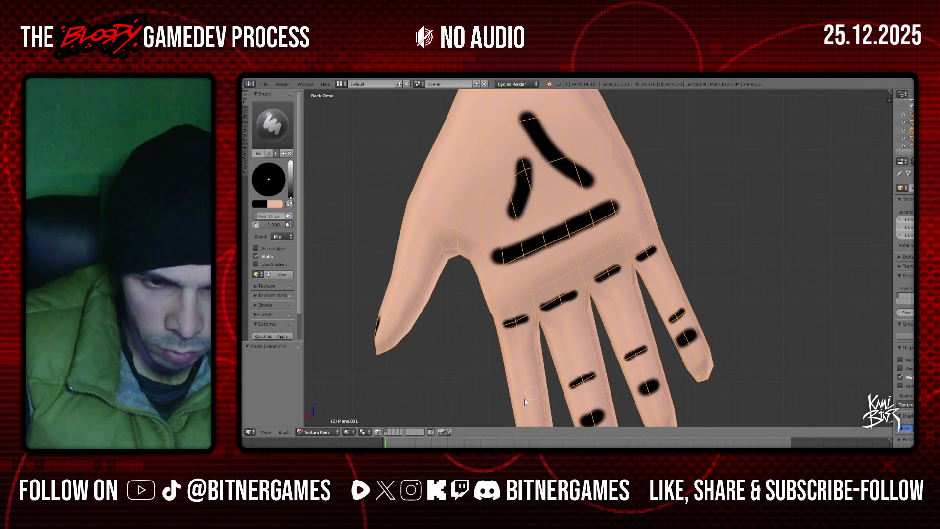
drag(523, 412, 539, 402)
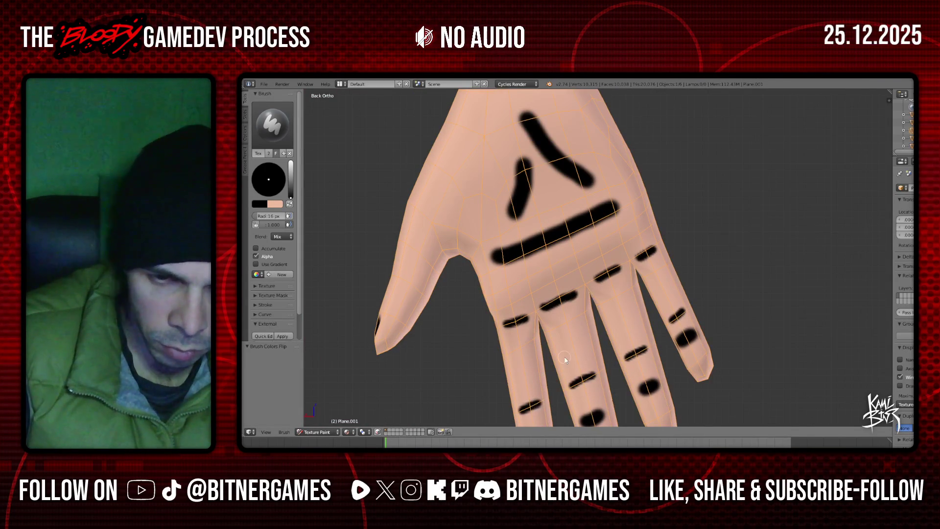
shift+scroll(565, 360, down, 1)
shift+scroll(564, 359, down, 5)
shift+scroll(563, 358, down, 3)
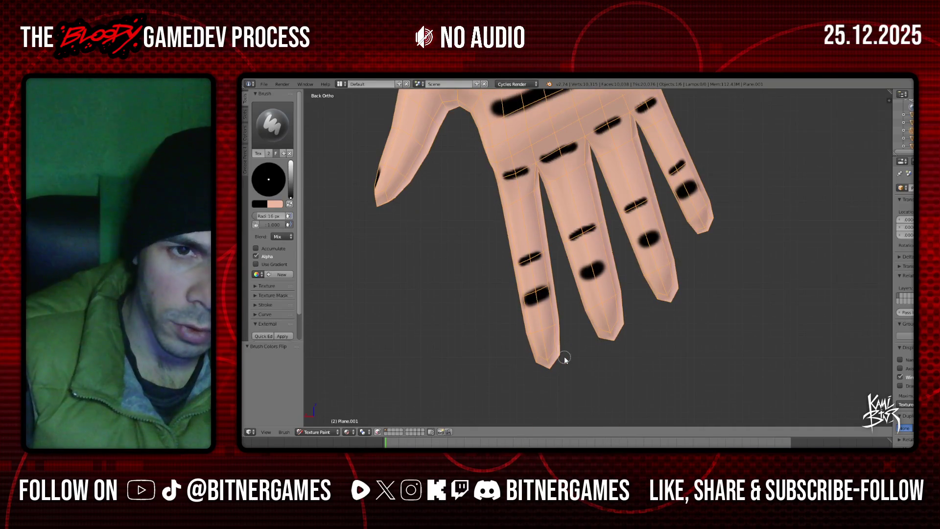
scroll(465, 275, up, 2)
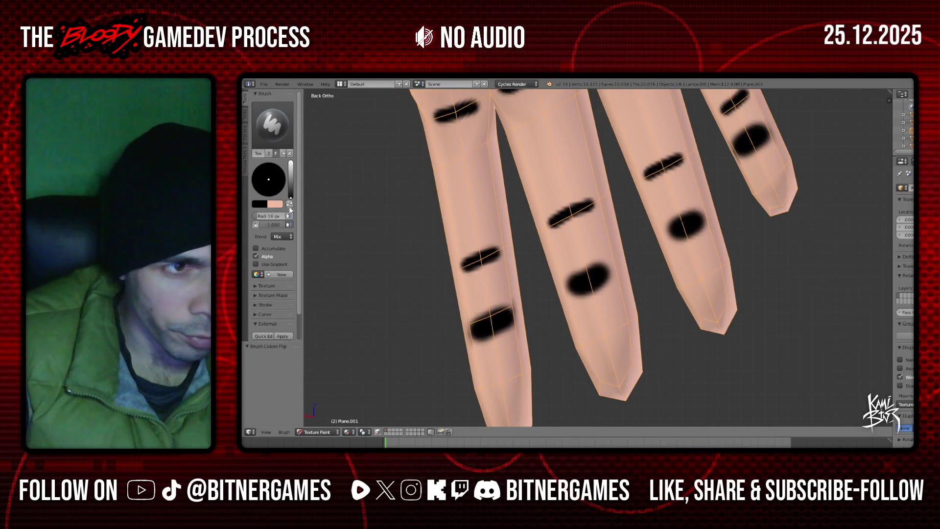
- In skin colour, trim the bottom of a finger mark and thin the little-finger mark
click(289, 204)
scroll(524, 356, down, 5)
drag(543, 301, 541, 297)
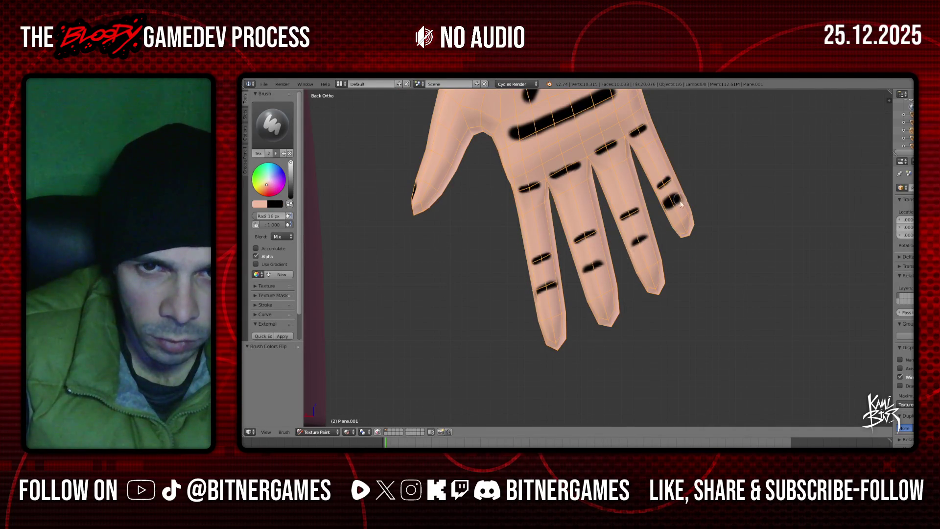
scroll(681, 202, up, 3)
drag(769, 123, 730, 147)
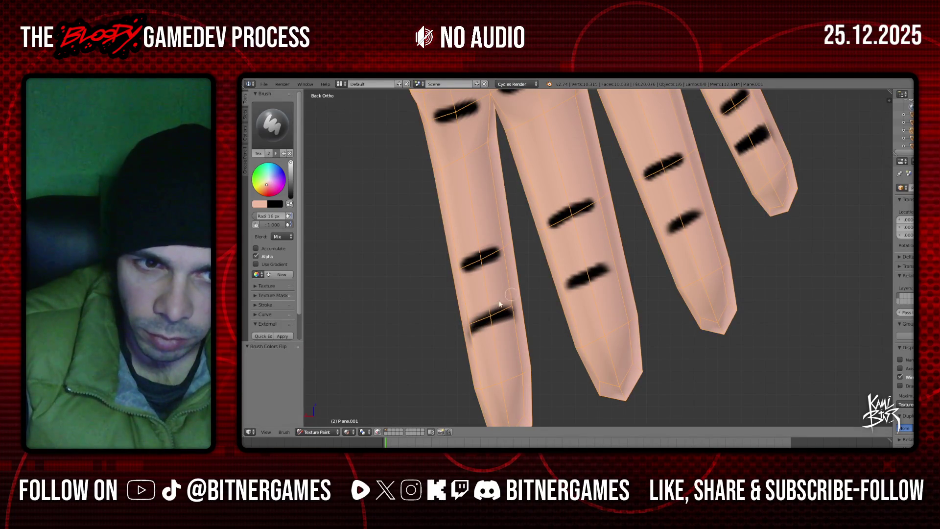
scroll(512, 288, down, 3)
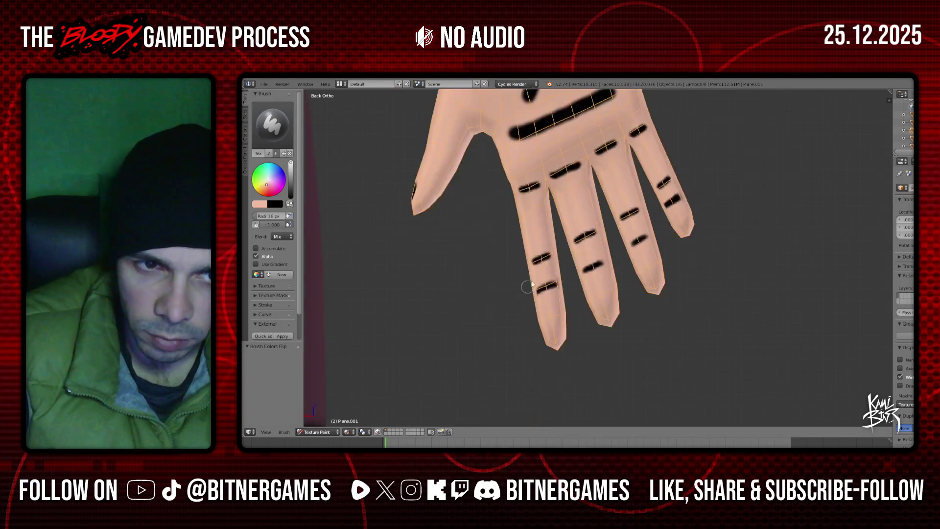
scroll(519, 274, down, 2)
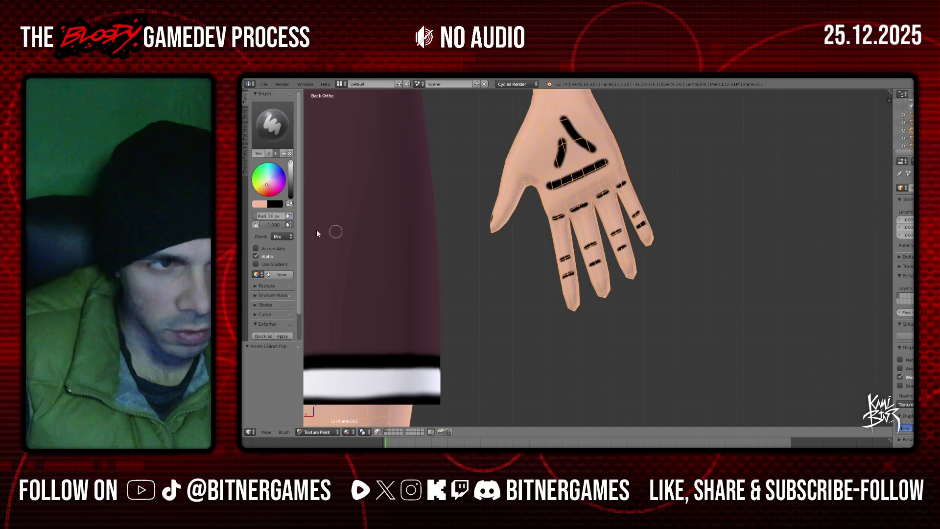
- Back in skin colour, zoom out and shorten the left end of the palm stroke
click(290, 204)
scroll(445, 185, up, 3)
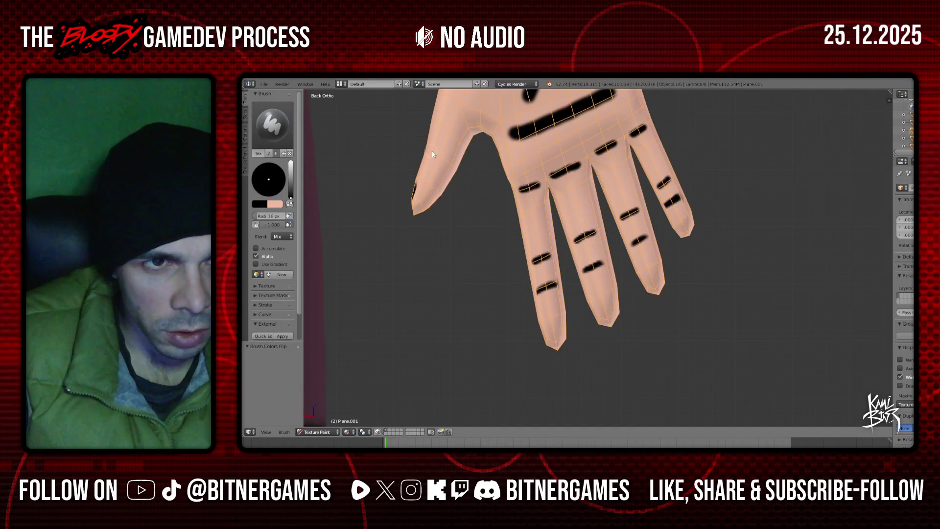
scroll(447, 164, down, 2)
scroll(440, 167, up, 2)
scroll(367, 175, down, 2)
click(289, 204)
scroll(510, 221, up, 3)
scroll(511, 221, down, 2)
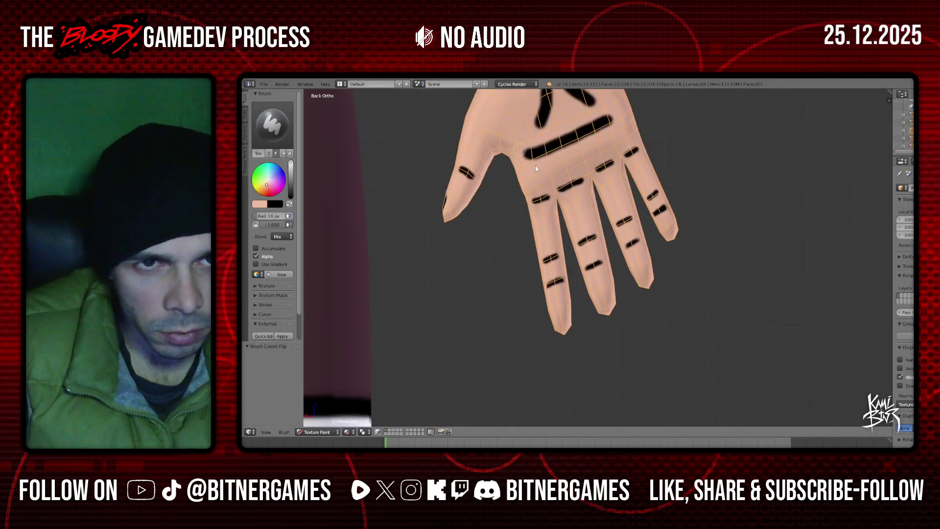
scroll(510, 222, down, 8)
scroll(597, 243, up, 8)
scroll(543, 175, up, 3)
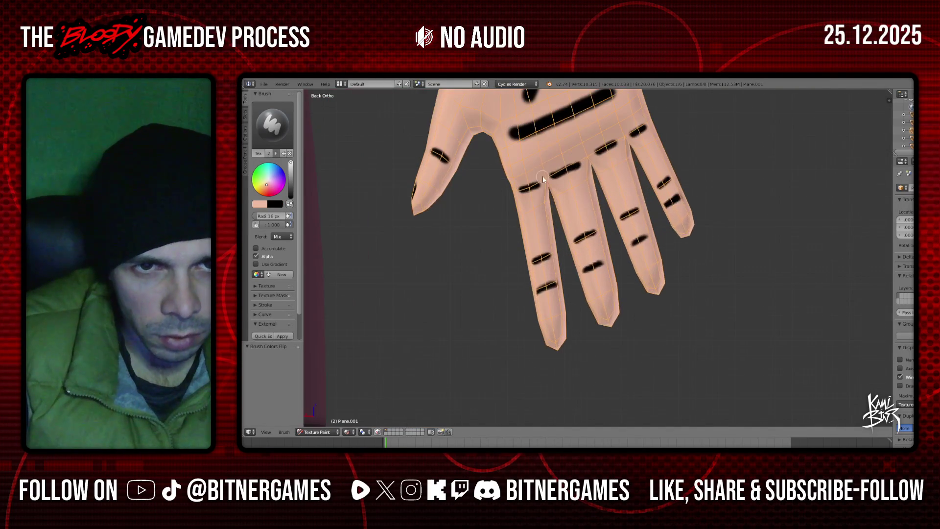
scroll(552, 142, up, 1)
scroll(552, 142, up, 1)
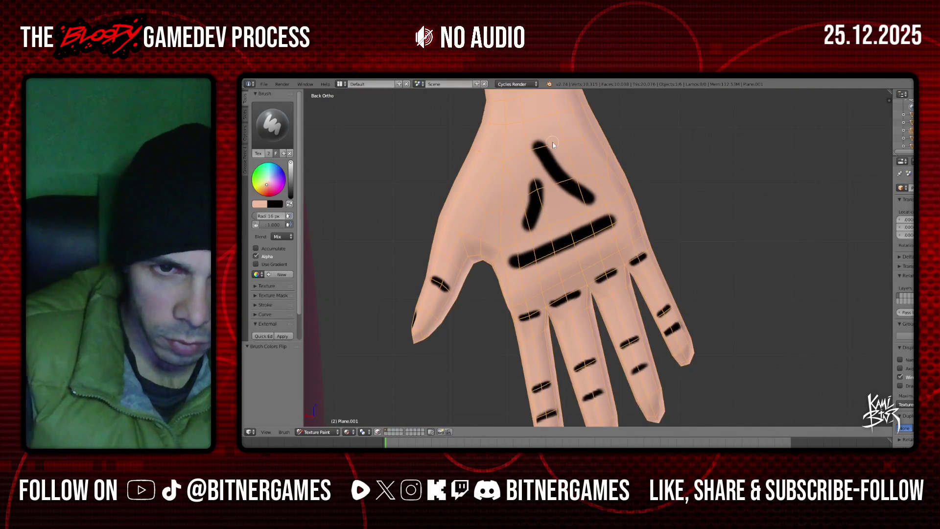
scroll(491, 236, up, 1)
drag(483, 246, 470, 286)
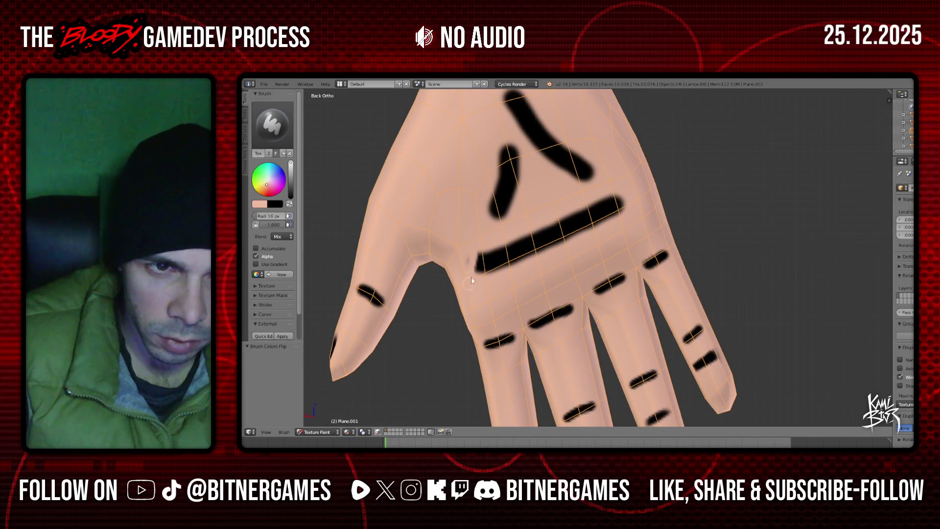
- Paint skin colour along the upper edges of the lower and diagonal palm crease strokes to thin them
mouse_move(528, 238)
mouse_down()
mouse_move(614, 210)
mouse_move(516, 225)
mouse_move(620, 208)
mouse_move(492, 251)
mouse_up()
key(ctrl+z)
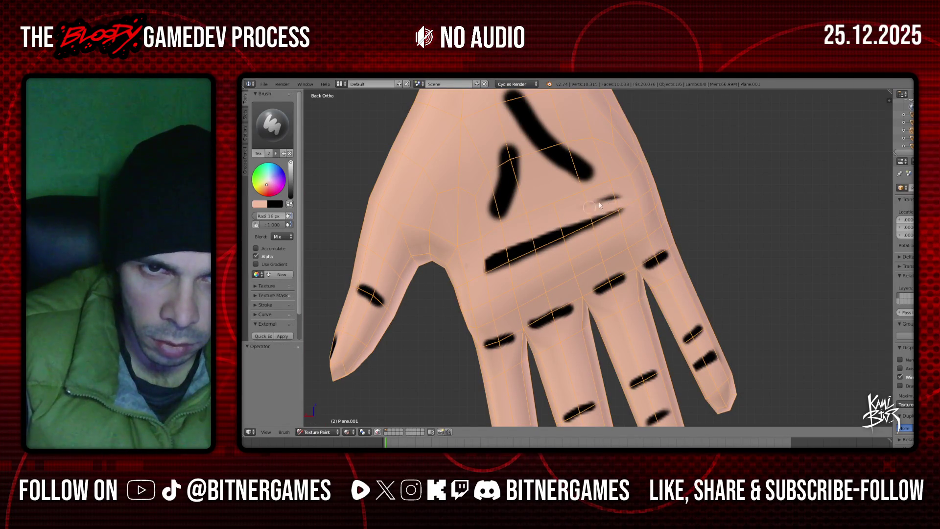
scroll(557, 179, down, 3)
scroll(557, 179, down, 8)
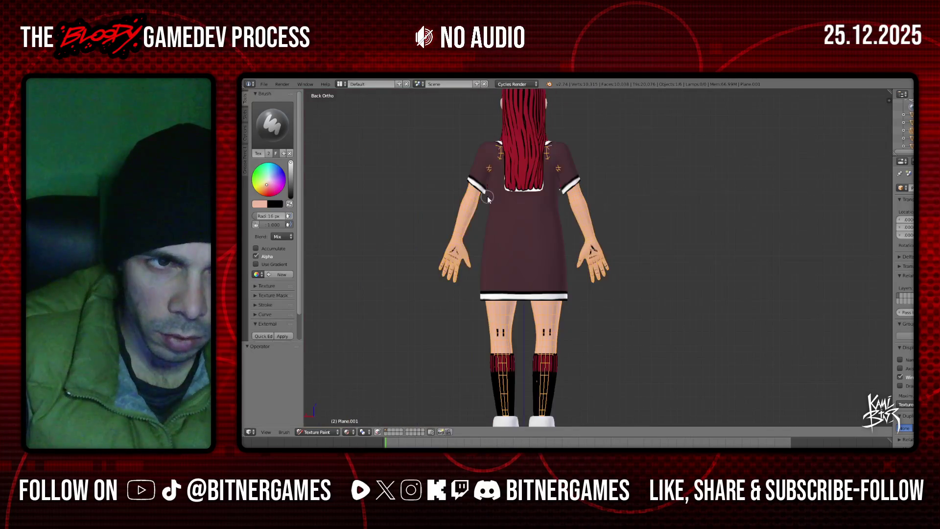
scroll(487, 203, up, 3)
scroll(553, 212, up, 4)
scroll(554, 212, up, 2)
drag(556, 177, 589, 207)
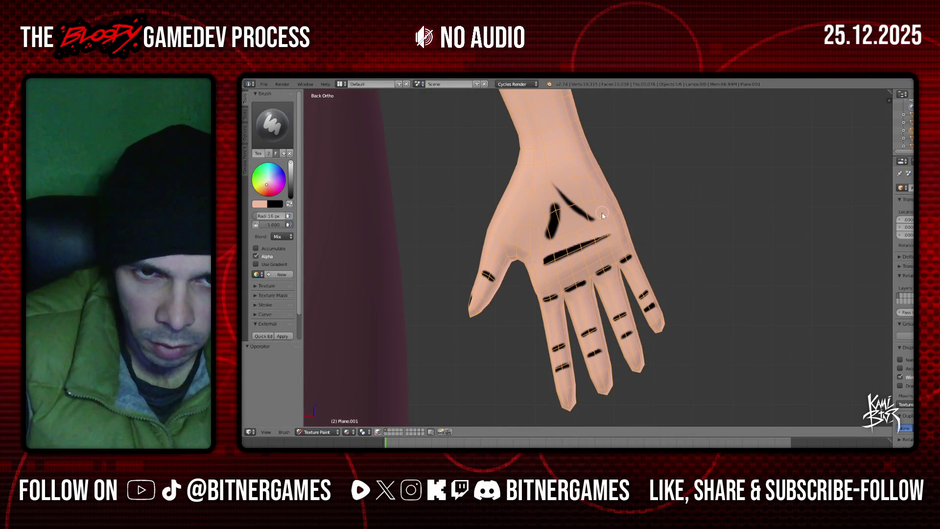
- Lighten the upper part of the left palm stroke so it tapers into a thin line
scroll(546, 239, up, 3)
scroll(546, 239, up, 1)
drag(510, 144, 495, 218)
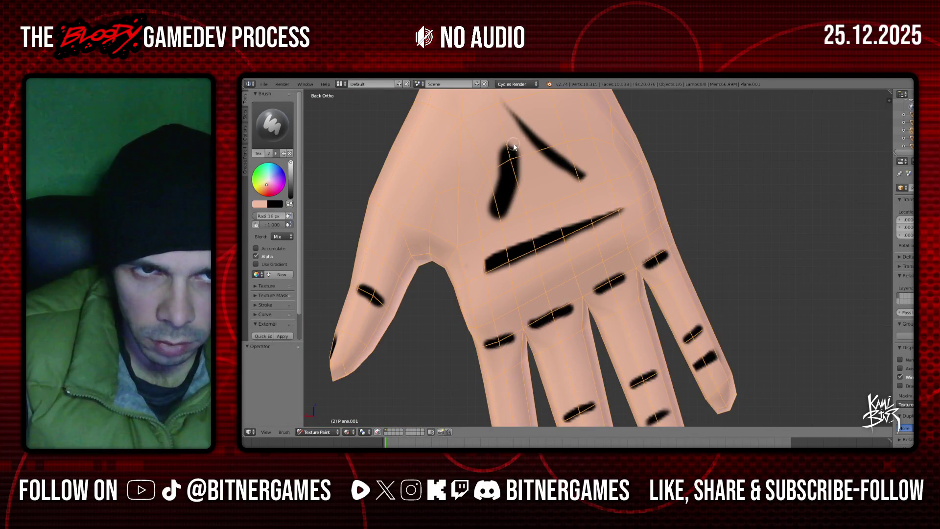
key(ctrl+z)
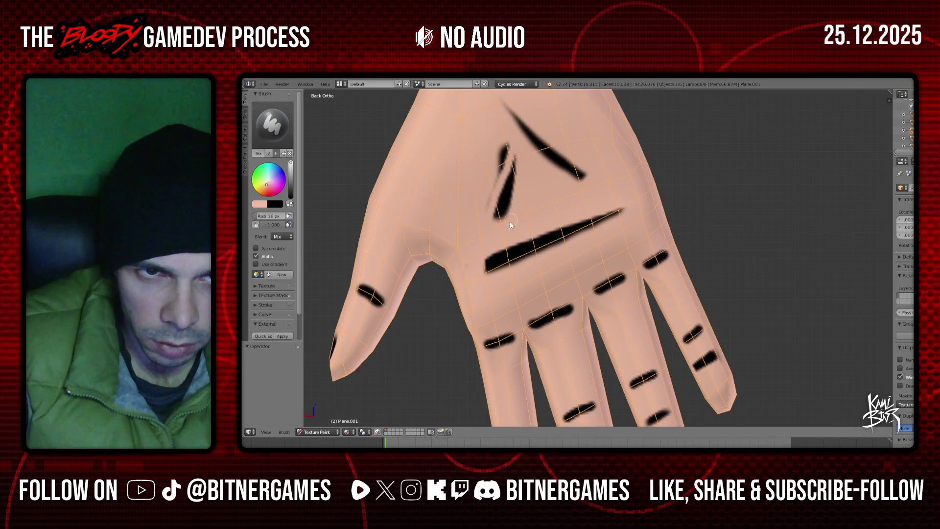
drag(508, 148, 496, 205)
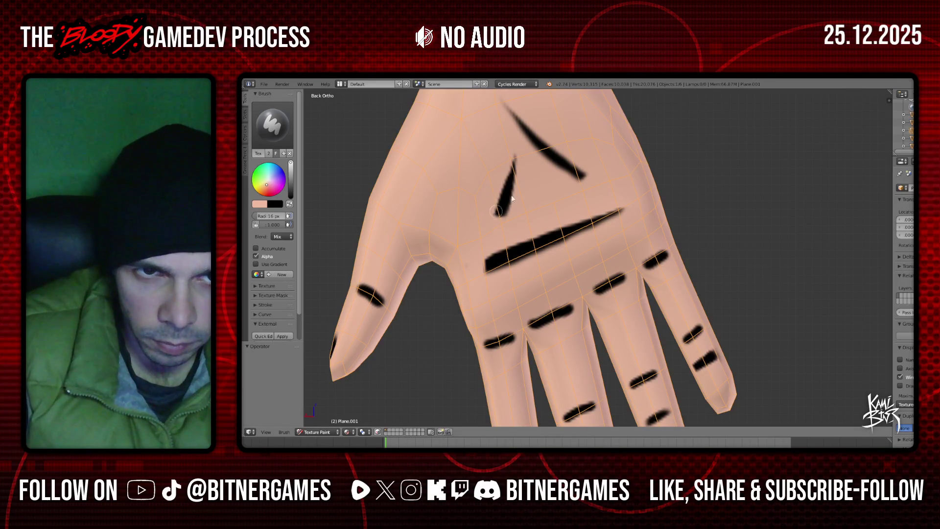
scroll(504, 225, down, 5)
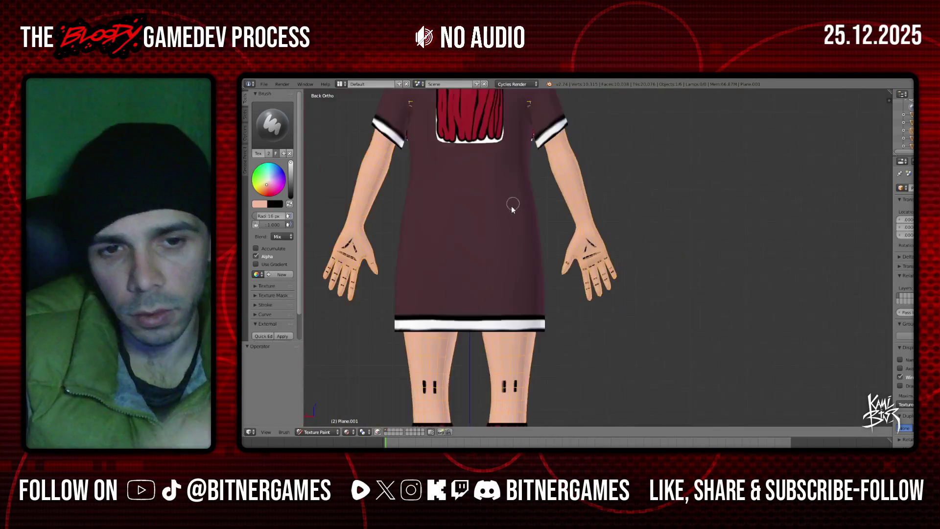
- Switch the active colour to black and paint a small heart mark on both upper arms with symmetry
scroll(505, 228, up, 3)
scroll(504, 230, up, 2)
scroll(504, 230, down, 2)
scroll(526, 256, up, 3)
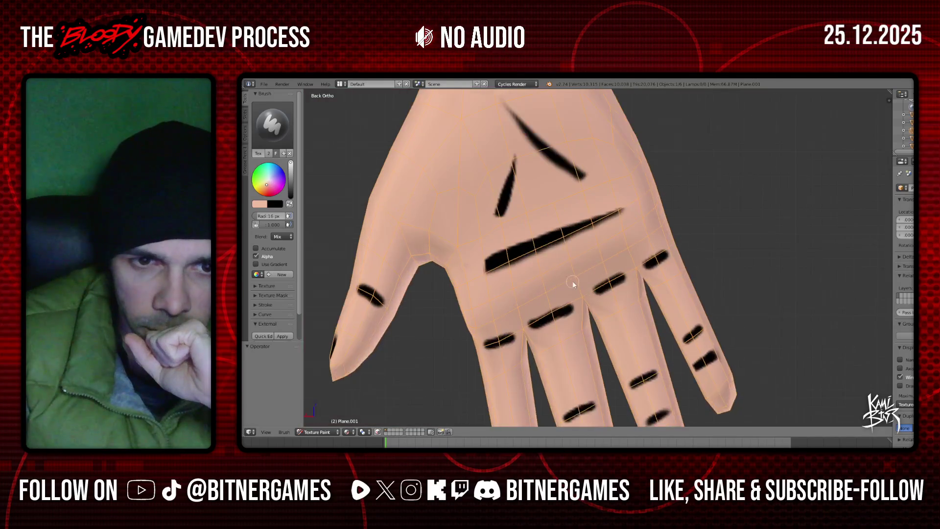
scroll(572, 281, up, 1)
scroll(461, 355, down, 2)
scroll(487, 336, down, 6)
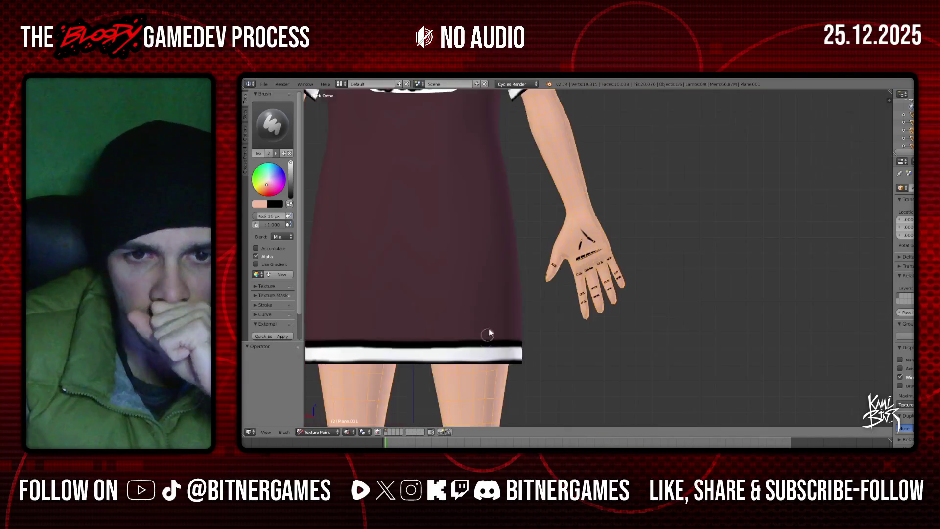
scroll(494, 294, down, 4)
scroll(509, 229, up, 4)
scroll(509, 229, down, 4)
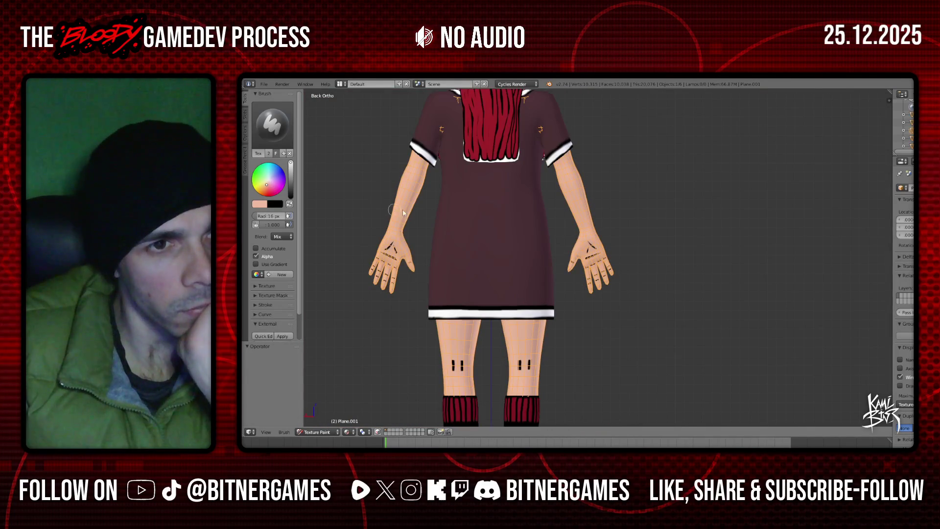
ctrl+scroll(412, 210, up, 5)
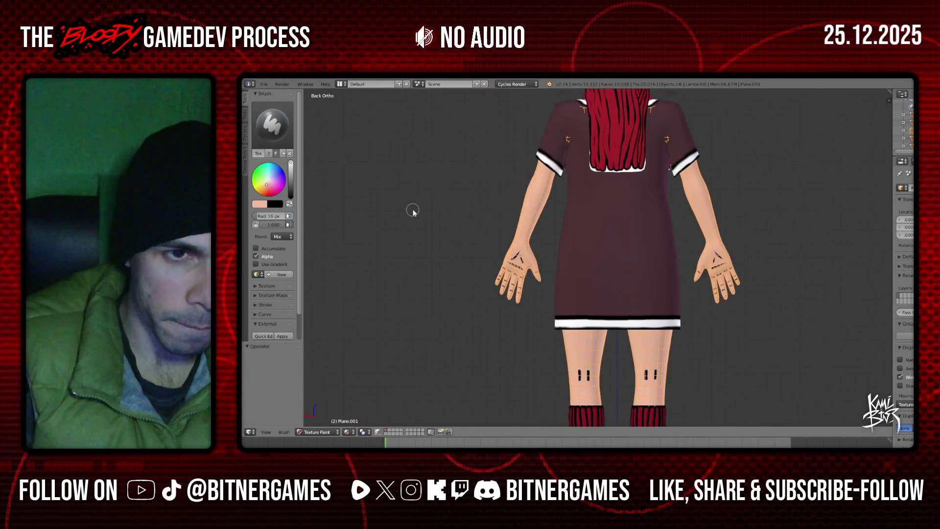
shift+scroll(413, 211, up, 4)
scroll(413, 211, up, 6)
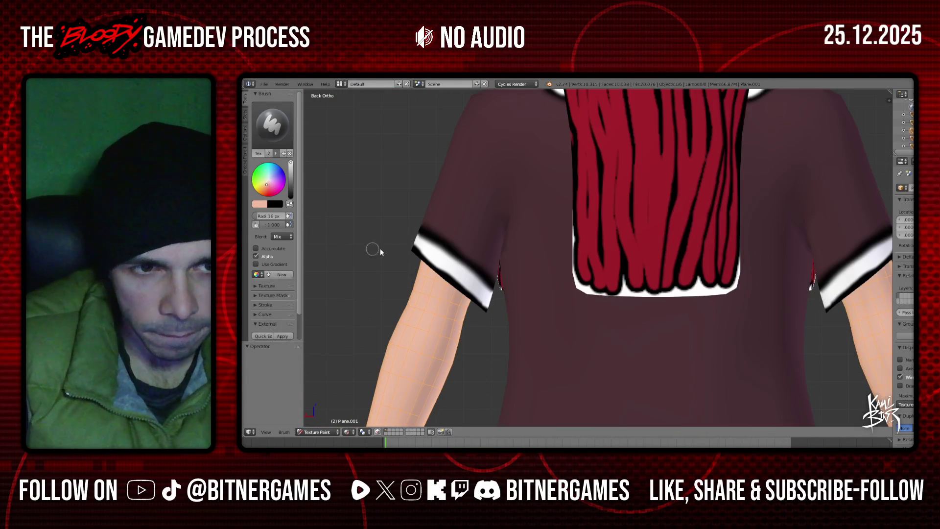
click(289, 205)
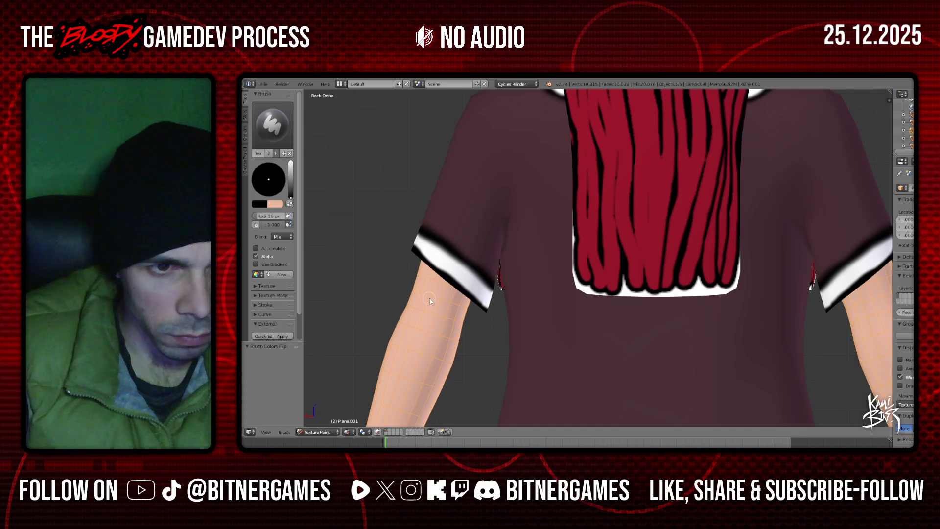
mouse_move(426, 300)
mouse_down()
mouse_move(430, 313)
mouse_move(448, 302)
mouse_move(435, 315)
mouse_move(425, 299)
mouse_up()
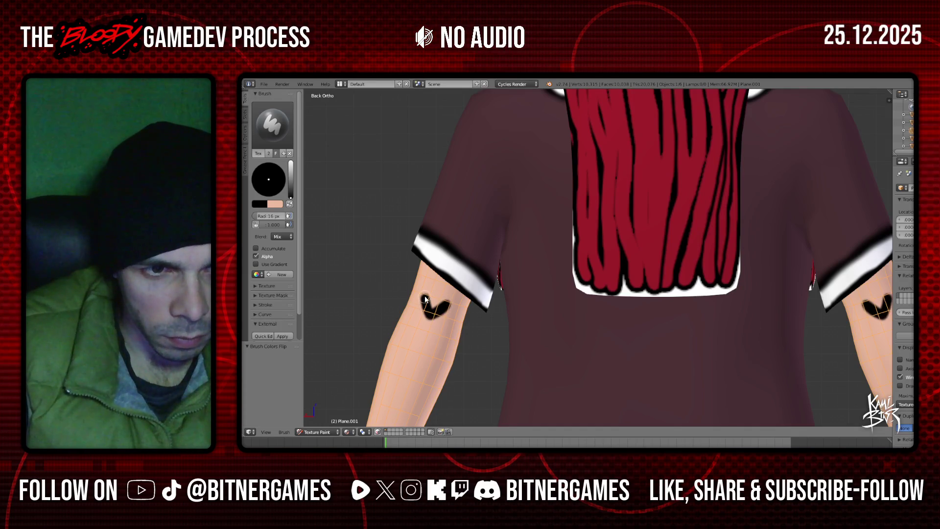
- Return to skin colour and trim the left edge of the arm heart
click(291, 205)
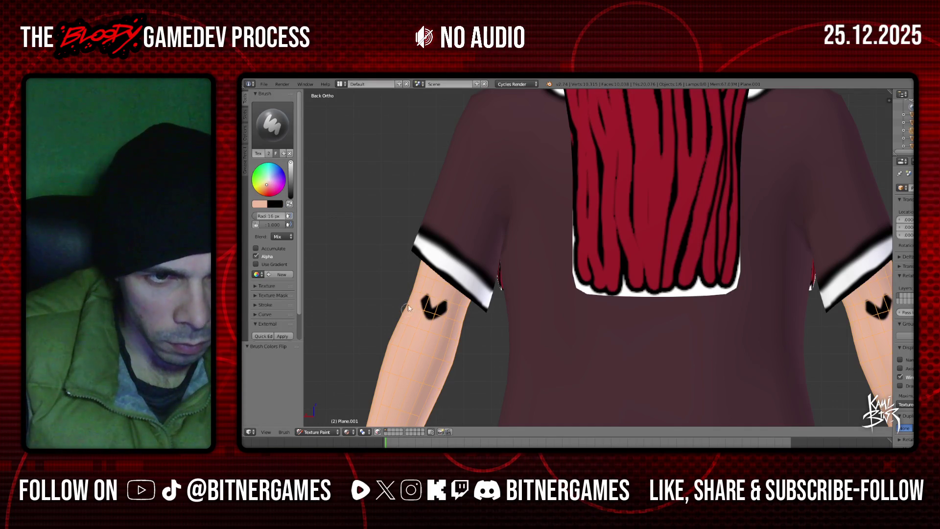
drag(424, 324, 426, 322)
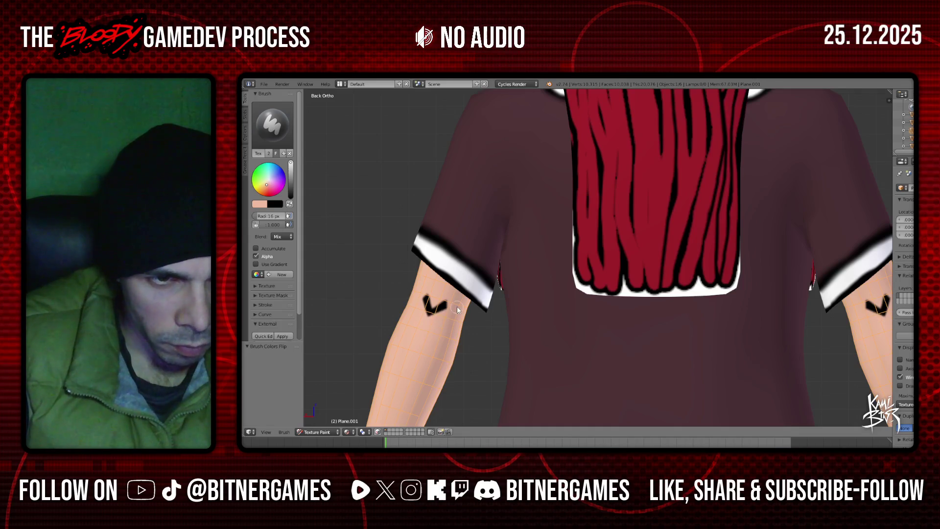
scroll(450, 325, down, 5)
scroll(651, 310, down, 3)
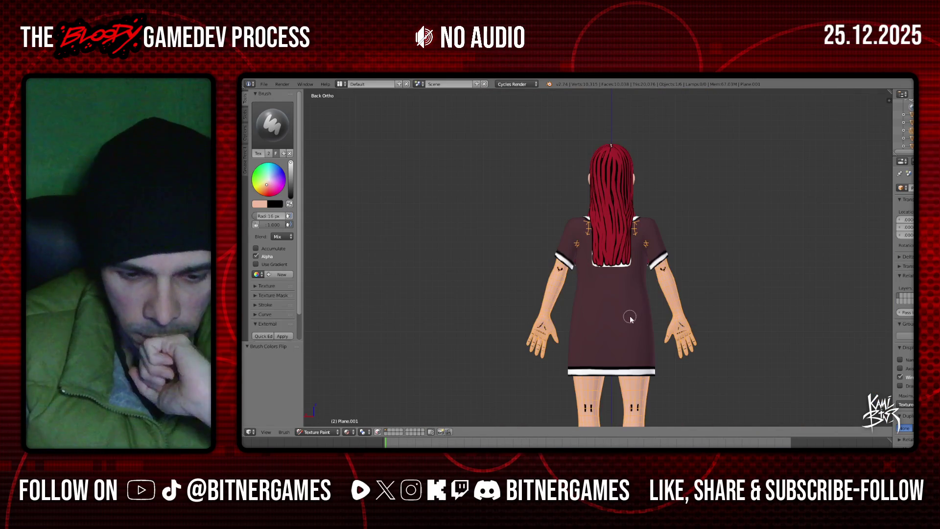
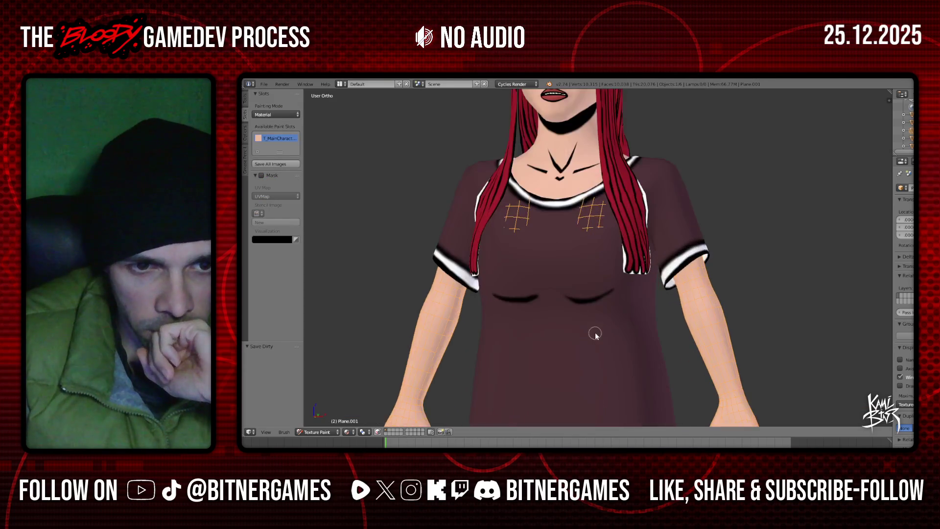
- View the character in Front Ortho and turn off its wireframe display
middle_drag(564, 338, 580, 339)
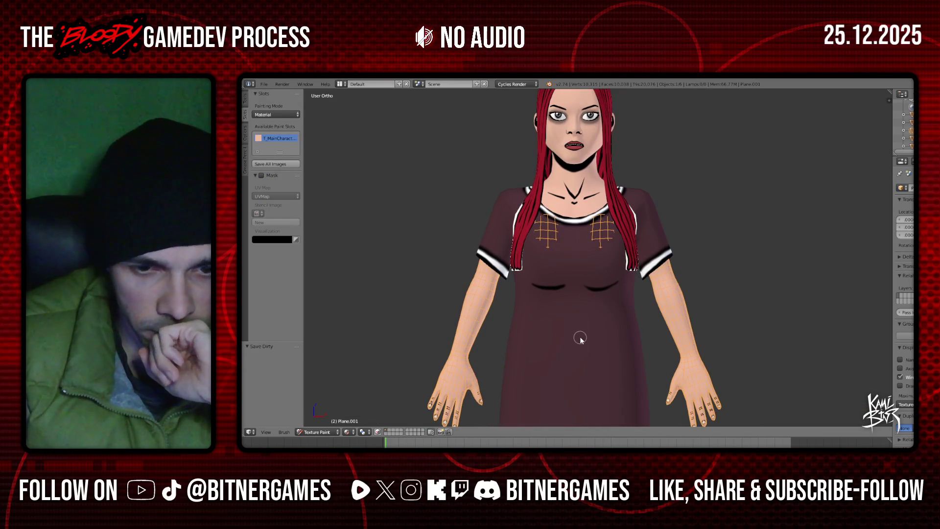
key(KP_1)
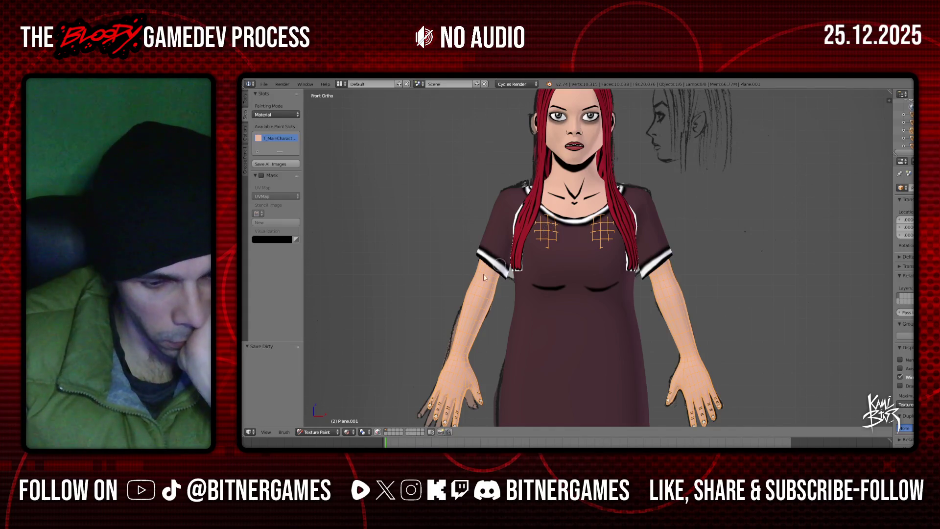
scroll(568, 270, up, 1)
scroll(628, 201, down, 2)
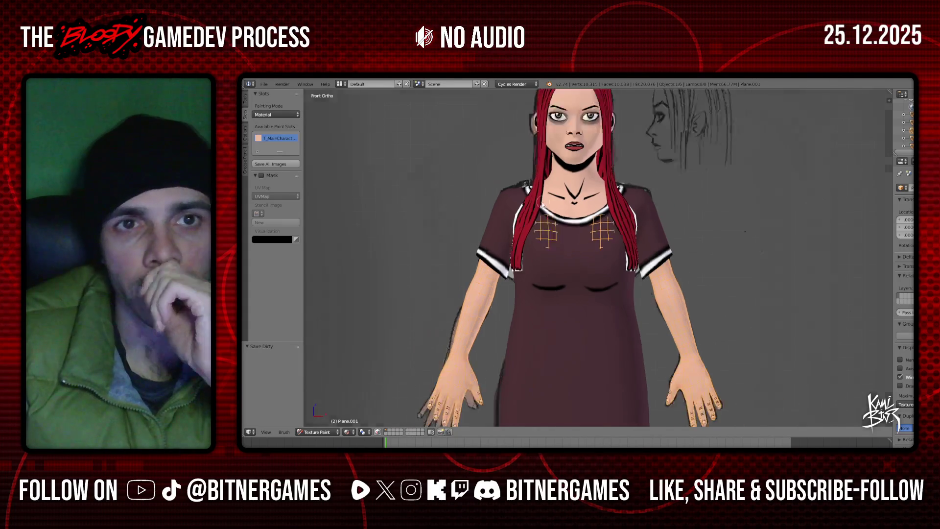
scroll(440, 162, down, 3)
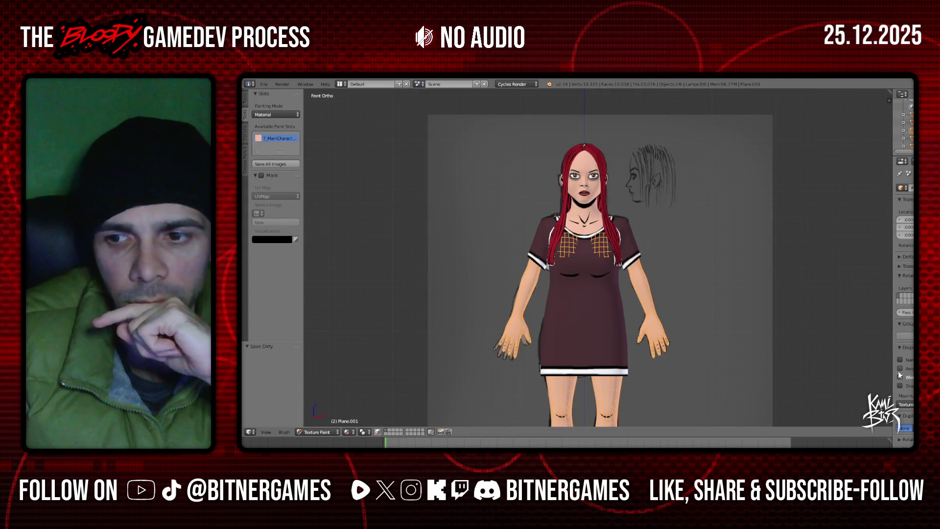
scroll(539, 313, up, 2)
scroll(555, 316, down, 5)
scroll(556, 318, down, 1)
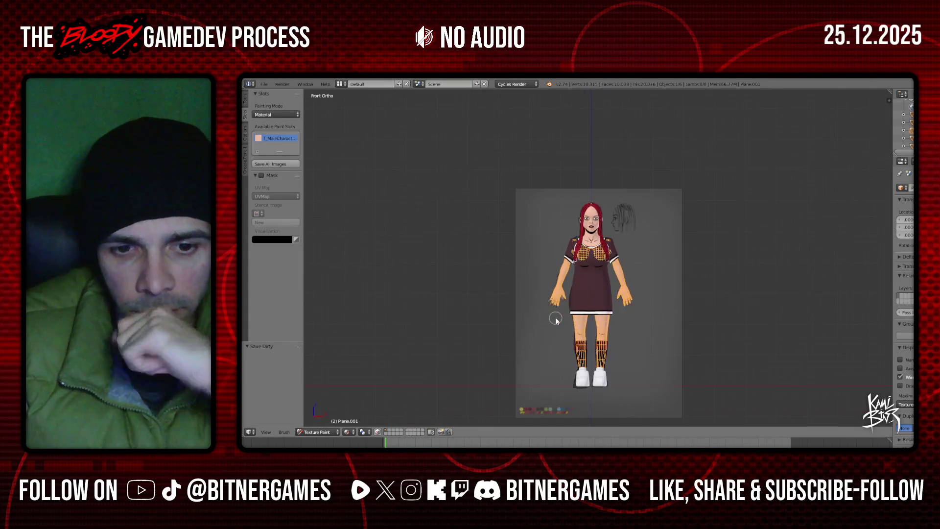
scroll(556, 318, up, 2)
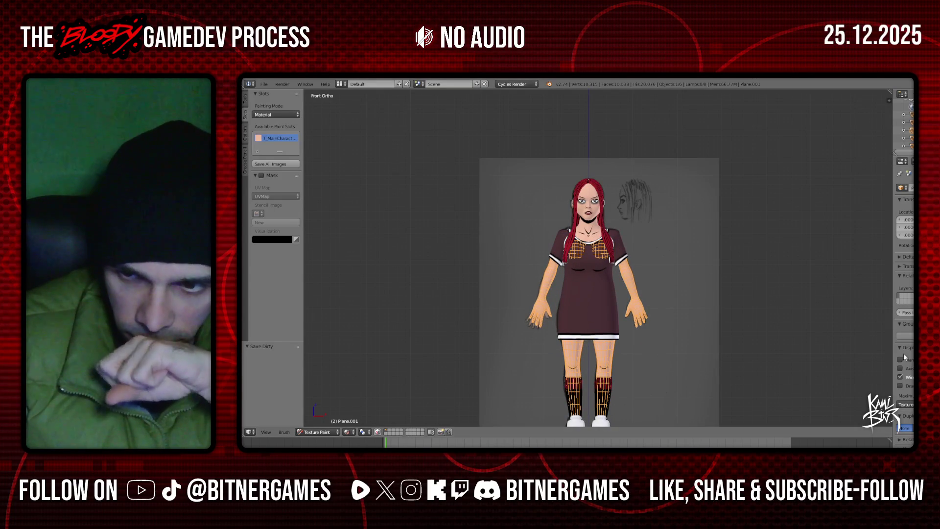
click(907, 377)
scroll(514, 210, up, 3)
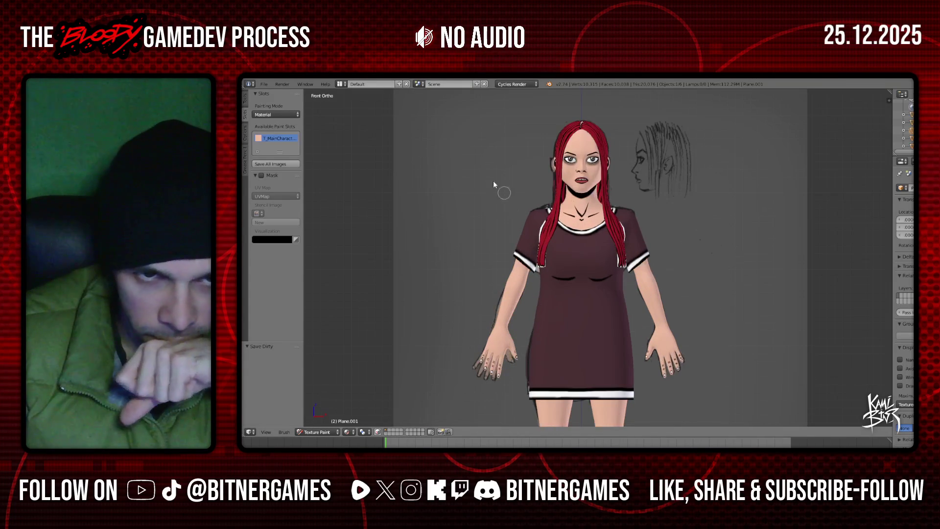
scroll(430, 179, down, 1)
scroll(462, 195, down, 2)
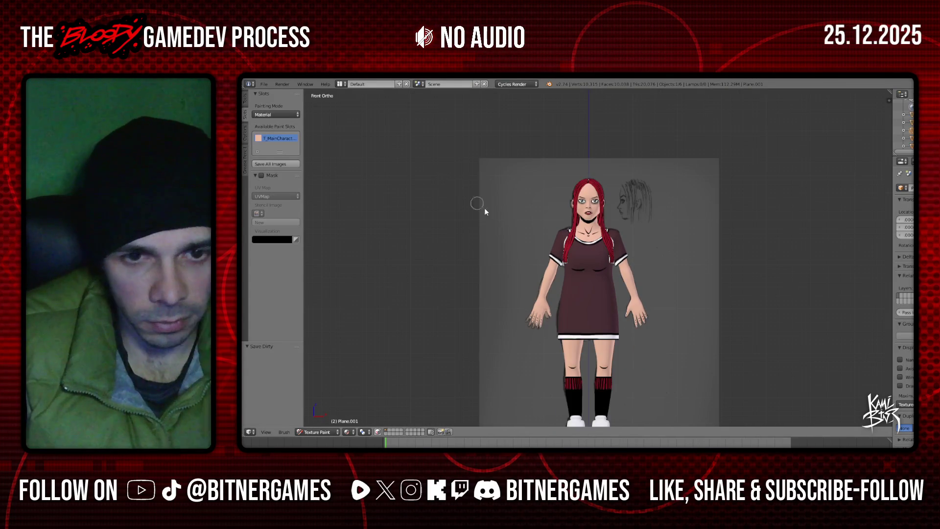
- Return to Object Mode with nothing selected, then switch to Photoshop Elements
click(325, 432)
click(337, 423)
key(a)
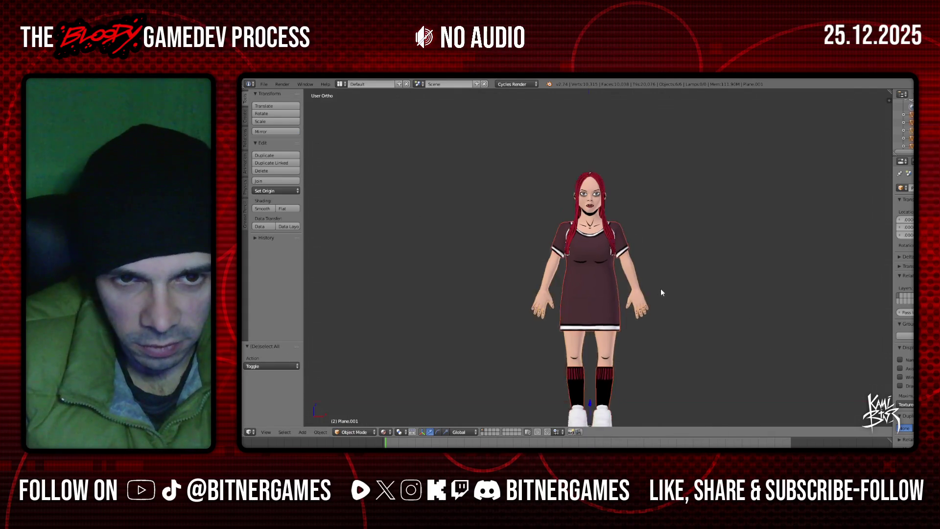
key(Home)
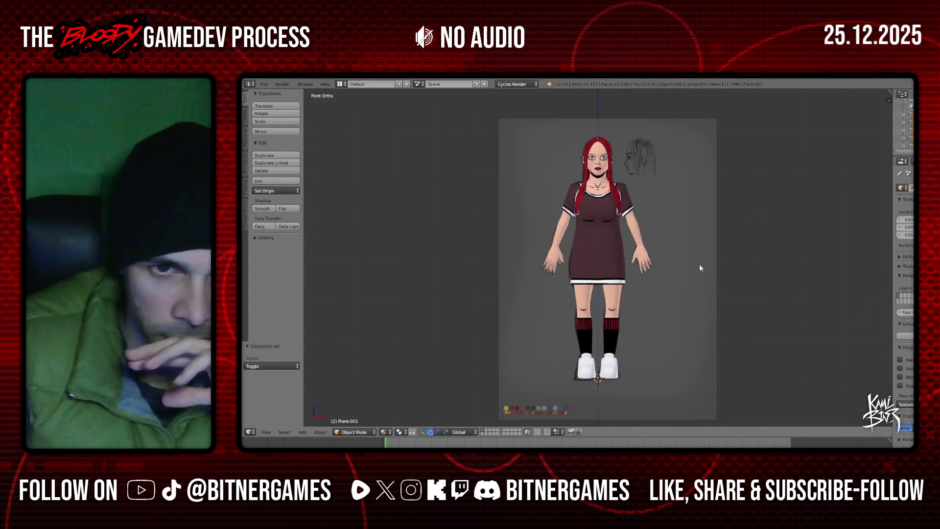
scroll(661, 288, up, 4)
scroll(644, 234, up, 1)
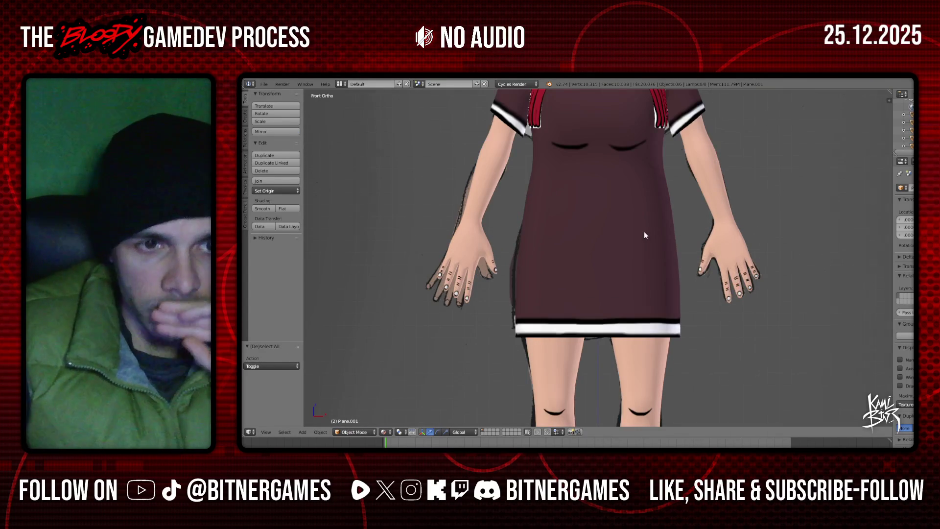
scroll(644, 232, down, 1)
key(alt+Tab)
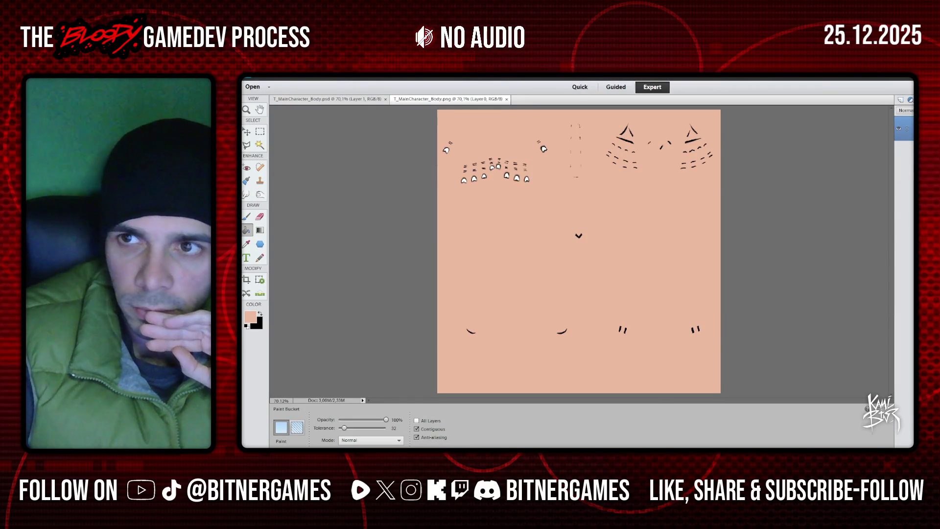
- Duplicate the PNG's skin layer into T_MainCharacter_Body.psd and close the PNG document
right_click(808, 131)
click(813, 177)
click(598, 216)
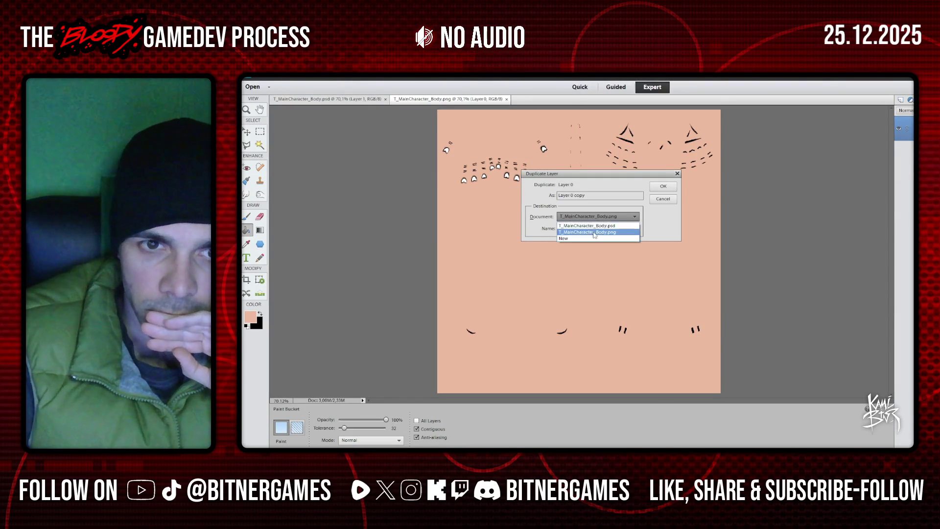
click(590, 225)
click(663, 186)
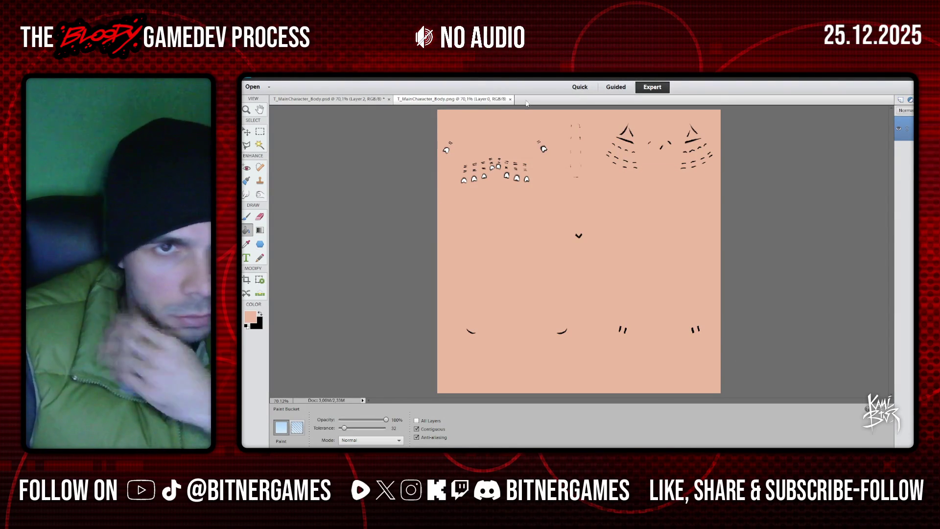
click(510, 99)
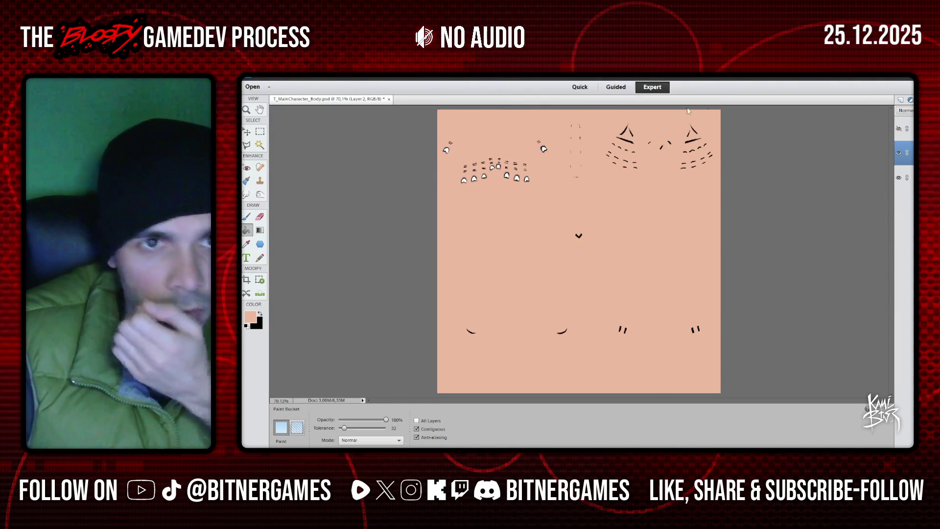
- Show the UV wireframe layer, add a new layer, set black as foreground, zoom to 100%
click(899, 128)
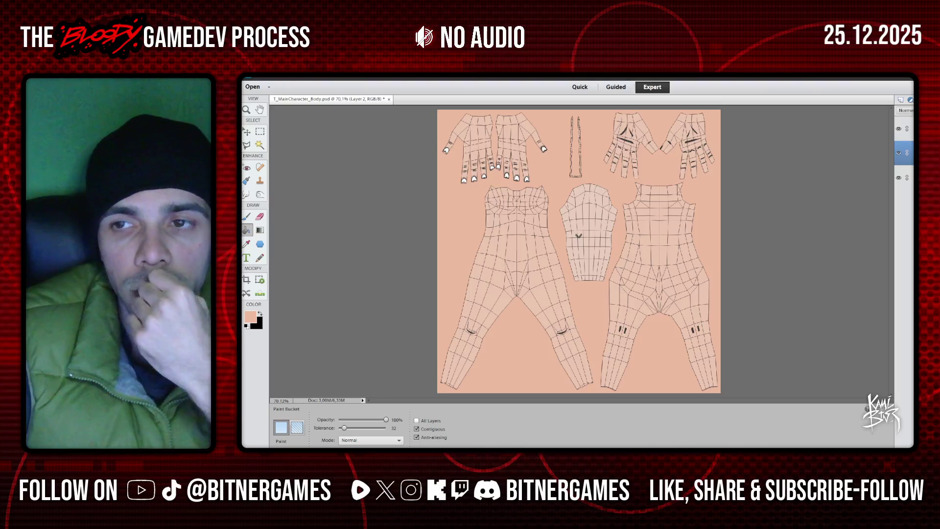
click(900, 100)
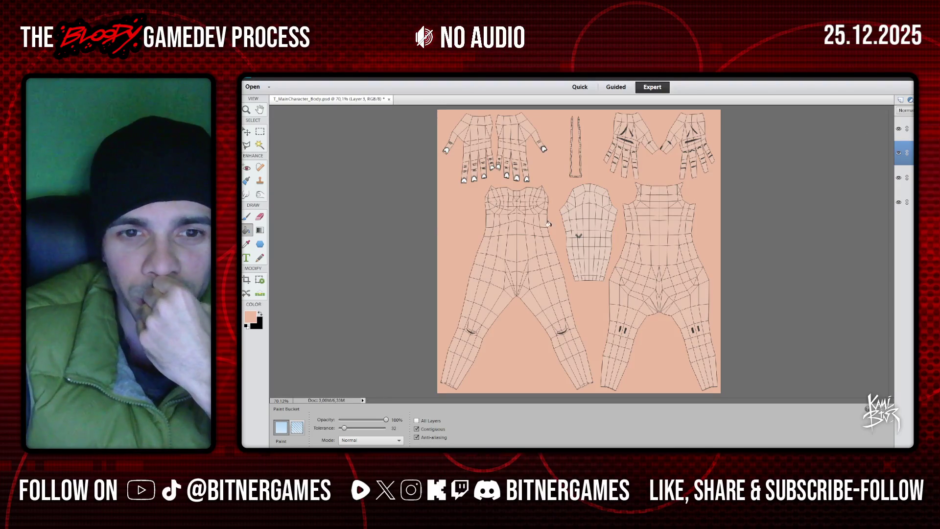
click(260, 314)
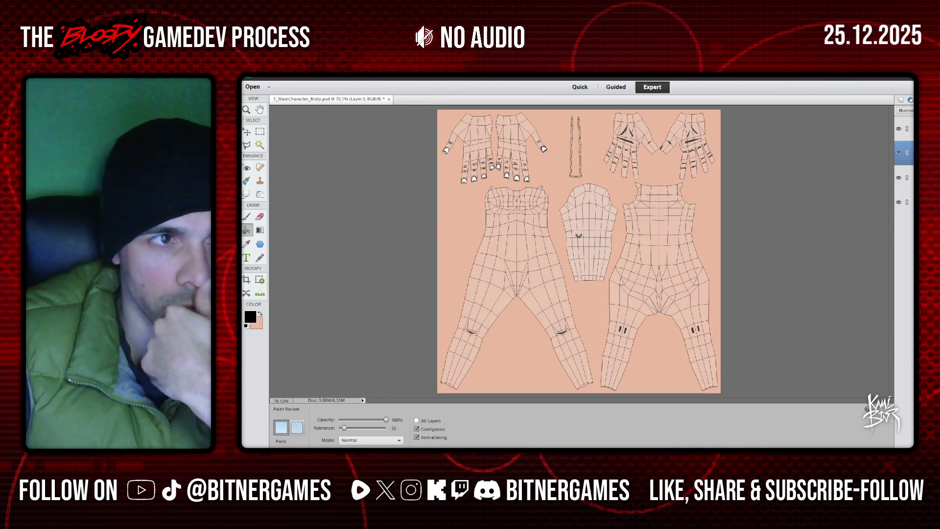
click(247, 111)
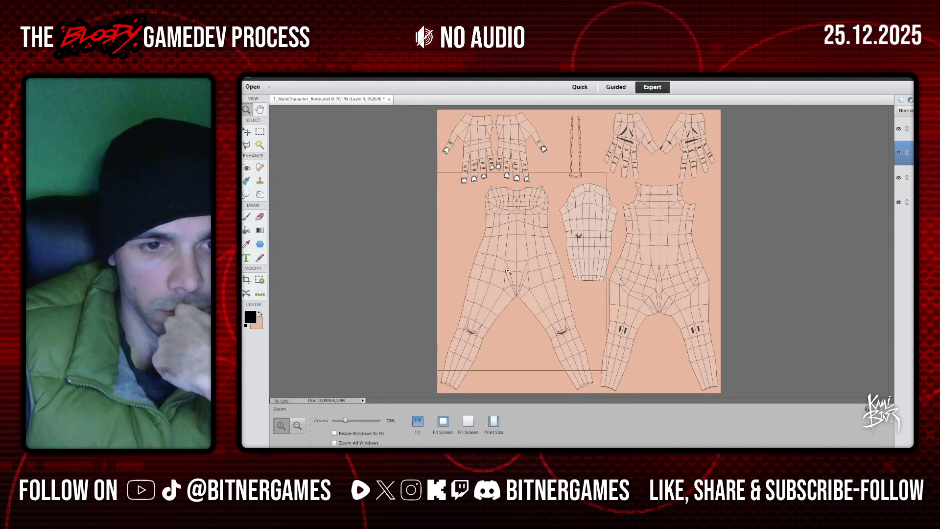
click(491, 281)
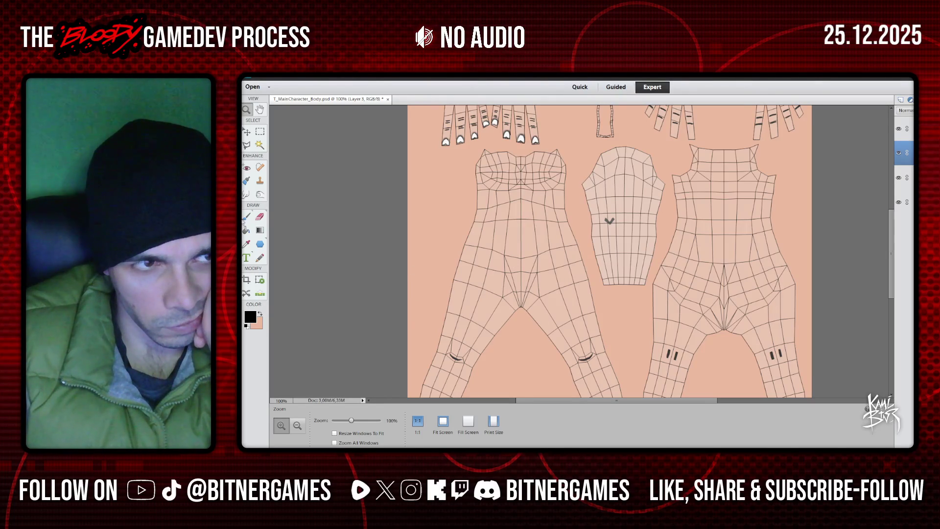
- Paint black over the front and back hip regions with a 69 px brush, then hide the wireframe
key(b)
click(392, 436)
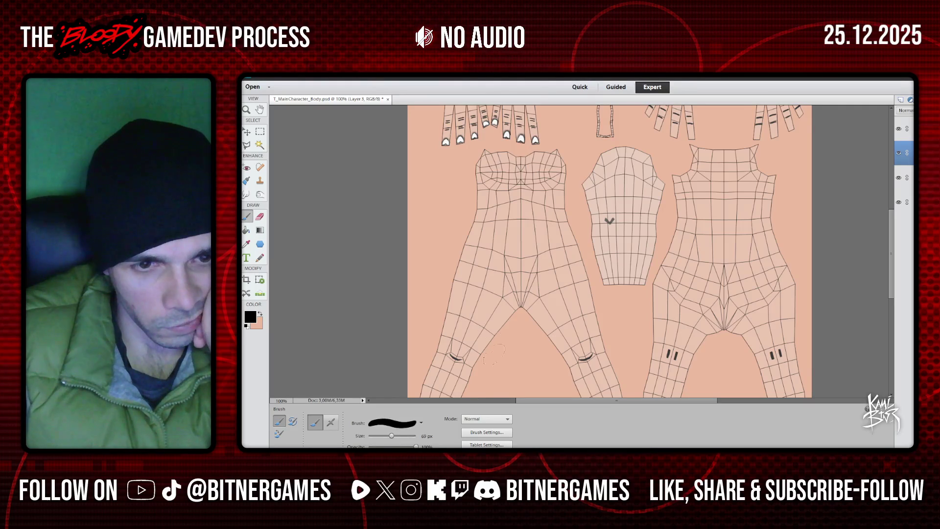
mouse_move(459, 253)
mouse_down()
mouse_move(570, 253)
mouse_move(463, 285)
mouse_move(581, 287)
mouse_move(494, 277)
mouse_up()
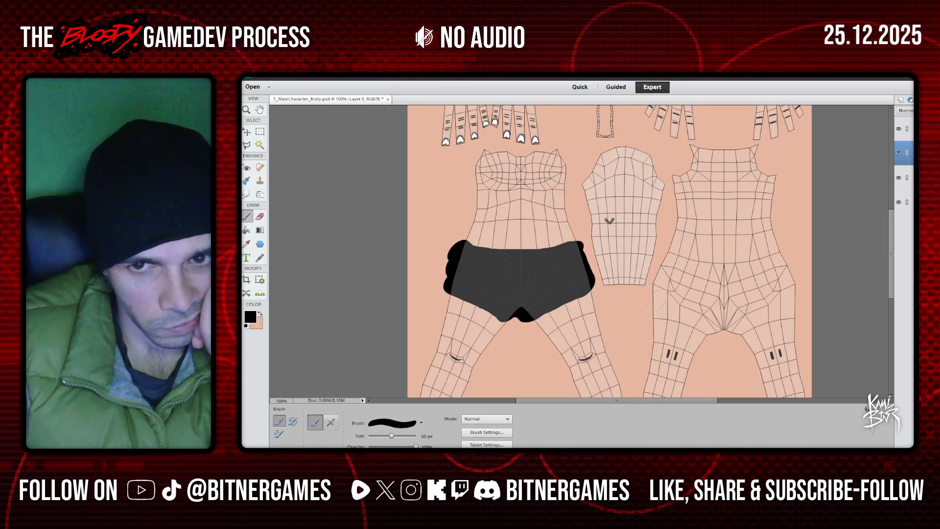
mouse_move(650, 312)
mouse_down()
mouse_move(770, 318)
mouse_move(793, 291)
mouse_up()
drag(777, 267, 673, 267)
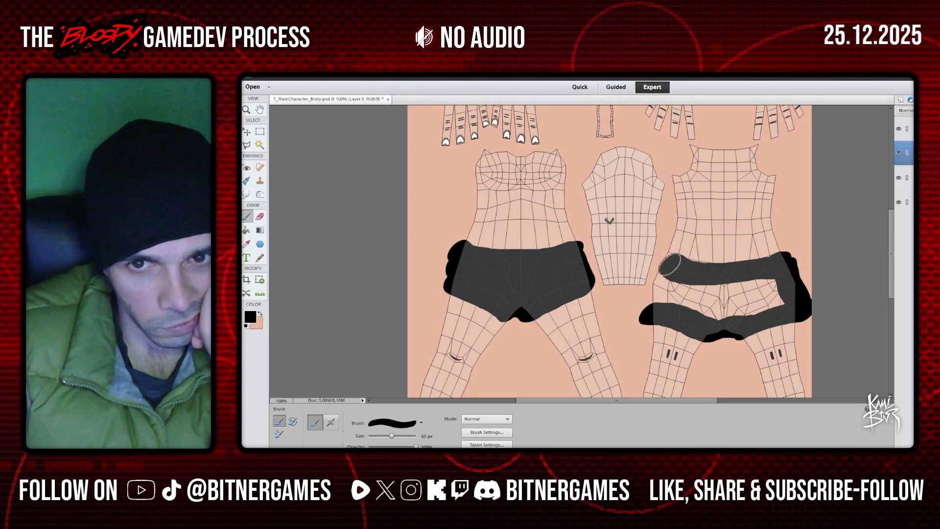
mouse_move(666, 270)
mouse_down()
mouse_move(660, 274)
mouse_move(753, 292)
mouse_move(776, 281)
mouse_up()
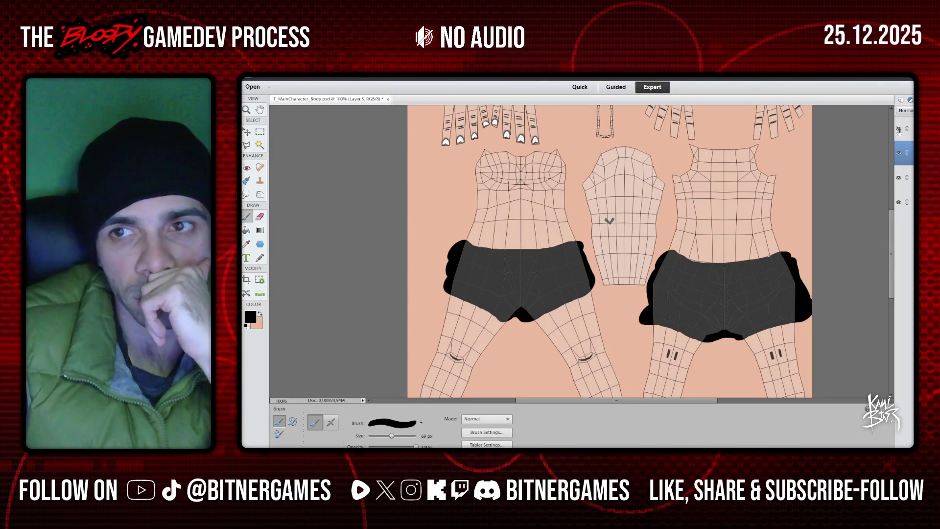
key(ctrl+comma)
- Save the texture as T_MainCharacter_Body.png, replacing the existing file and accepting PNG options
click(260, 76)
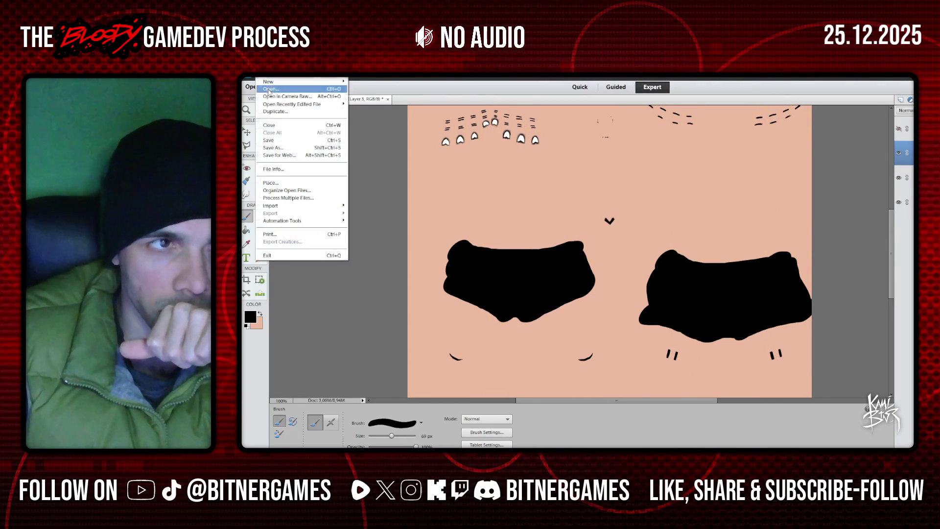
click(288, 148)
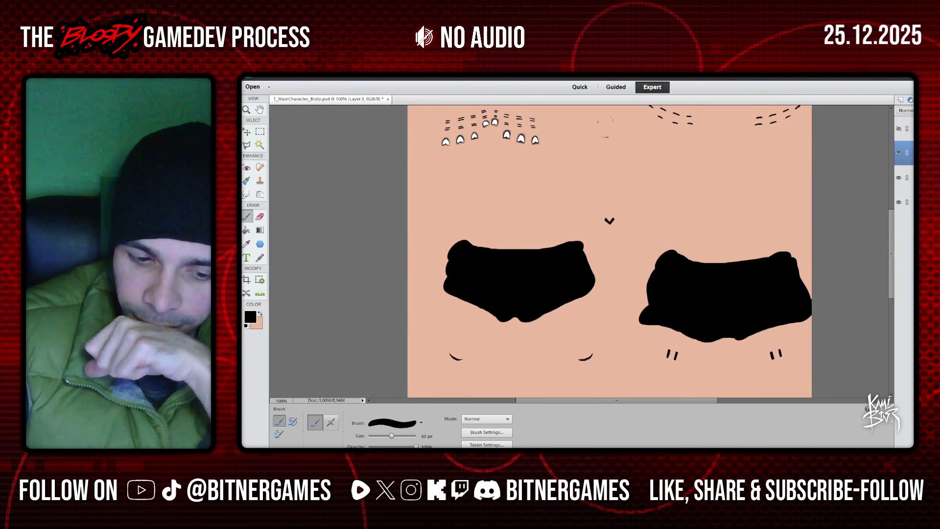
key(Return)
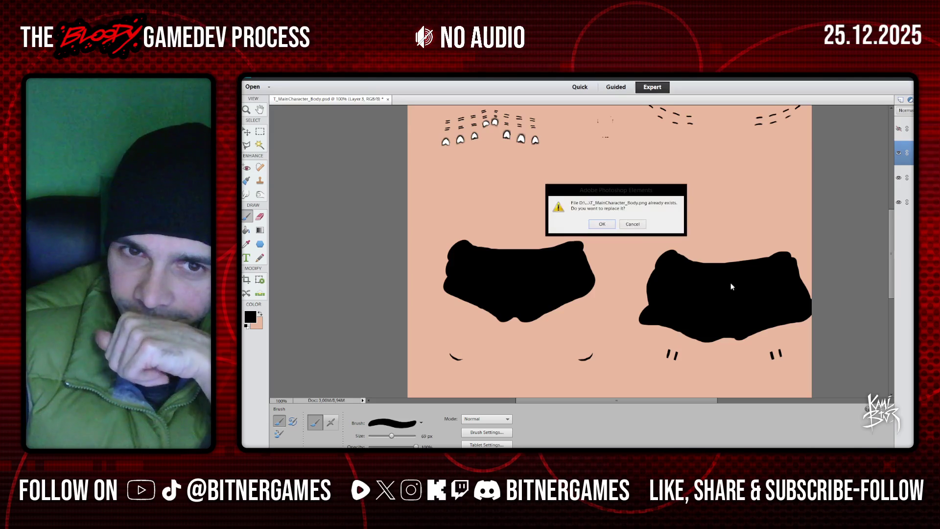
key(Return)
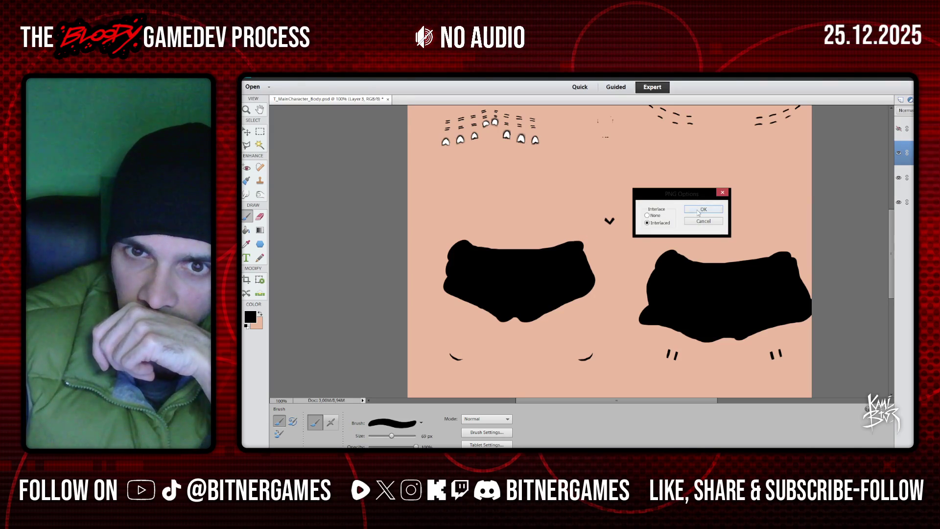
click(697, 212)
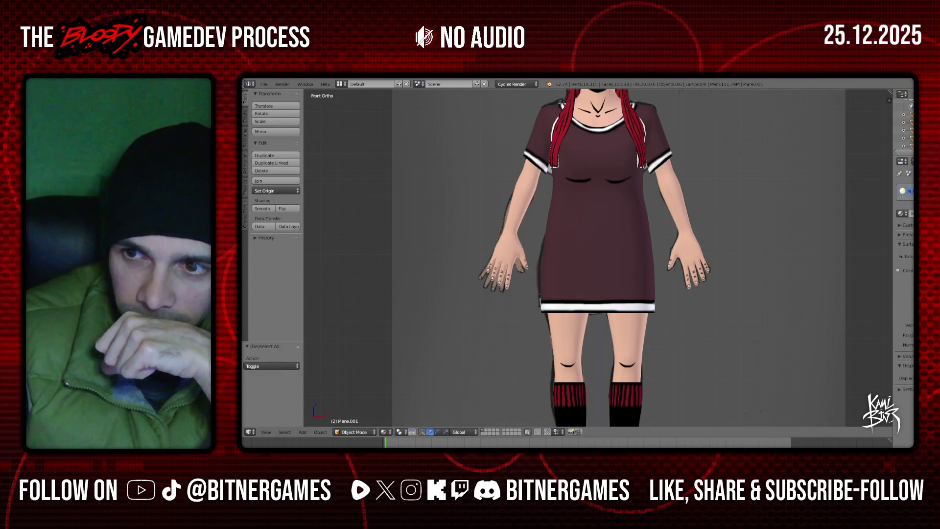
- Hide the maroon dress to reveal the black shorts on the hips
scroll(633, 282, up, 2)
scroll(697, 248, up, 2)
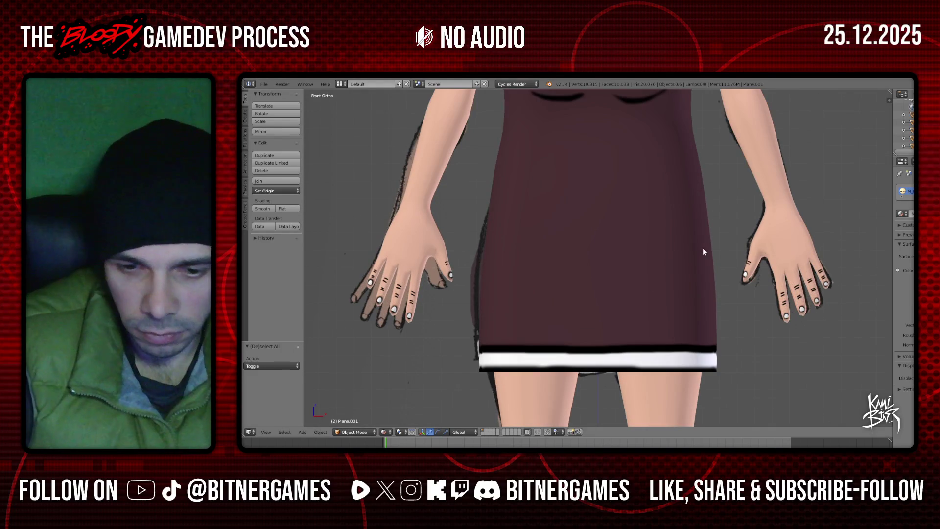
ctrl+scroll(703, 252, down, 1)
ctrl+scroll(704, 251, down, 4)
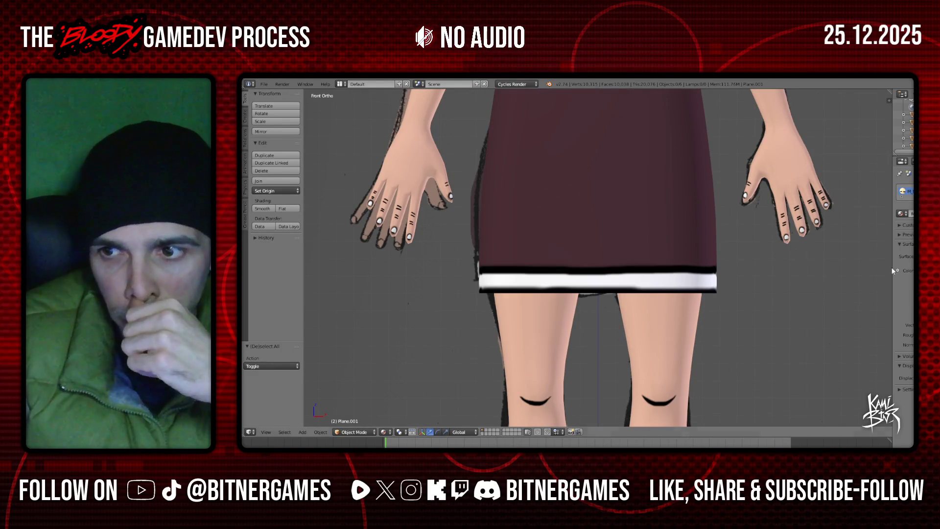
scroll(905, 125, down, 1)
key(h)
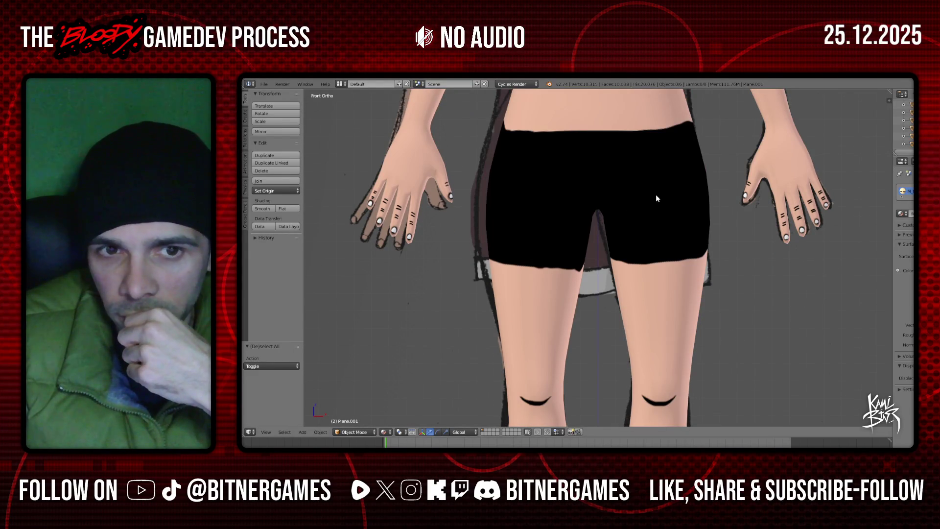
- Switch the character into Texture Paint mode with the brush settings shown
click(246, 116)
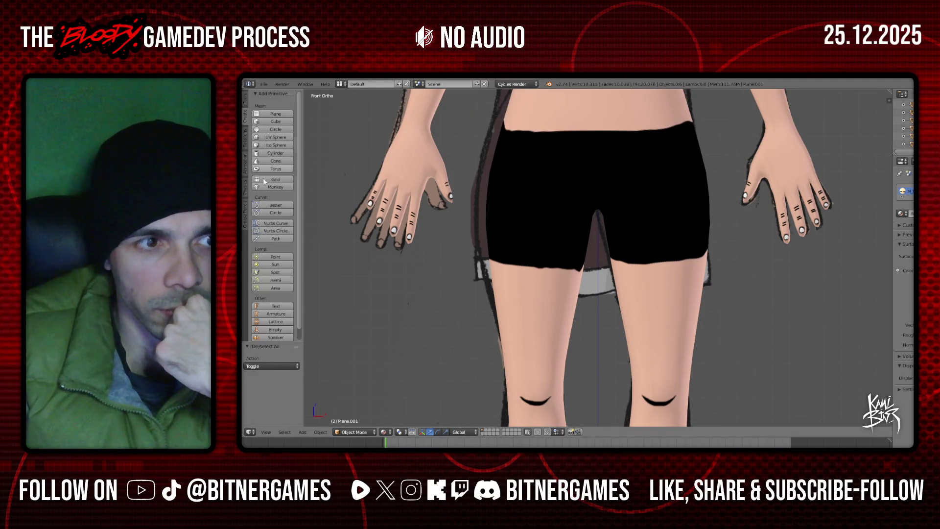
click(339, 84)
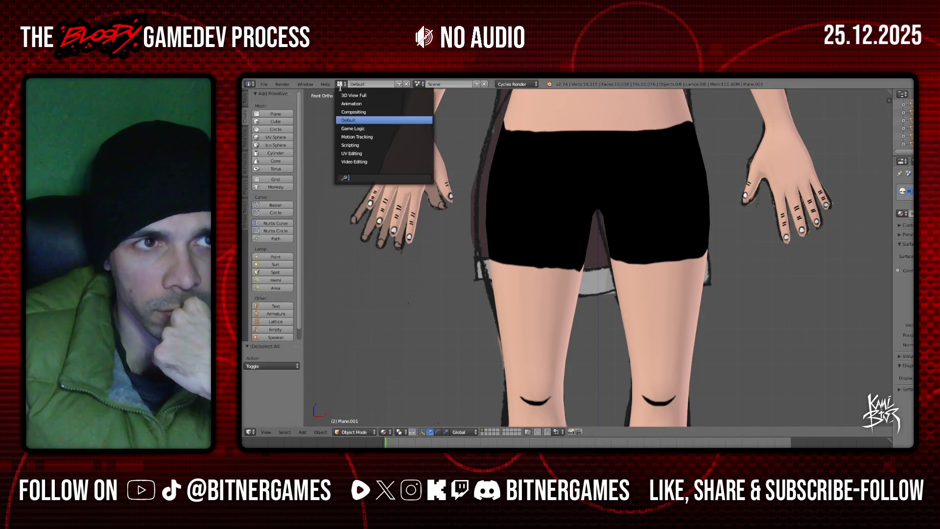
click(358, 431)
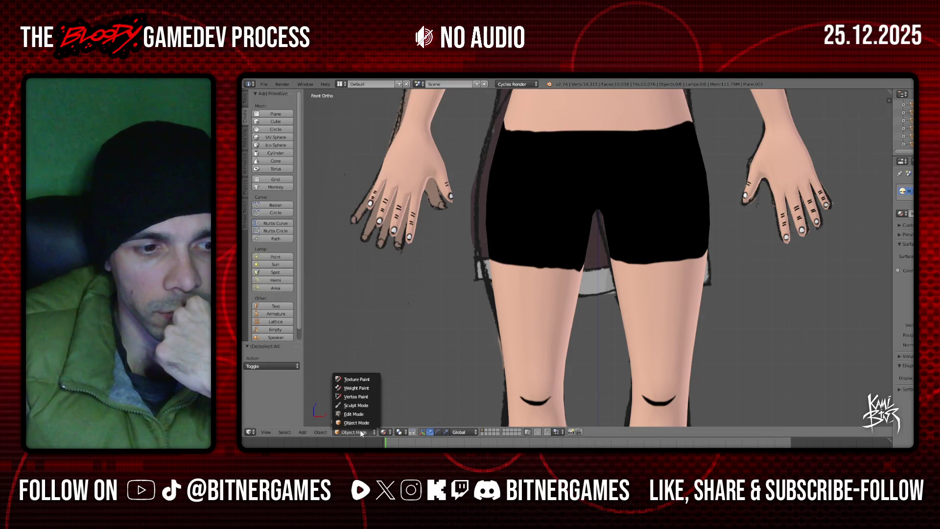
click(360, 381)
click(245, 95)
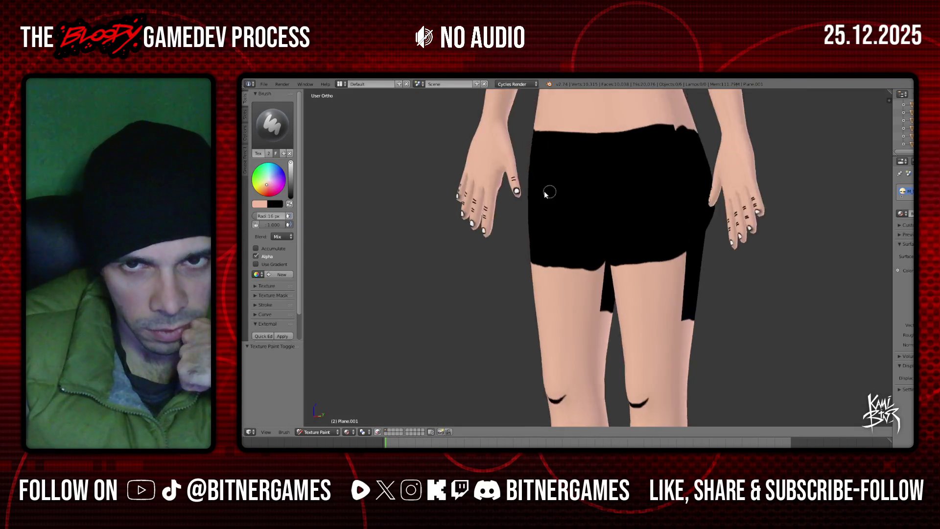
- From the front view, paint skin colour over the shorts' lower part with a 42 px brush
middle_drag(473, 223, 580, 189)
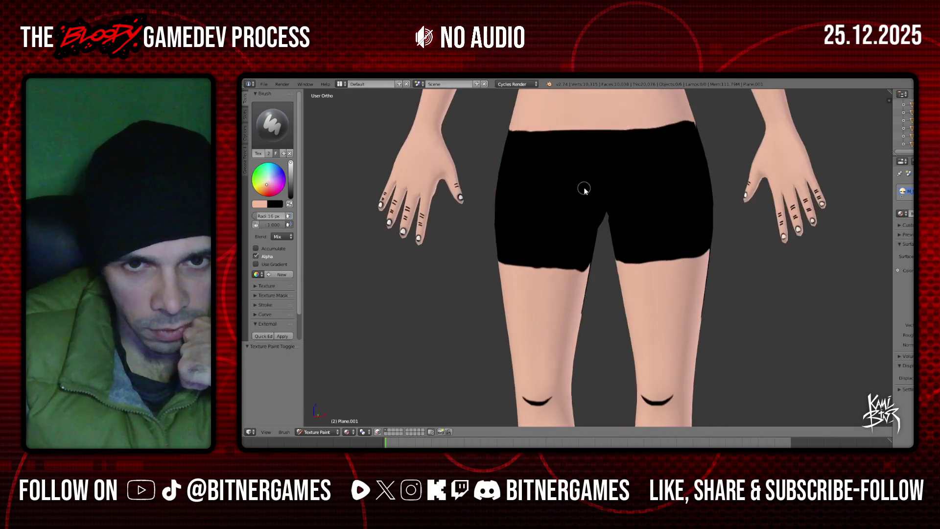
key(KP_1)
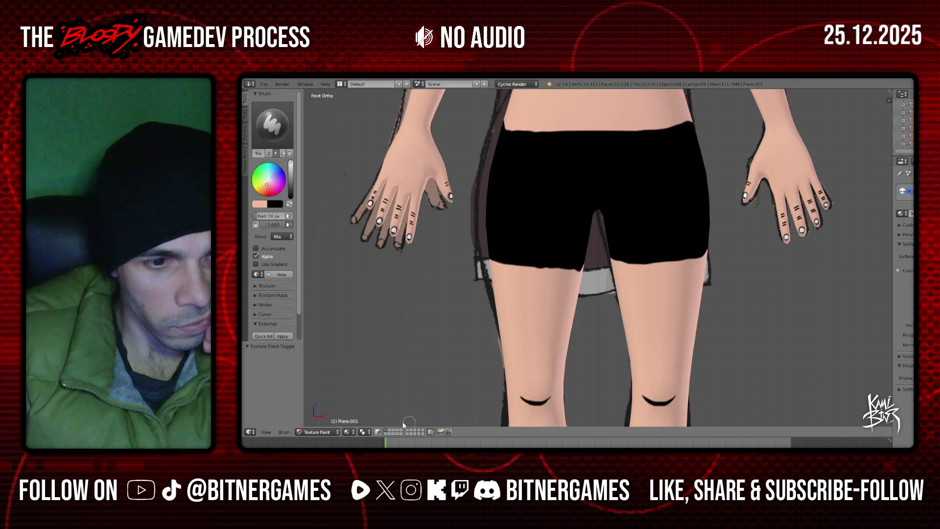
drag(263, 218, 274, 219)
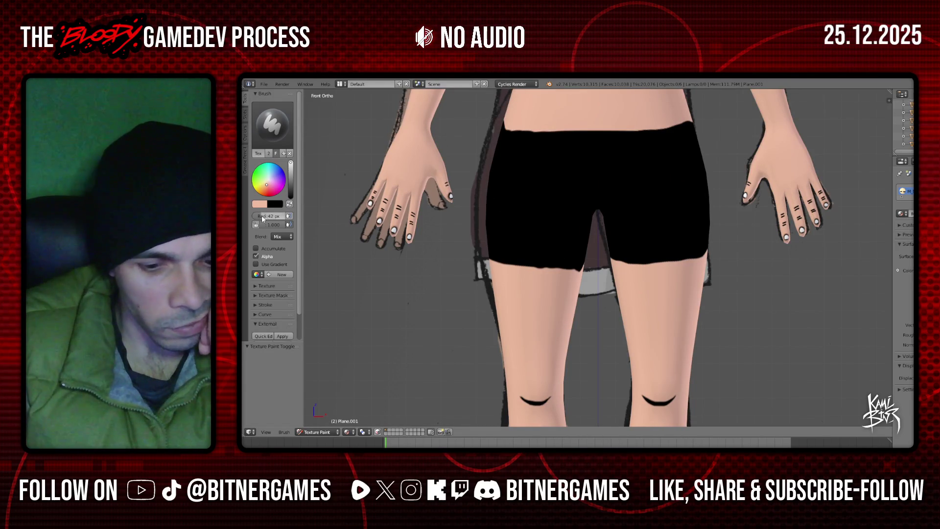
drag(482, 223, 534, 224)
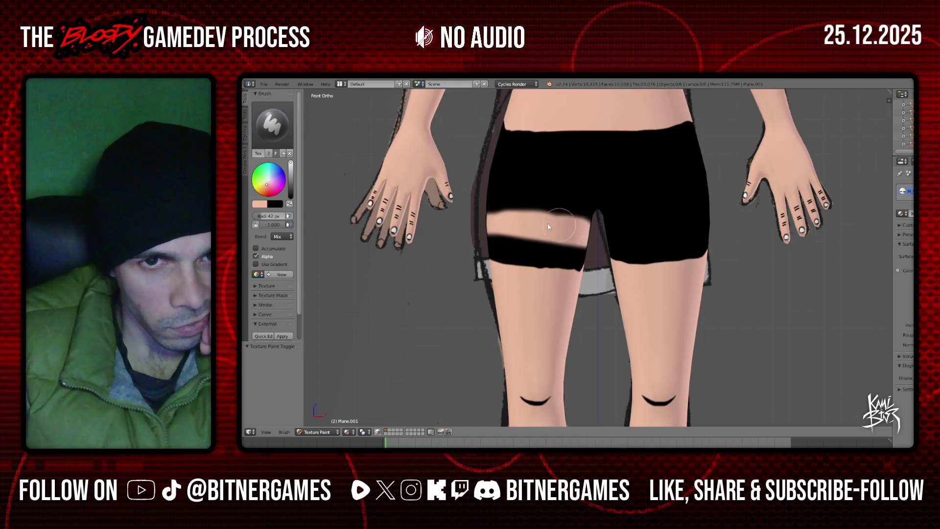
mouse_move(490, 249)
mouse_down()
mouse_move(549, 269)
mouse_move(689, 254)
mouse_move(599, 240)
mouse_move(667, 214)
mouse_up()
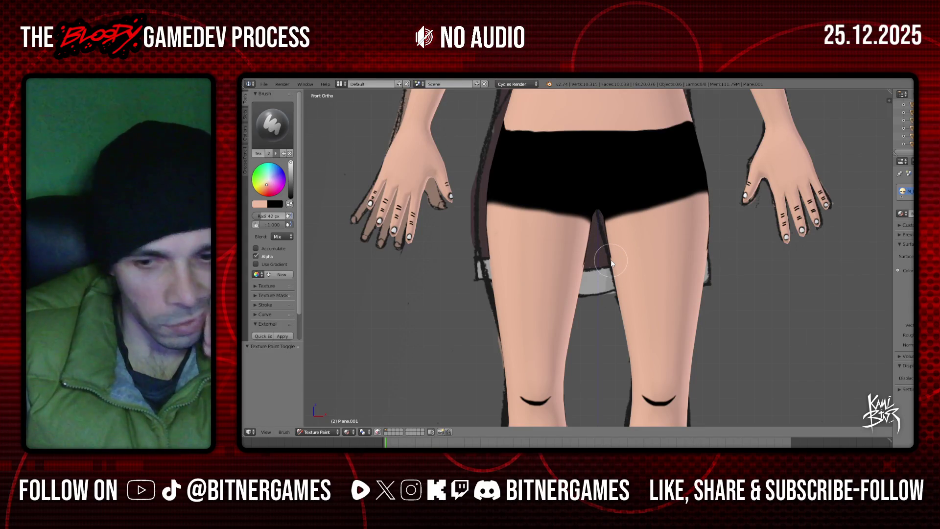
- From the back view, paint skin over both legs' shorts edges, undoing two bad strokes
middle_drag(611, 263, 610, 259)
key(ctrl+KP_1)
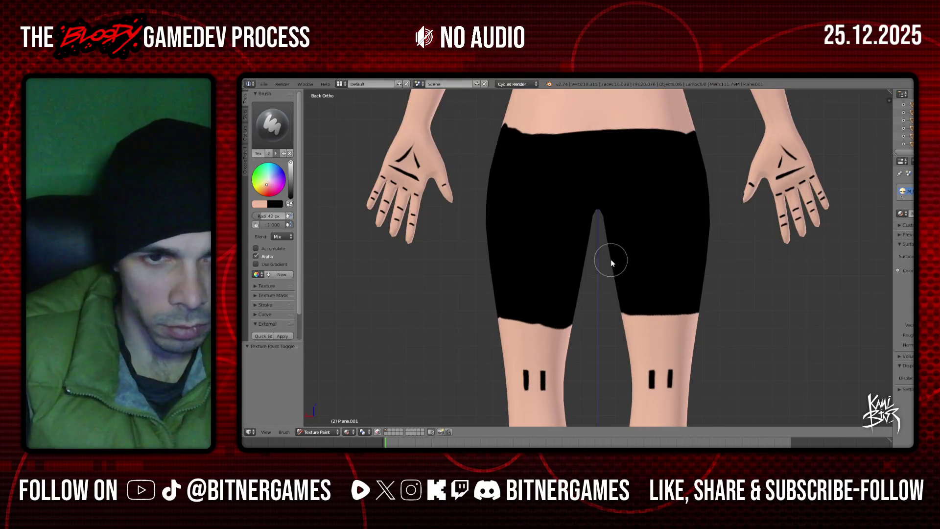
mouse_move(548, 311)
mouse_down()
mouse_move(523, 322)
mouse_move(664, 292)
mouse_move(597, 263)
mouse_move(502, 245)
mouse_move(562, 241)
mouse_move(510, 226)
mouse_up()
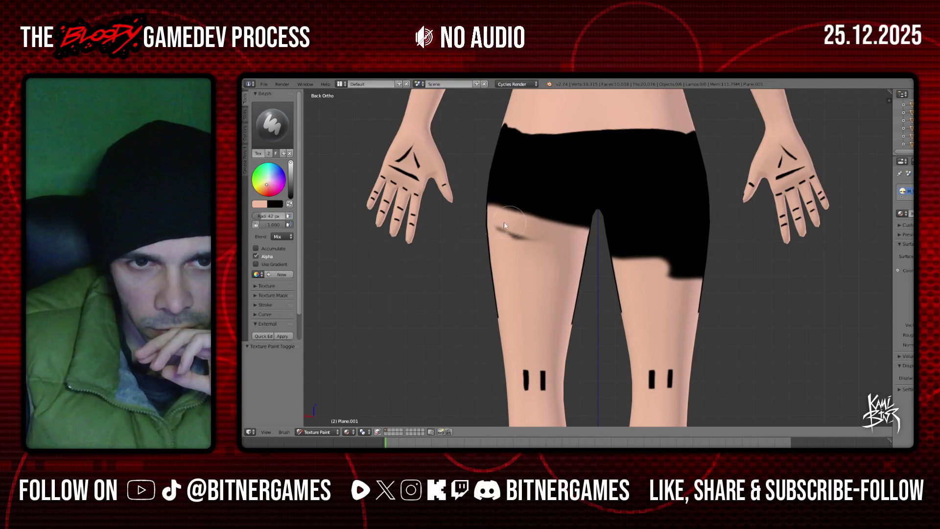
mouse_move(606, 233)
mouse_down()
mouse_move(602, 244)
mouse_move(488, 243)
mouse_move(583, 322)
mouse_move(656, 298)
mouse_move(621, 324)
mouse_up()
key(ctrl+z)
key(ctrl+z)
key(ctrl+z)
key(ctrl+z)
key(ctrl+z)
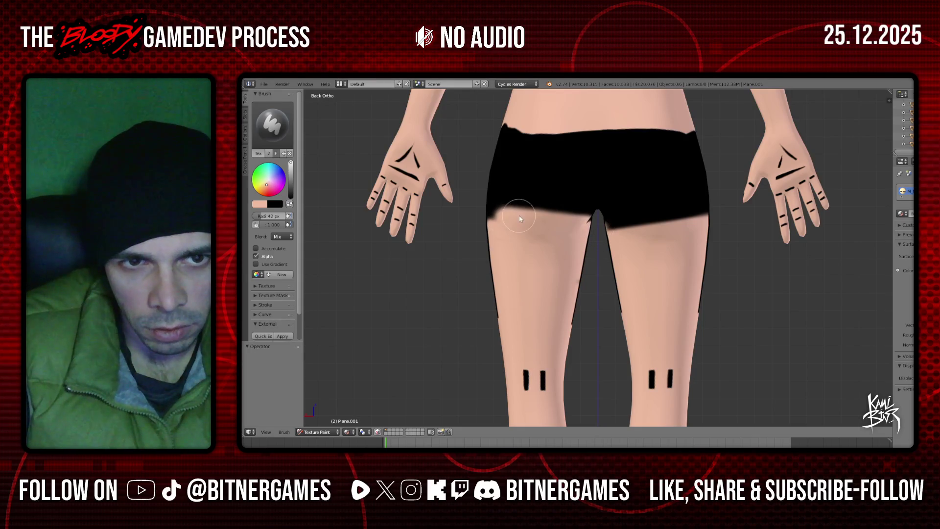
key(ctrl+z)
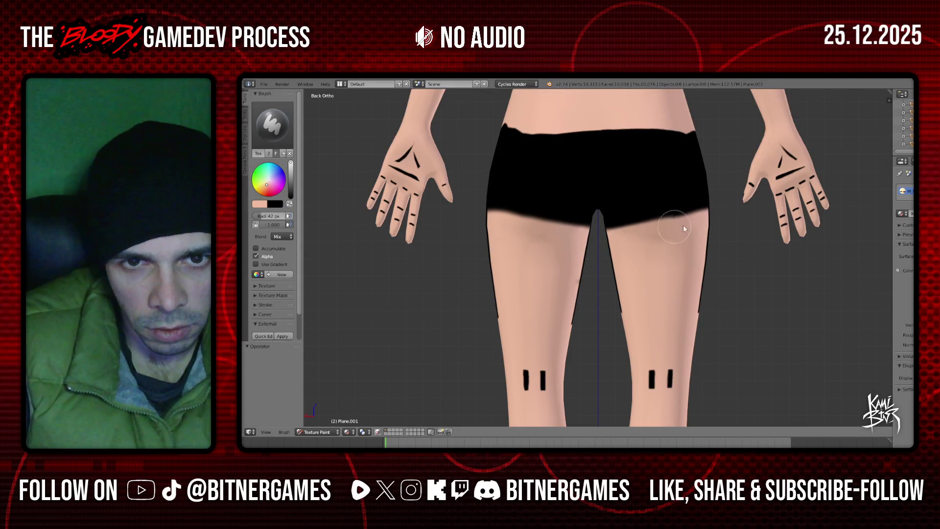
middle_drag(590, 256, 551, 265)
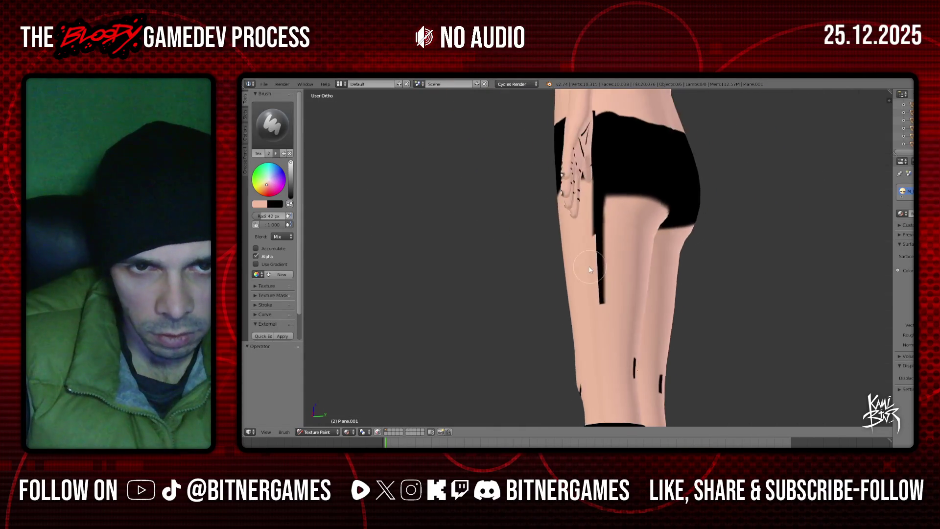
- Paint skin tone over the leftover black patch and inner-thigh stripe, rounding the rear hem
mouse_move(554, 241)
middle_down()
mouse_move(541, 254)
mouse_move(627, 239)
mouse_move(618, 198)
middle_up()
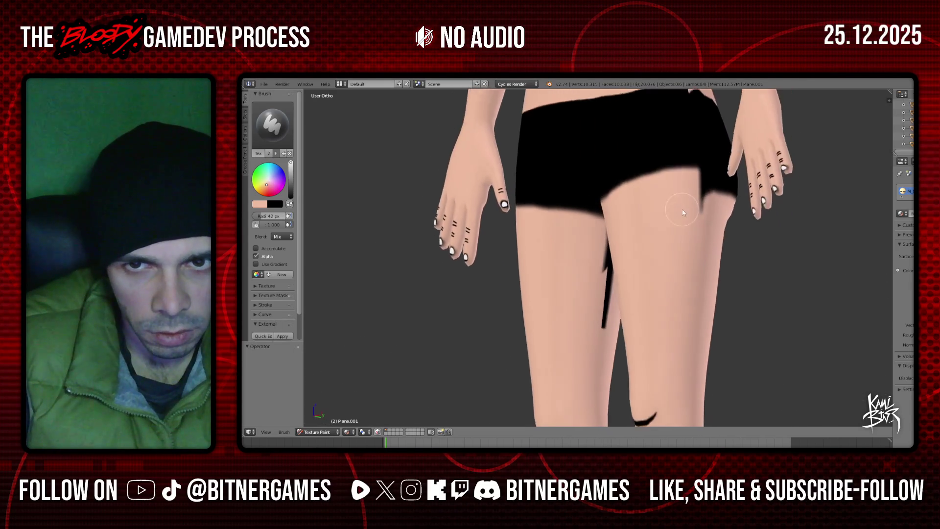
mouse_move(618, 198)
mouse_down()
mouse_move(584, 187)
mouse_move(582, 160)
mouse_move(622, 163)
mouse_up()
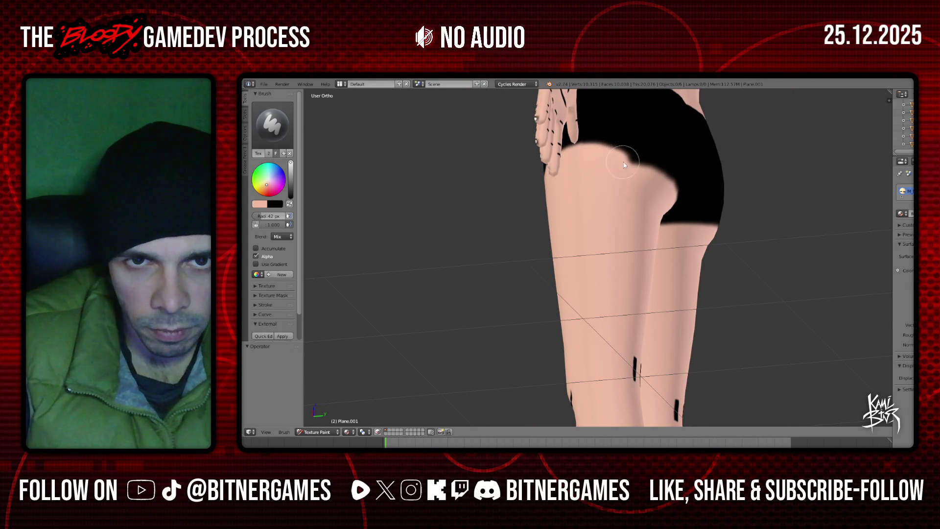
middle_drag(624, 170, 508, 203)
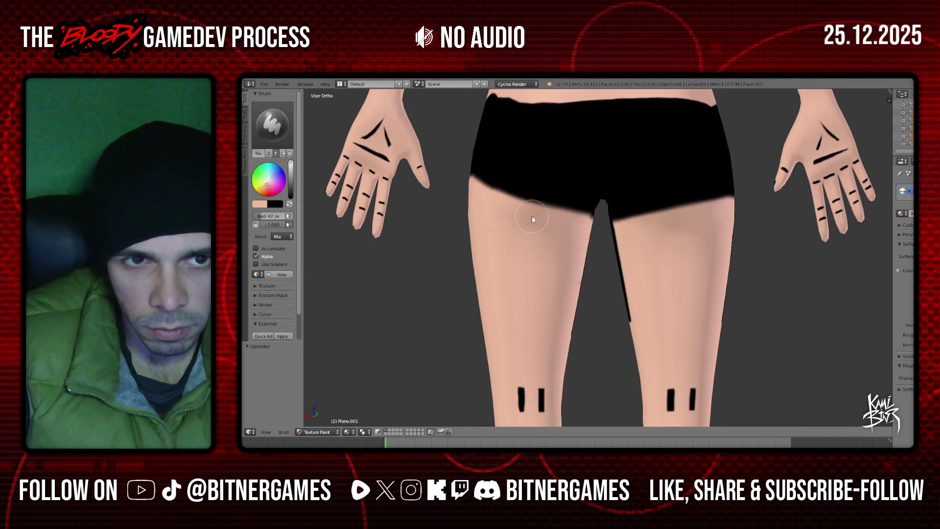
middle_drag(593, 228, 567, 261)
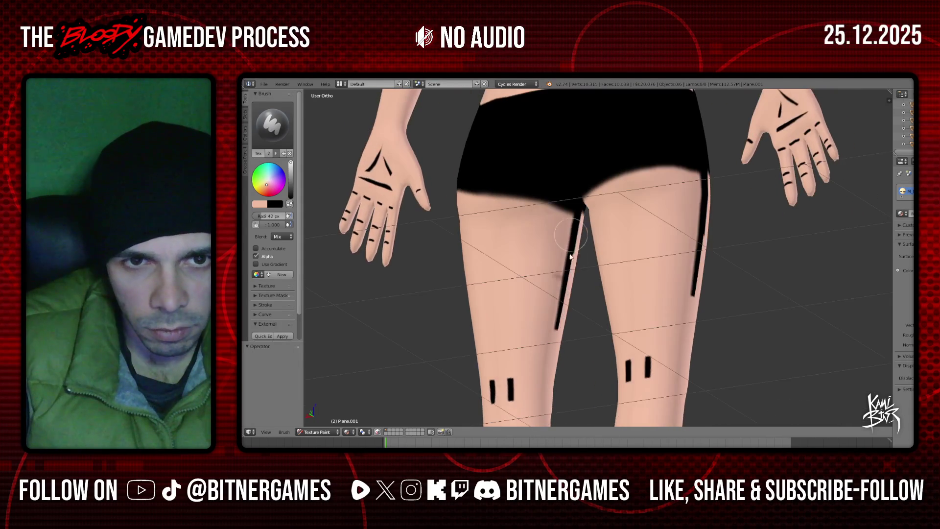
drag(564, 244, 581, 231)
mouse_move(581, 247)
middle_down()
mouse_move(692, 231)
mouse_move(527, 239)
mouse_move(566, 210)
mouse_move(576, 224)
middle_up()
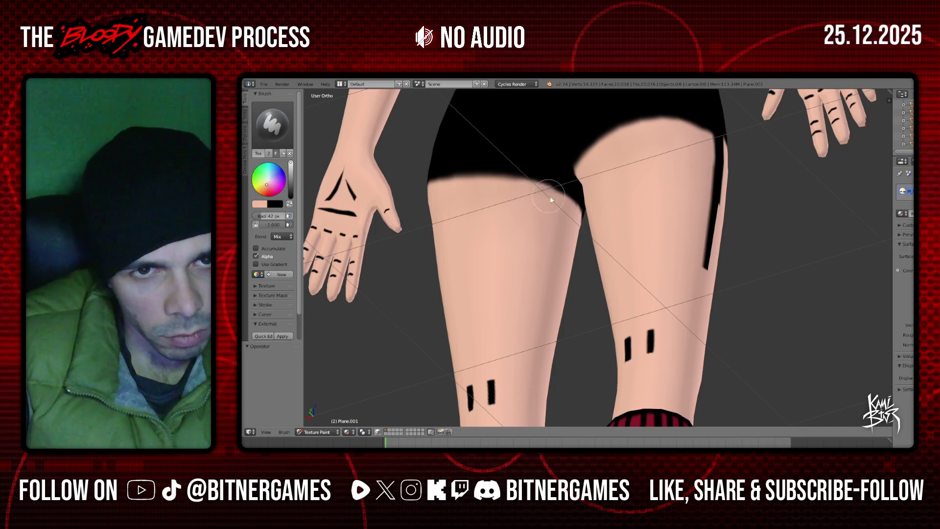
- Orbit around the legs to inspect the shortened shorts from front and back
middle_drag(566, 213, 370, 247)
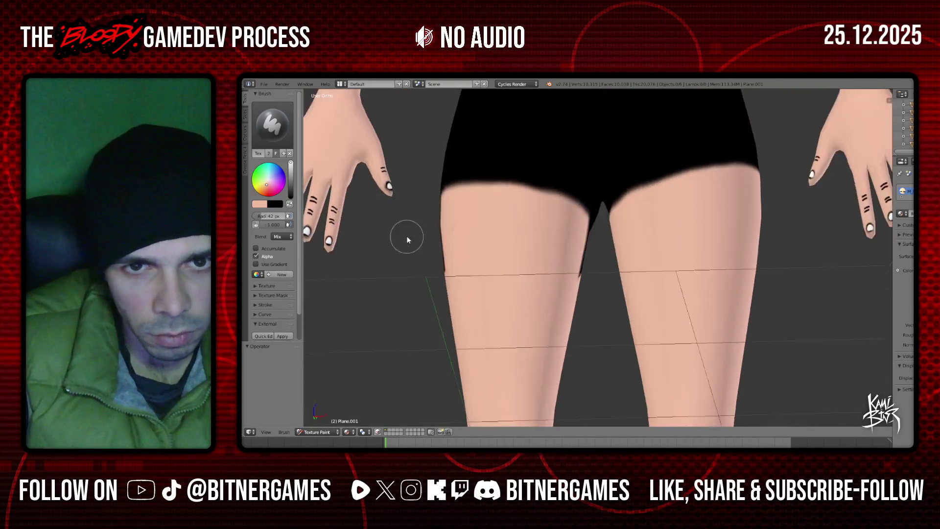
scroll(392, 247, up, 1)
scroll(509, 252, up, 1)
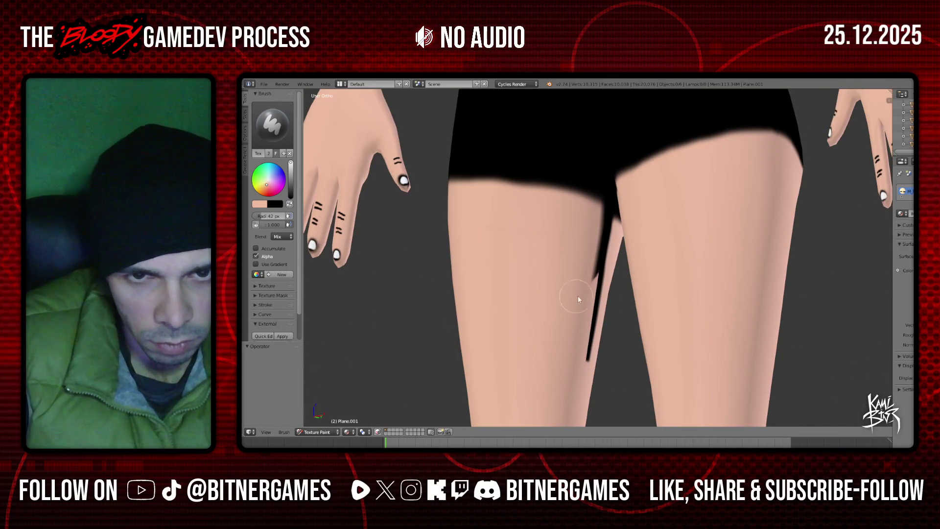
middle_drag(599, 249, 604, 243)
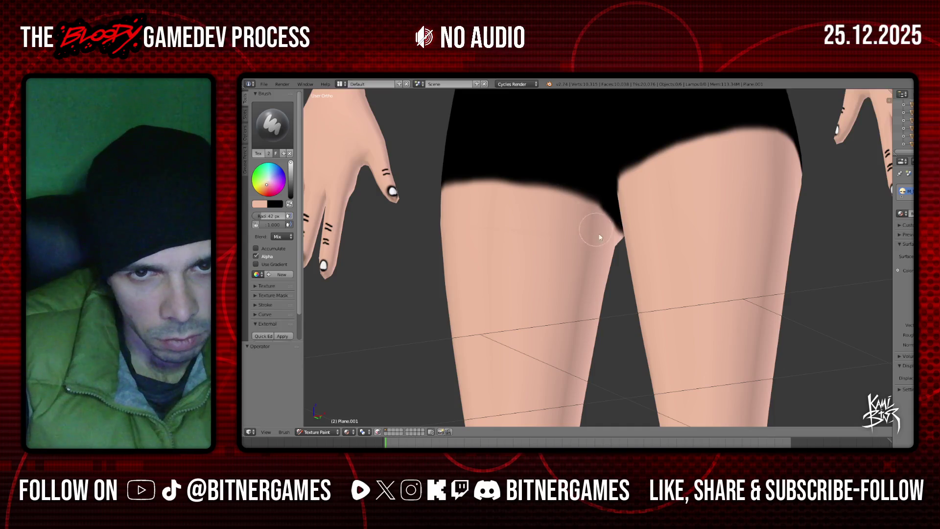
middle_drag(605, 242, 649, 223)
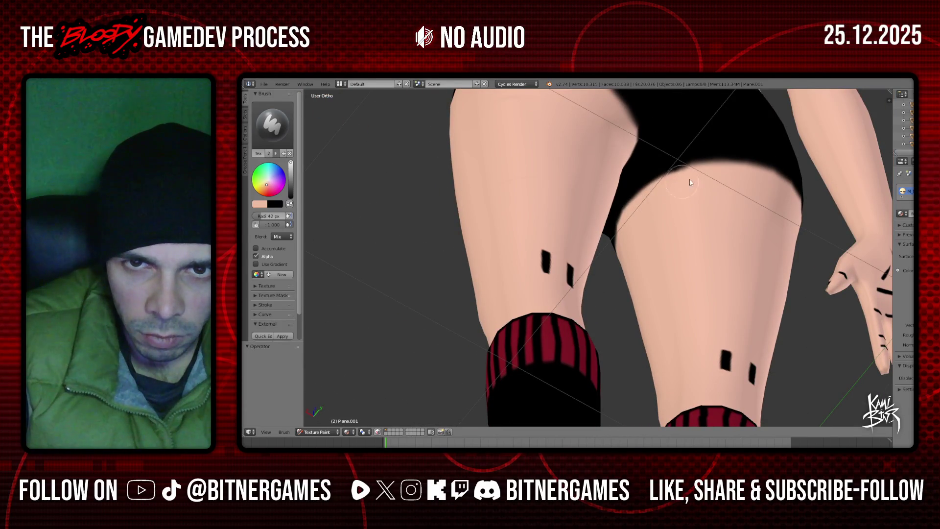
middle_drag(698, 183, 638, 309)
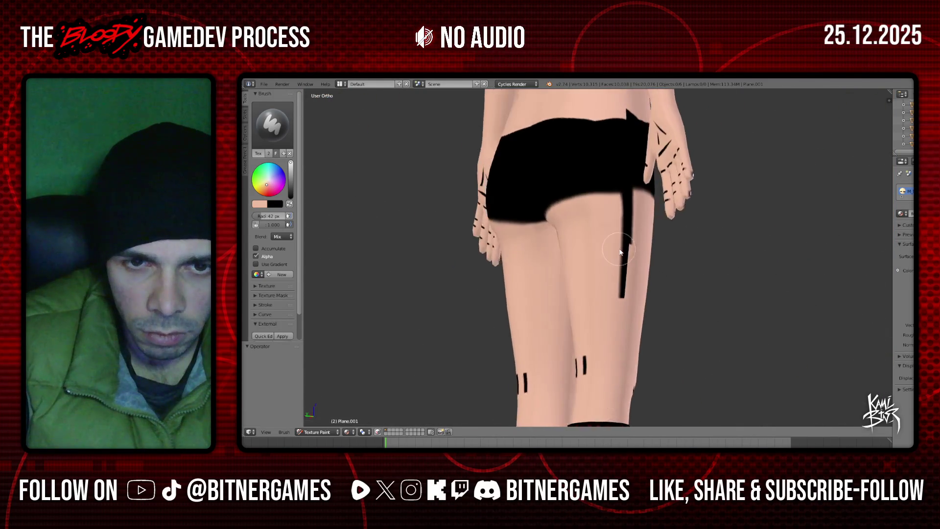
middle_drag(657, 275, 646, 201)
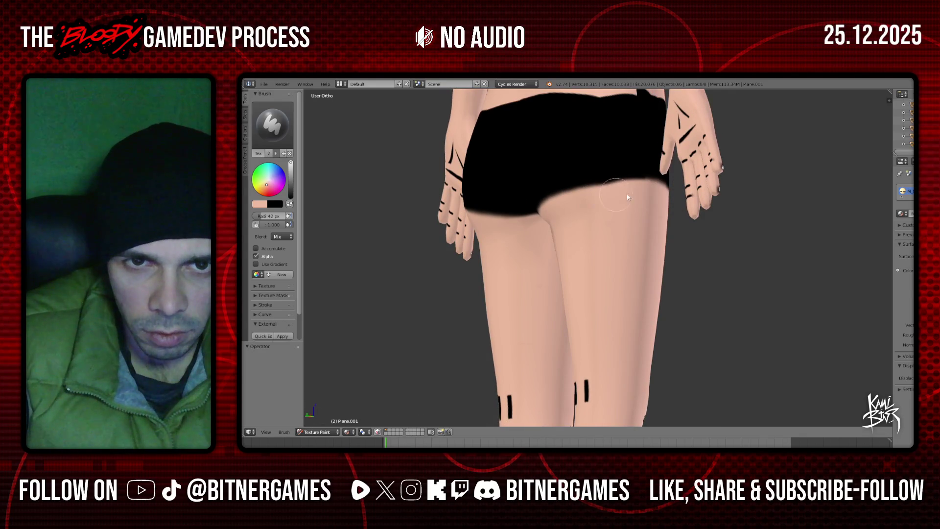
middle_drag(653, 194, 547, 158)
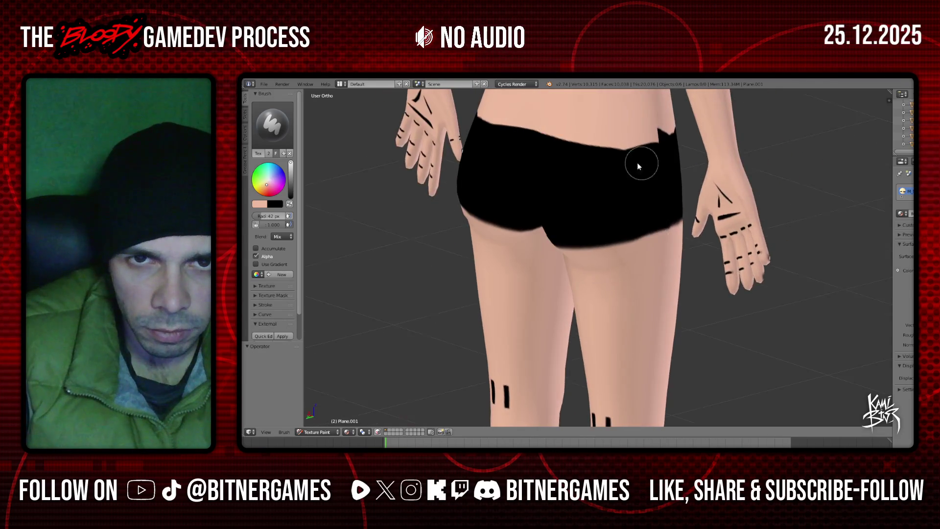
- Check the rear view, then flip colours so black is primary and skin tone secondary
scroll(547, 157, down, 3)
mouse_move(544, 181)
middle_down()
mouse_move(549, 157)
mouse_move(634, 149)
mouse_move(633, 206)
middle_up()
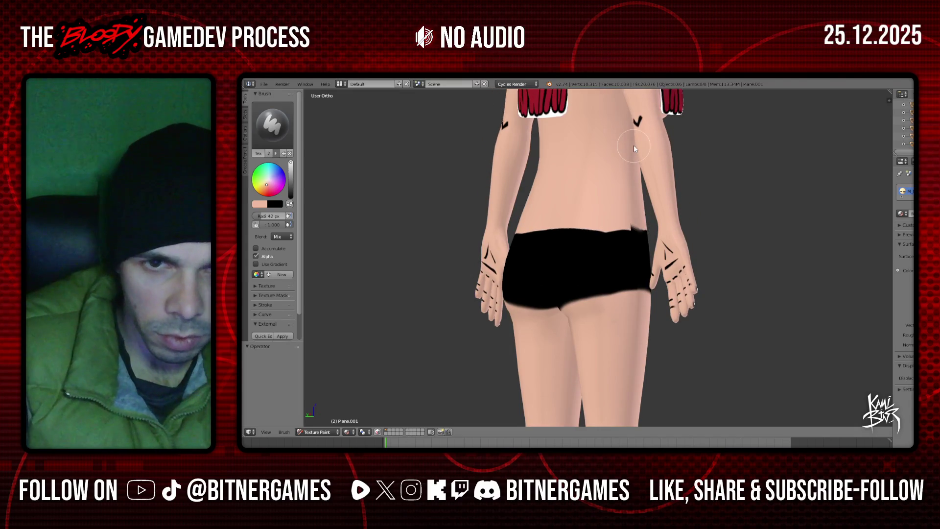
scroll(680, 207, up, 3)
middle_drag(681, 180, 594, 198)
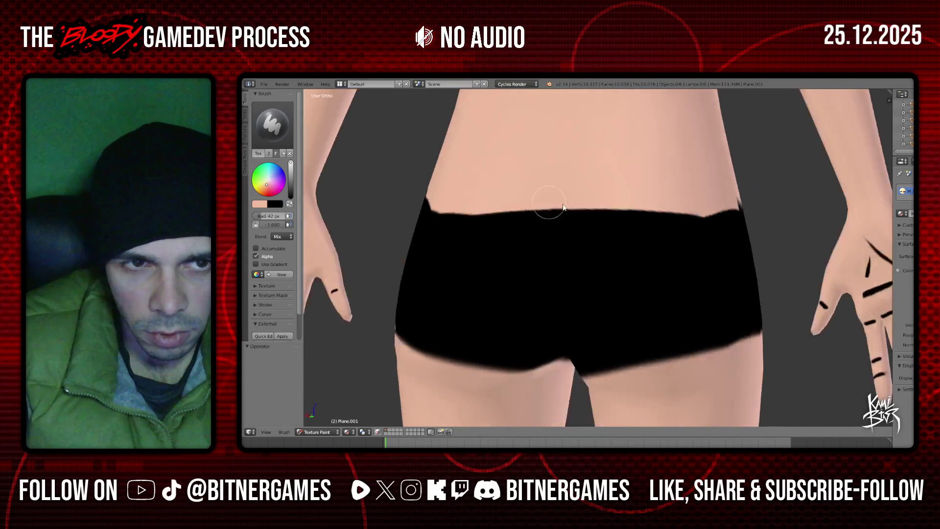
key(ctrl+KP_1)
scroll(593, 203, down, 4)
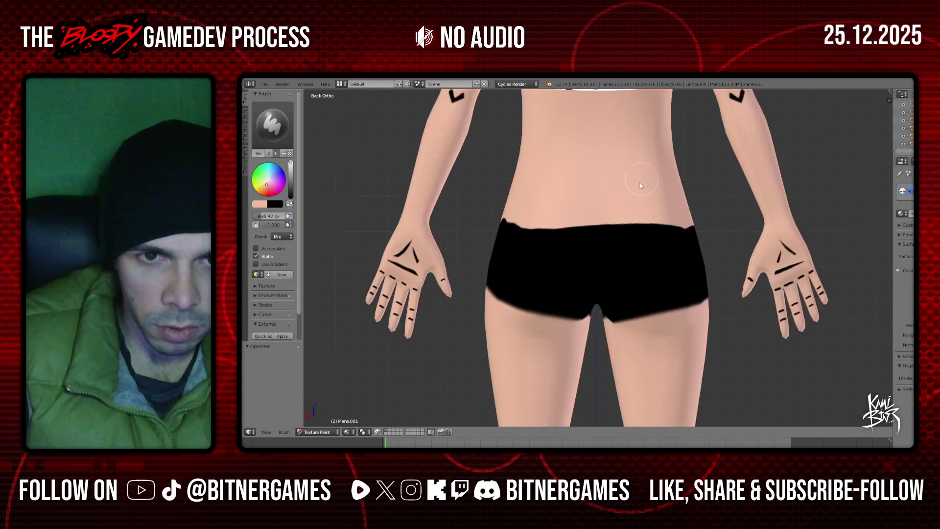
middle_drag(503, 223, 734, 228)
click(289, 204)
- Paint black along the front waistband to straighten its top edge
key(KP_1)
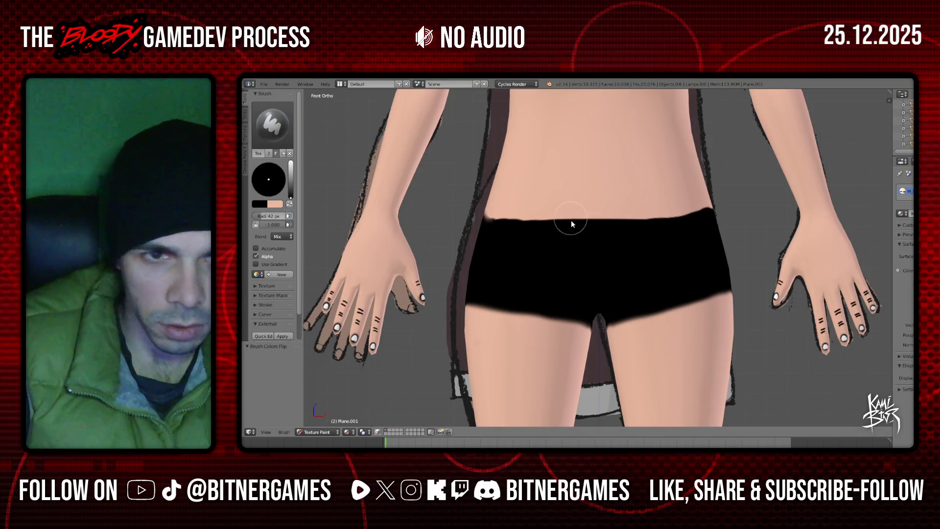
click(484, 221)
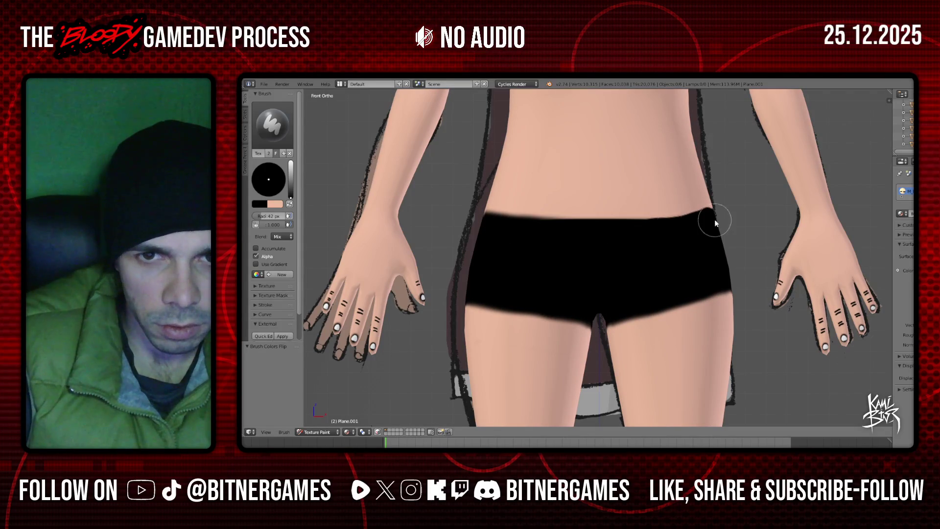
drag(715, 220, 475, 216)
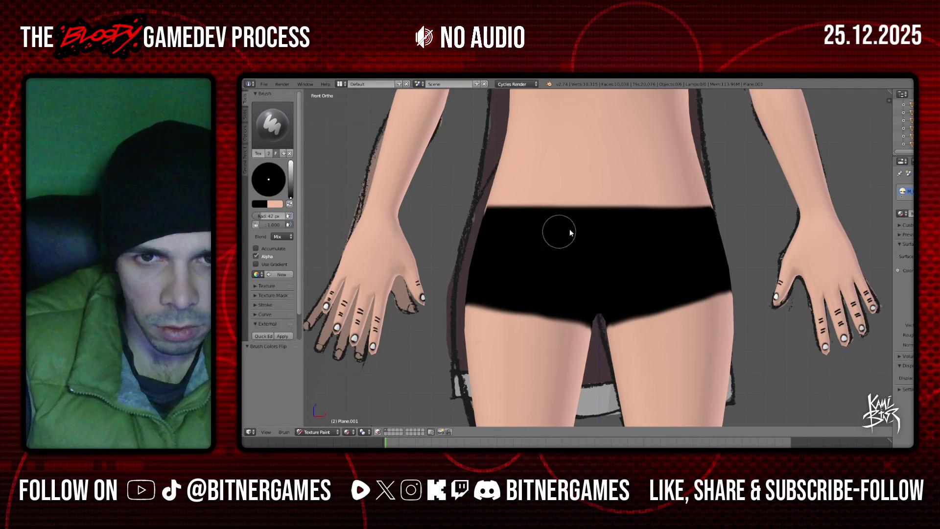
- Fill the skin gaps and notches along the back waistband with black for an even edge
key(KP_3)
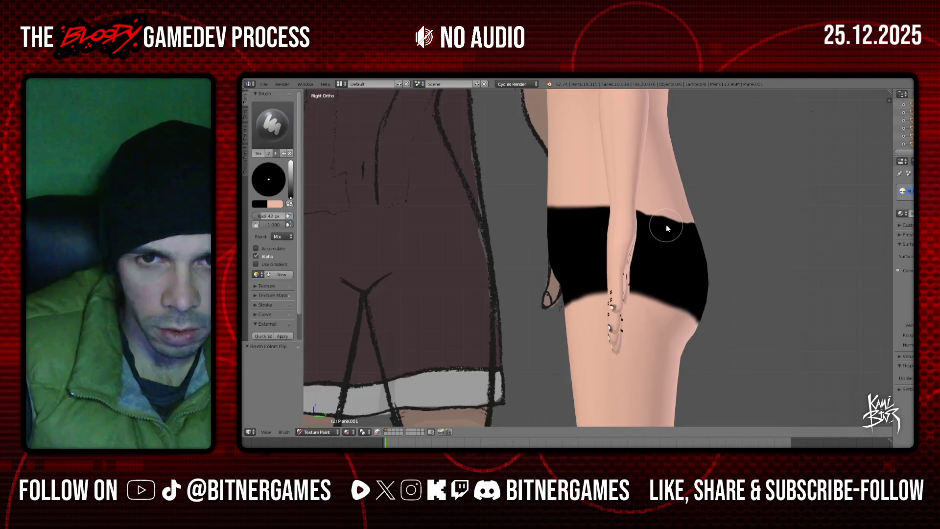
key(KP_4)
key(KP_4)
key(KP_4)
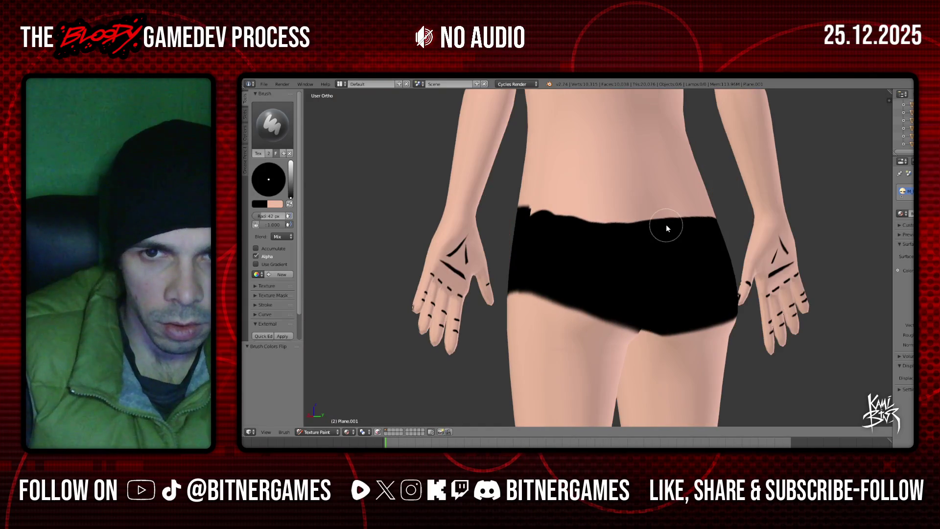
mouse_move(548, 222)
mouse_down()
mouse_move(529, 223)
mouse_move(642, 222)
mouse_up()
drag(712, 215, 581, 223)
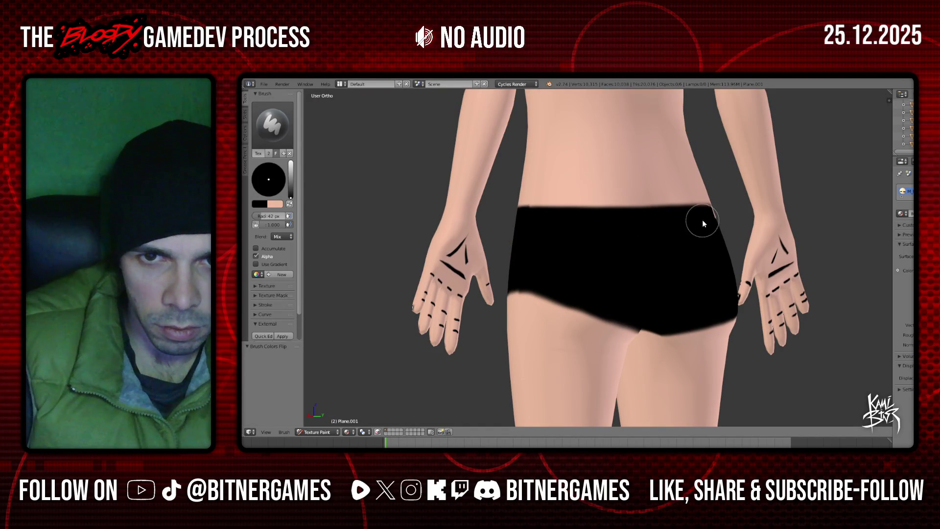
middle_drag(709, 207, 710, 207)
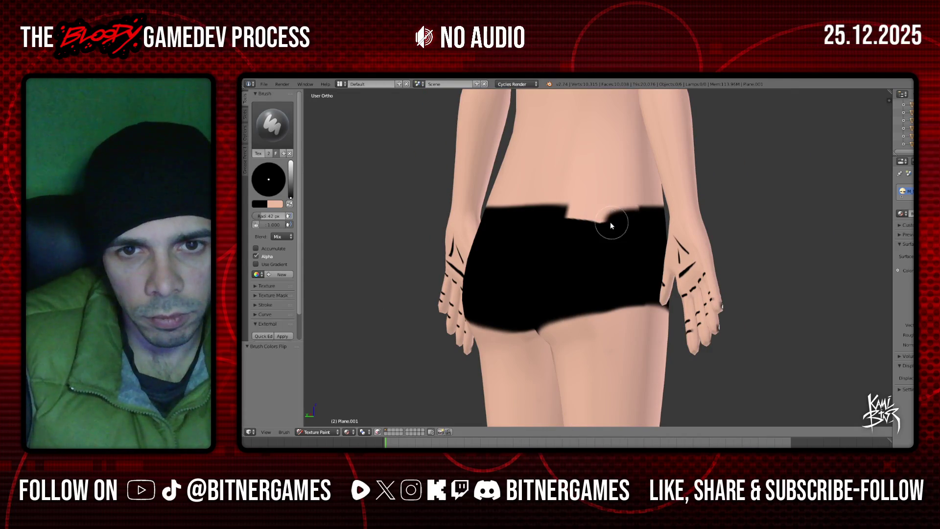
drag(639, 224, 561, 215)
mouse_move(594, 225)
middle_down()
mouse_move(484, 233)
mouse_move(542, 234)
middle_up()
scroll(553, 219, down, 3)
key(KP_1)
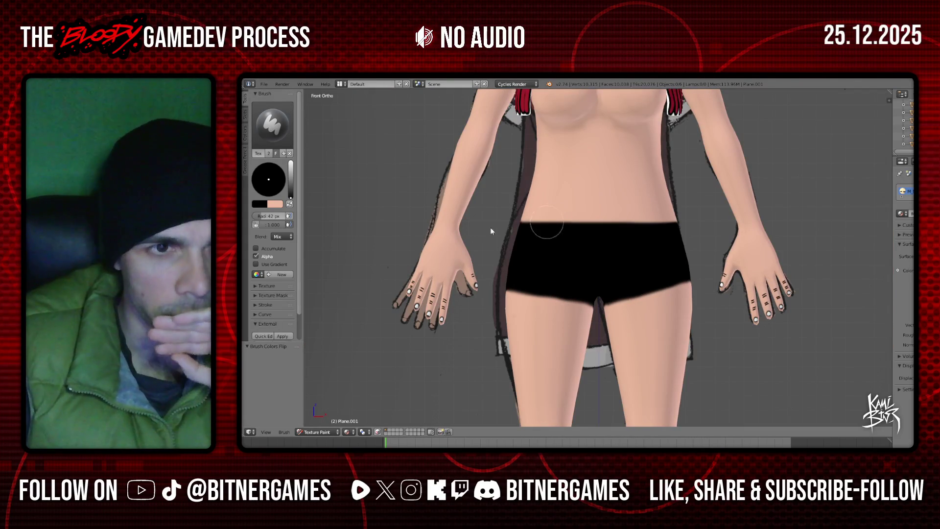
click(245, 114)
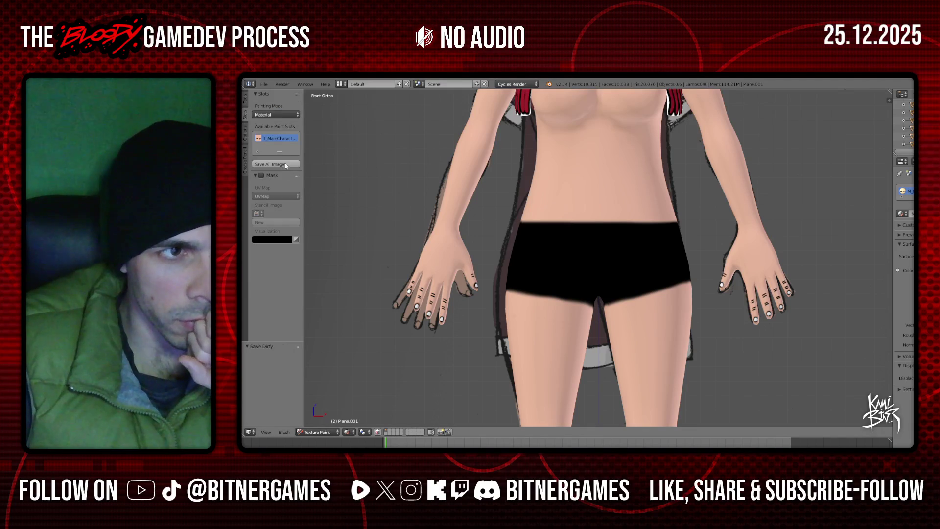
- Switch the brush to white, undo a test stroke, and reduce the radius to 15 px
scroll(314, 170, up, 3)
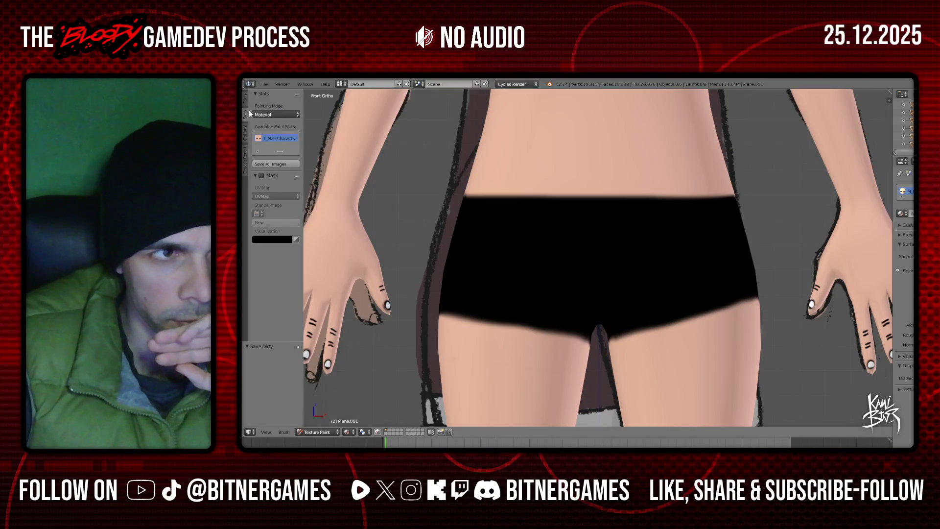
click(245, 101)
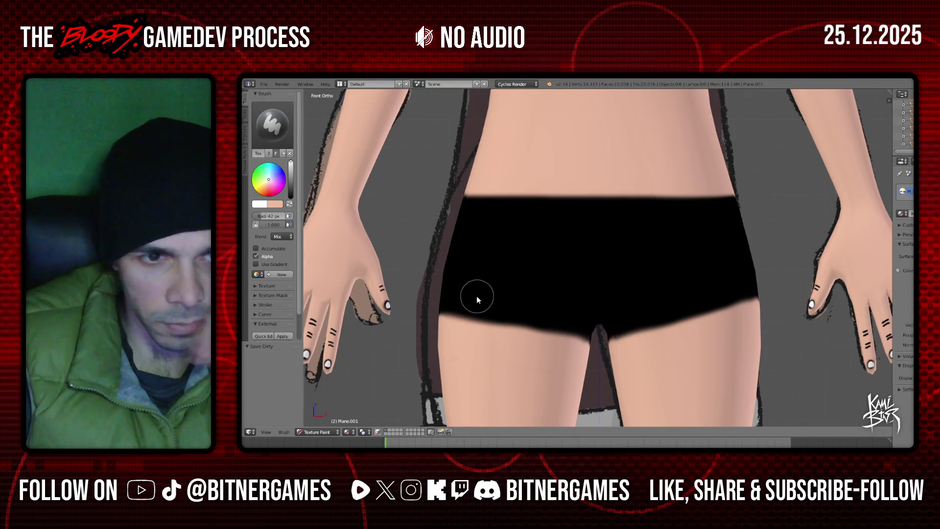
scroll(451, 324, up, 2)
scroll(451, 324, down, 1)
drag(418, 310, 578, 340)
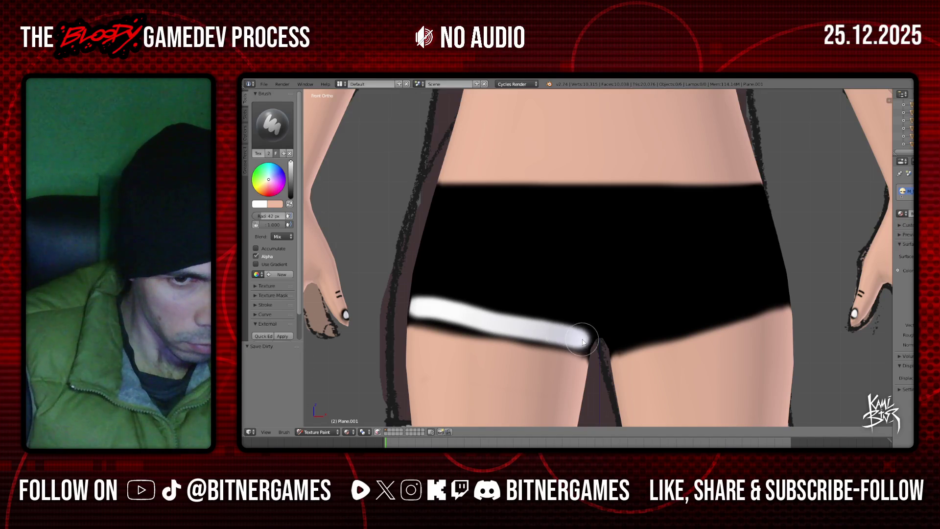
key(ctrl+z)
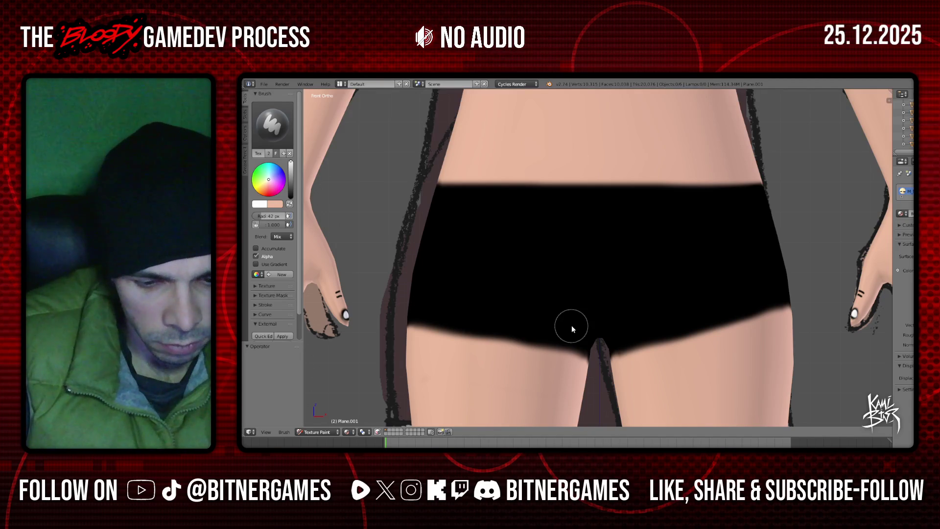
drag(270, 216, 262, 216)
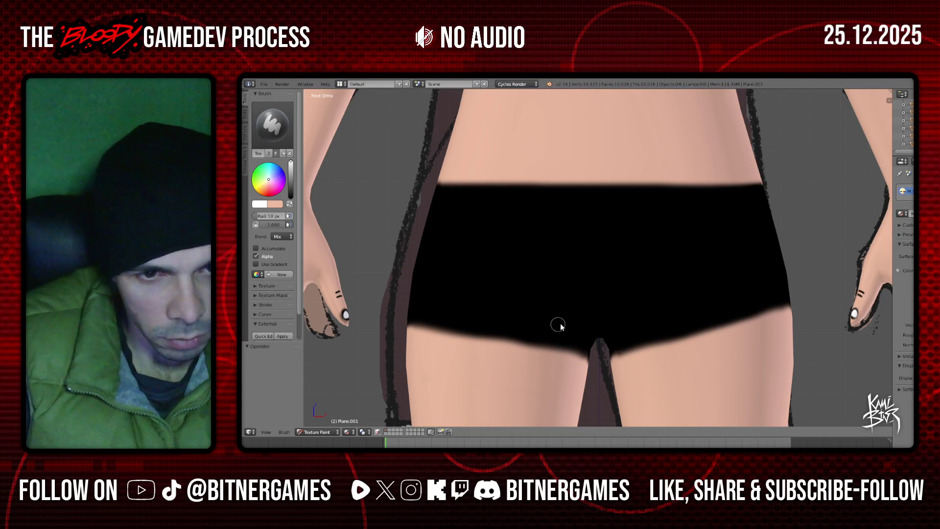
scroll(573, 325, down, 3)
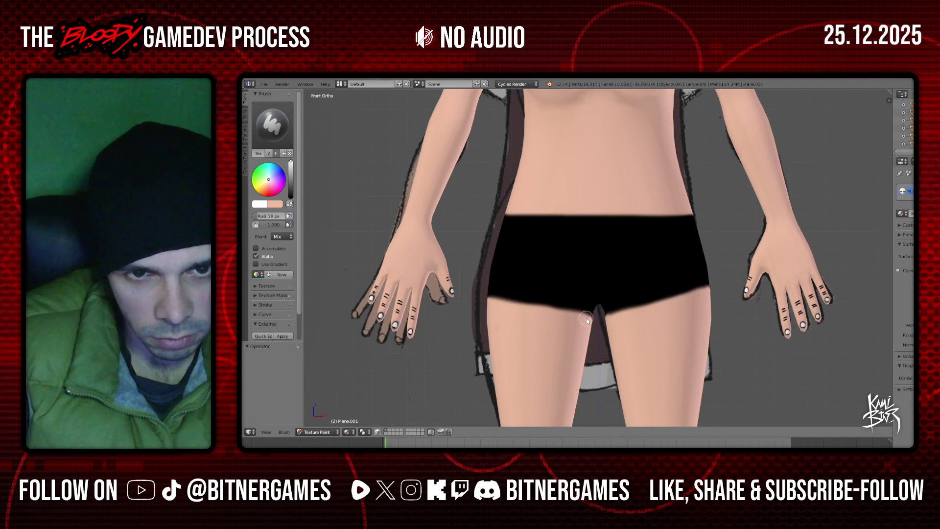
scroll(593, 311, up, 1)
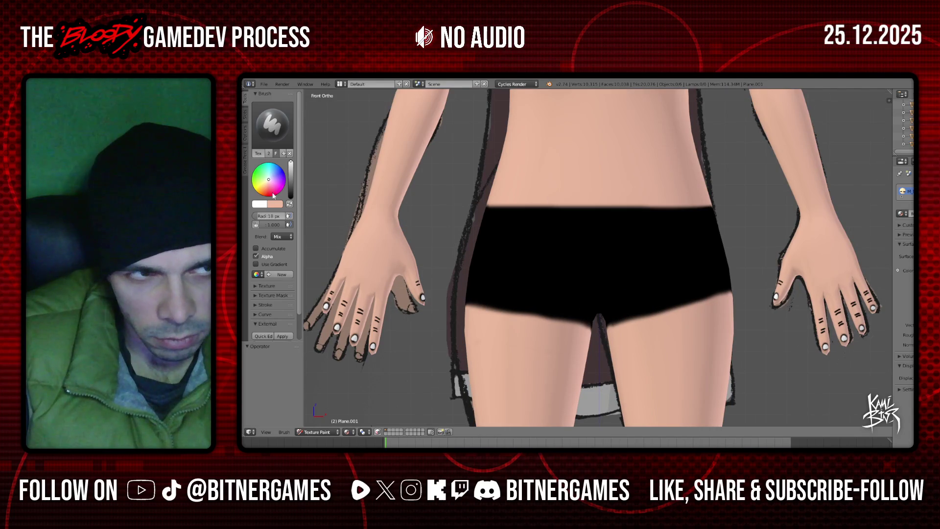
drag(260, 216, 263, 215)
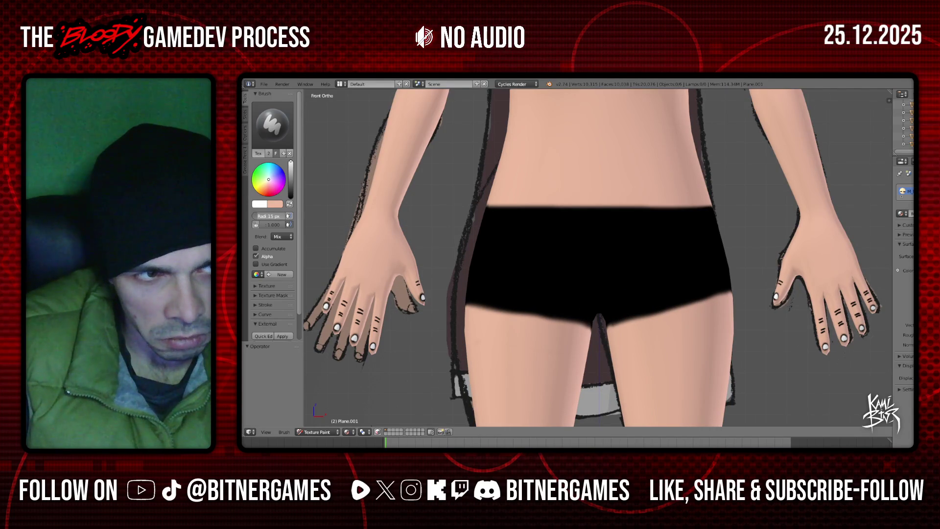
- Paint white trim stripes along both leg openings of the black shorts
drag(470, 296, 483, 295)
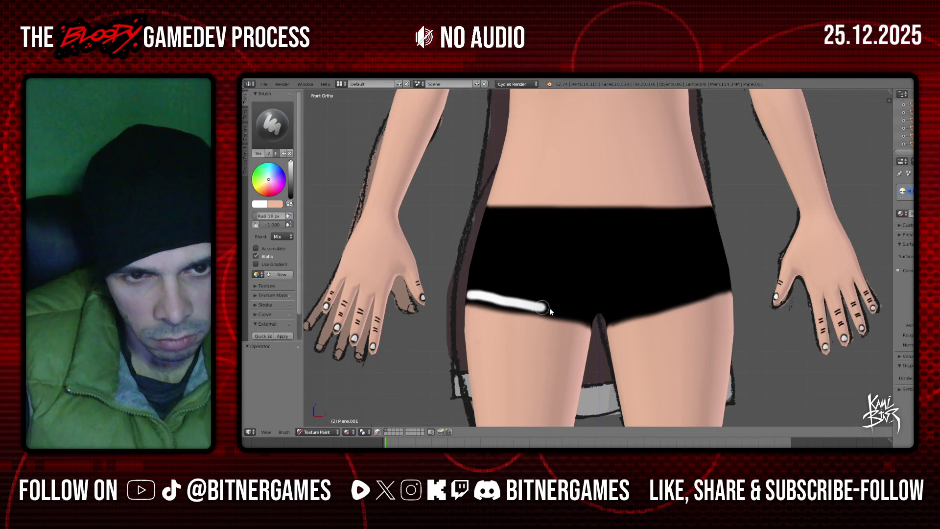
drag(574, 316, 592, 317)
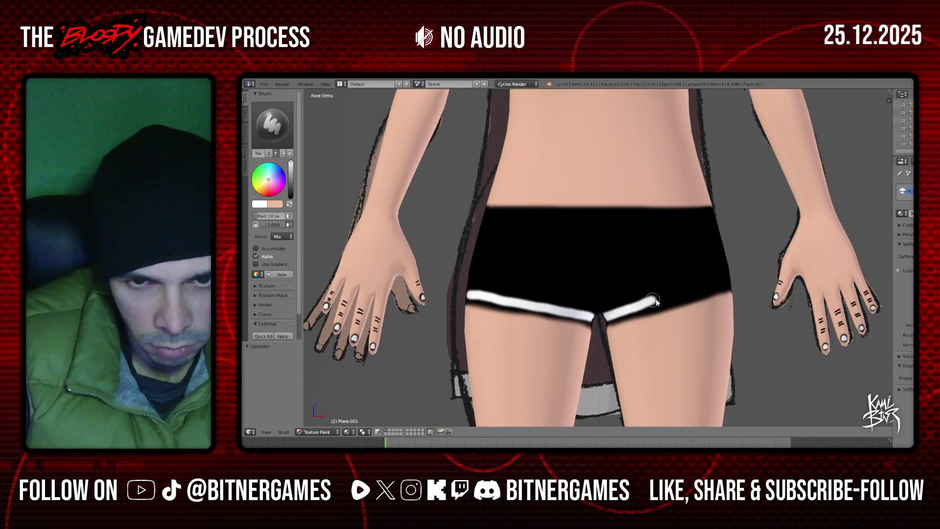
drag(603, 319, 723, 285)
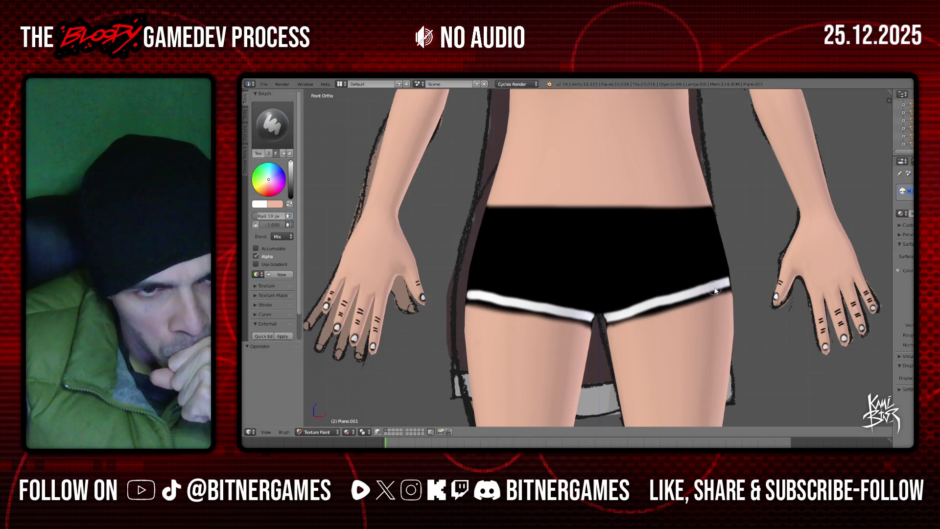
drag(470, 282, 536, 291)
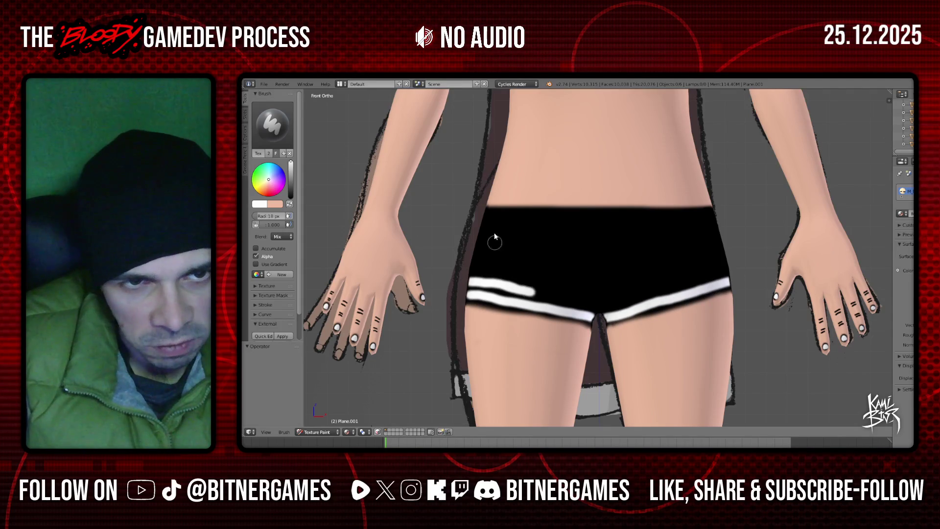
- Paint a white waistband stripe across the shorts, redoing it twice, and begin the front panel line
drag(477, 218, 595, 218)
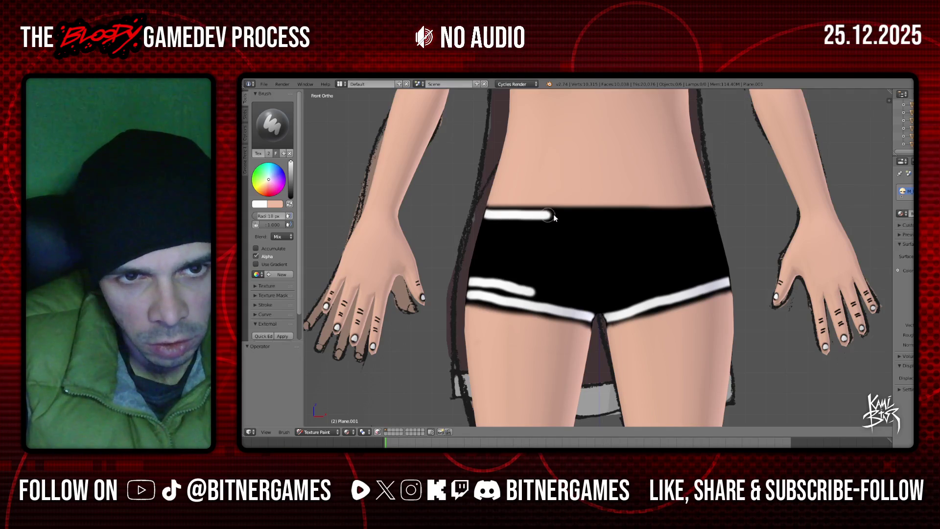
drag(593, 215, 715, 214)
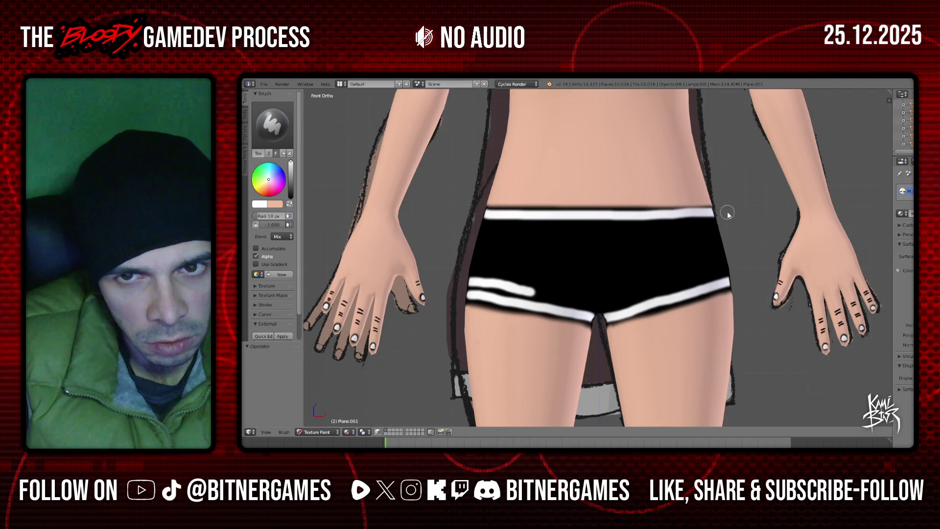
key(ctrl+z)
drag(531, 218, 708, 216)
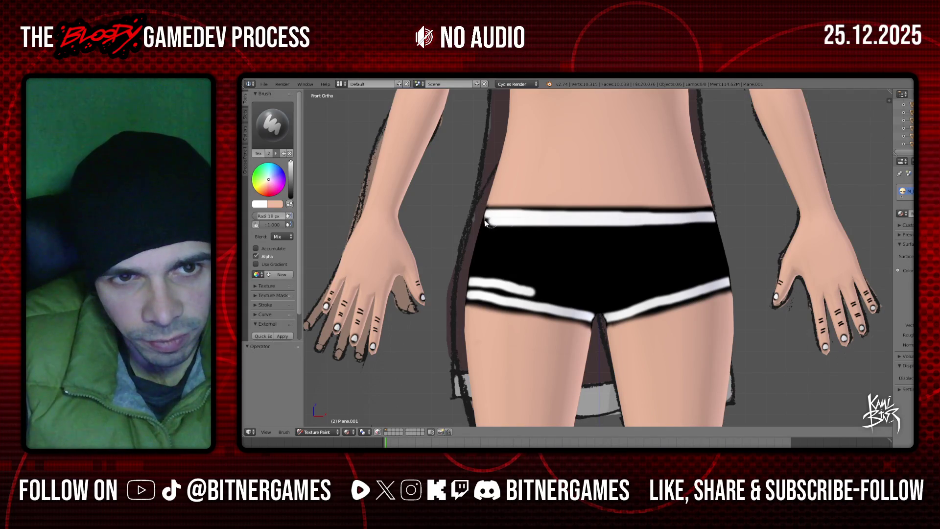
key(ctrl+z)
drag(486, 215, 713, 214)
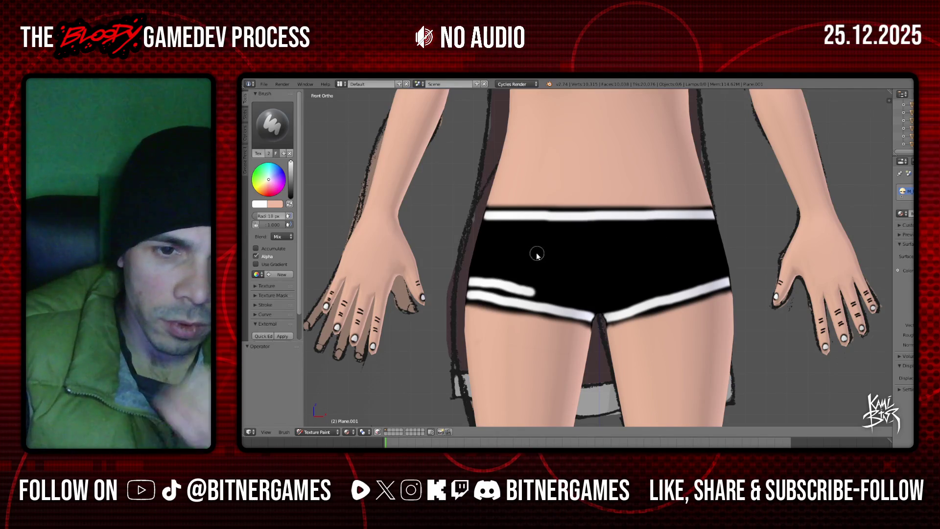
mouse_move(531, 293)
mouse_down()
mouse_move(582, 304)
mouse_move(552, 246)
mouse_up()
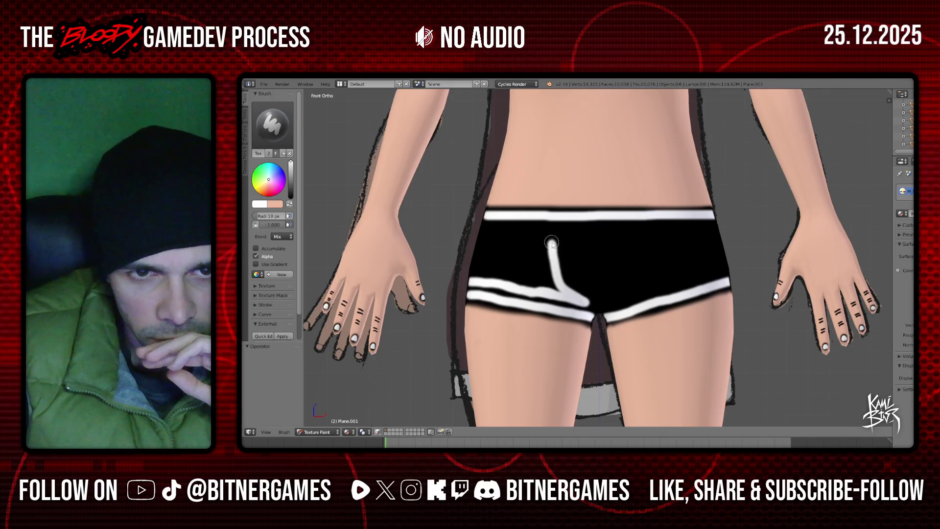
- Draw a white U-shaped panel outline on the shorts' front, joined to the waistband and leg stripes
drag(552, 238, 482, 230)
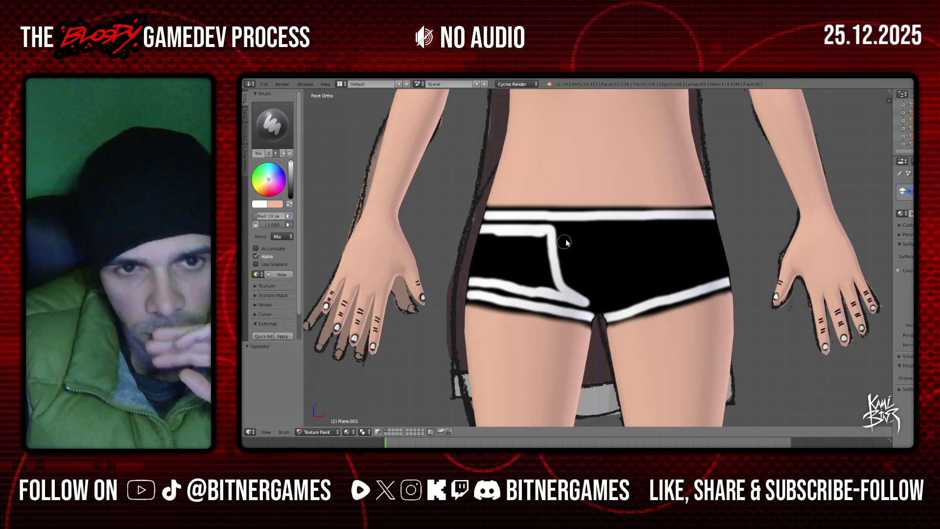
mouse_move(567, 249)
mouse_down()
mouse_move(584, 287)
mouse_move(616, 282)
mouse_move(628, 228)
mouse_up()
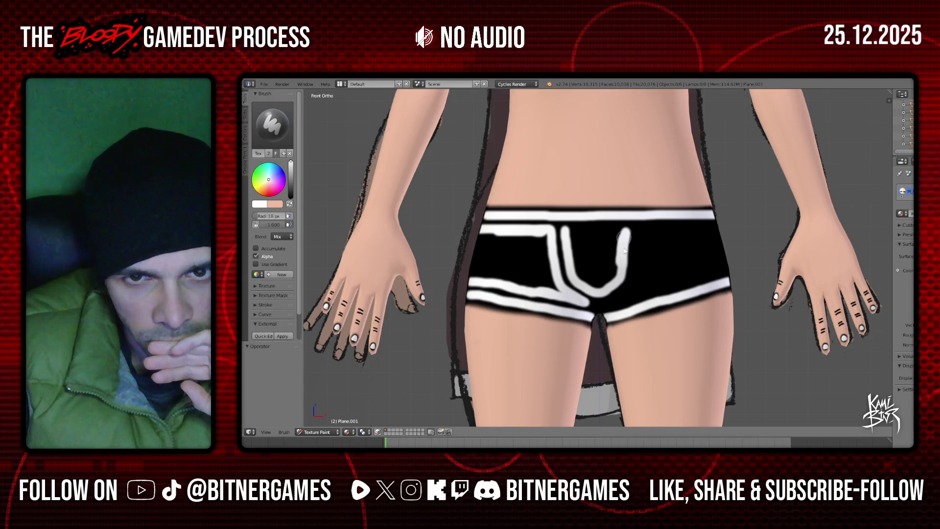
drag(625, 230, 575, 232)
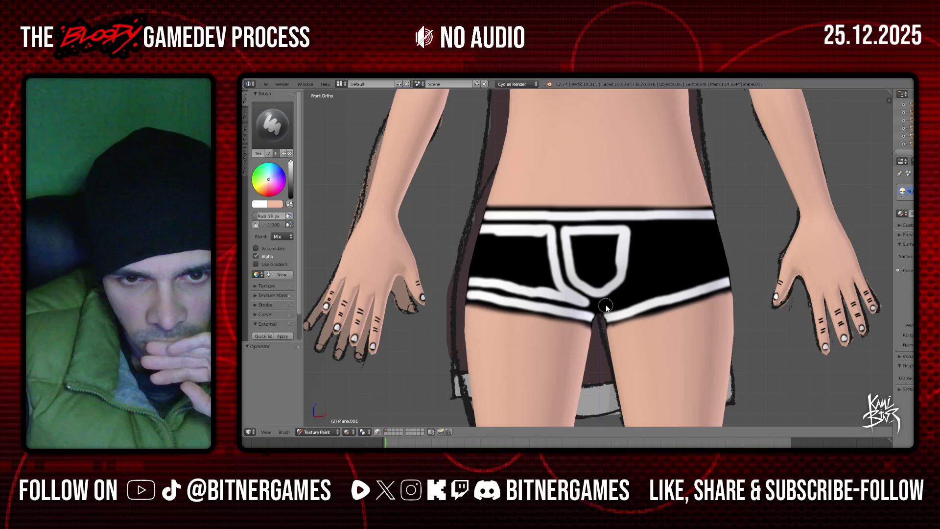
mouse_move(607, 305)
mouse_down()
mouse_move(630, 286)
mouse_move(643, 238)
mouse_move(714, 227)
mouse_move(675, 229)
mouse_up()
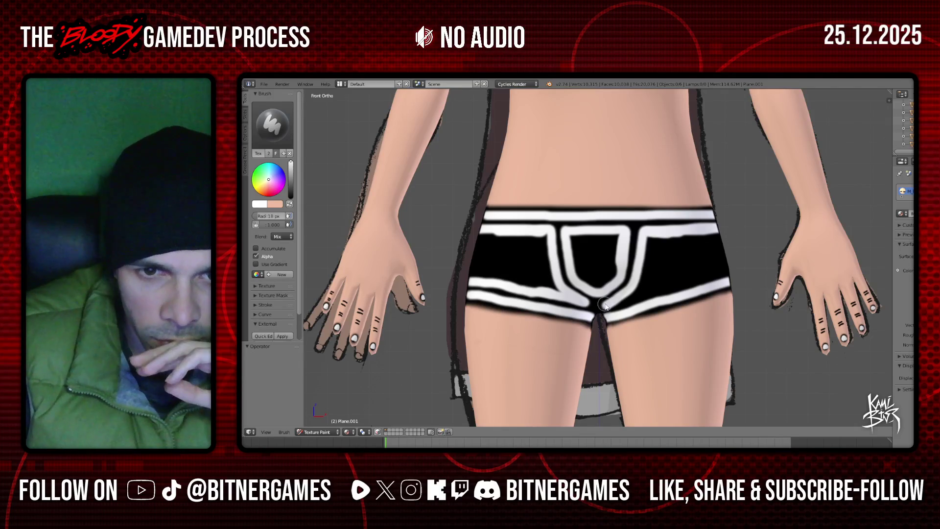
drag(616, 305, 725, 273)
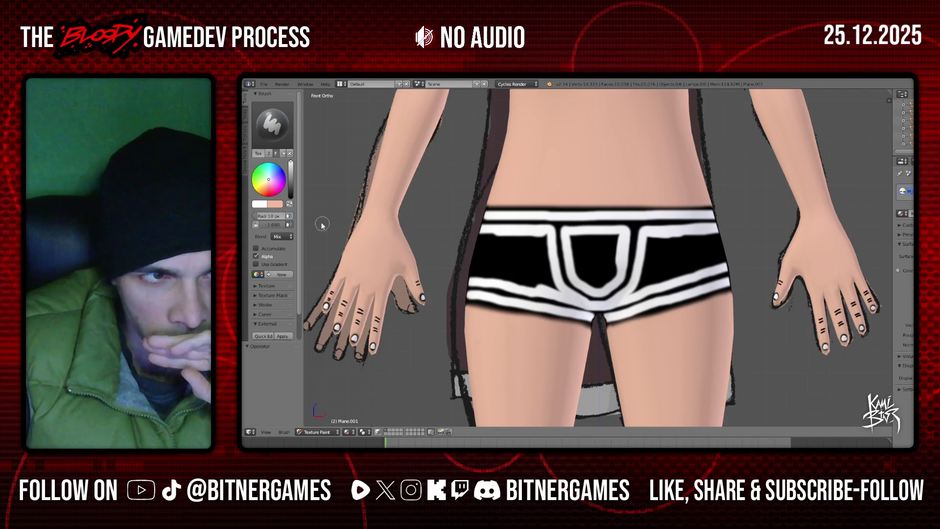
click(291, 196)
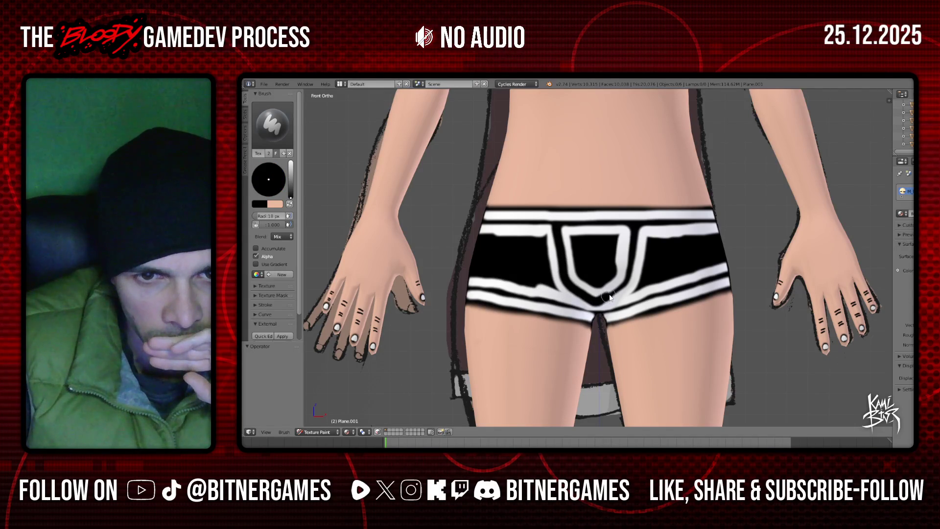
- Darken the inside of the U's left arm in black and widen the left white border
drag(633, 254, 639, 218)
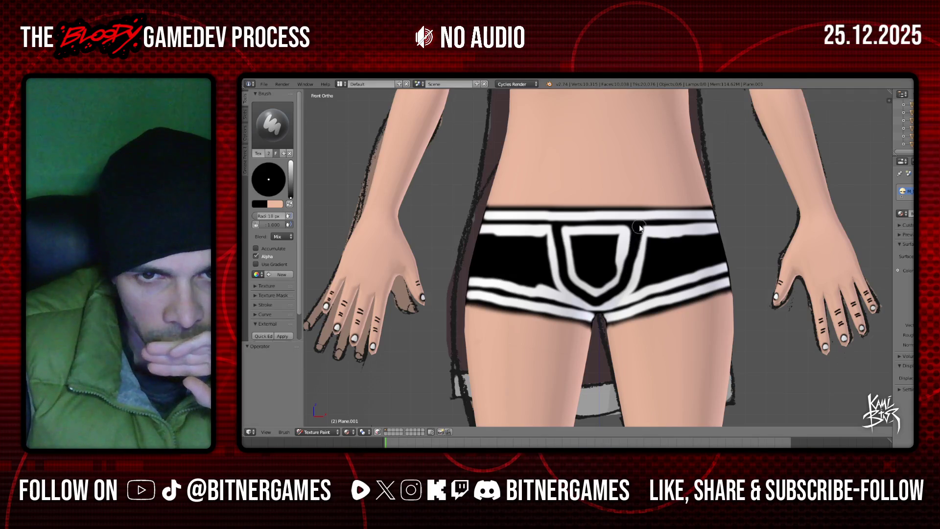
key(ctrl+z)
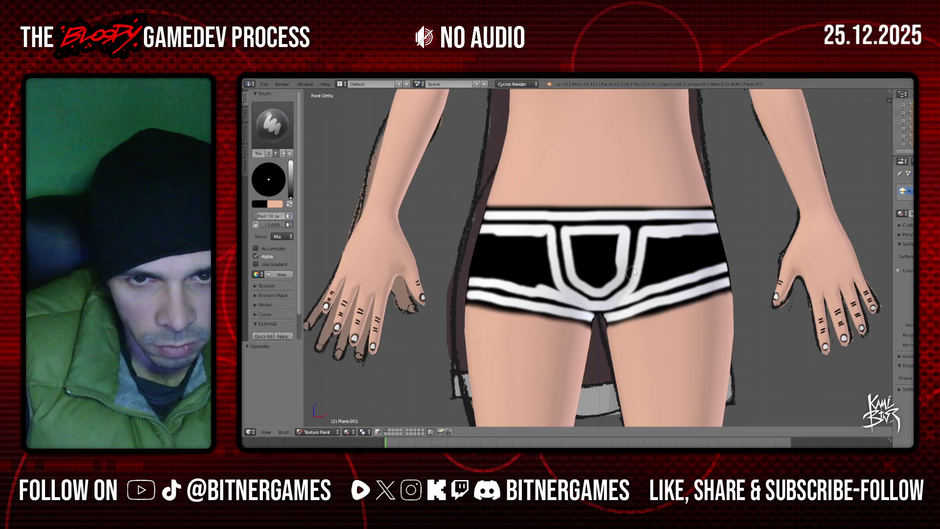
drag(556, 233, 561, 256)
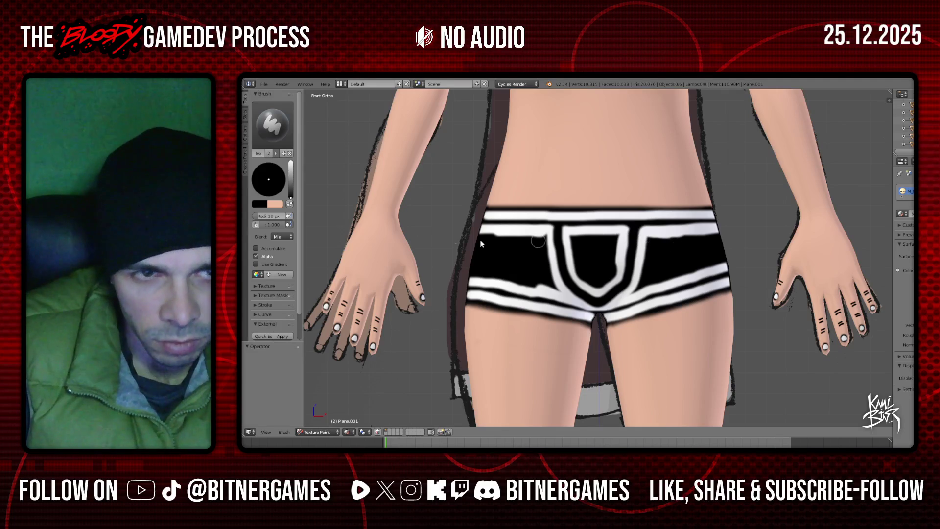
drag(290, 196, 291, 163)
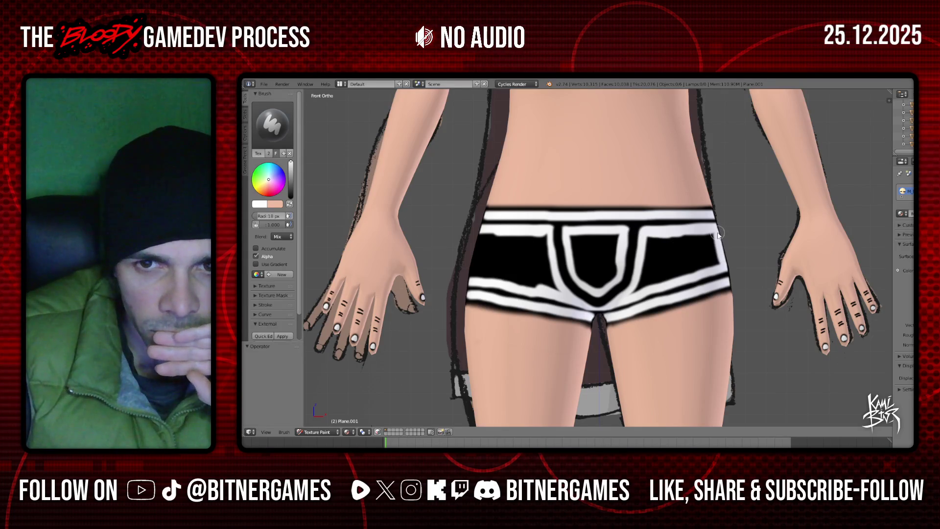
mouse_move(484, 235)
mouse_down()
mouse_move(472, 271)
mouse_move(479, 267)
mouse_up()
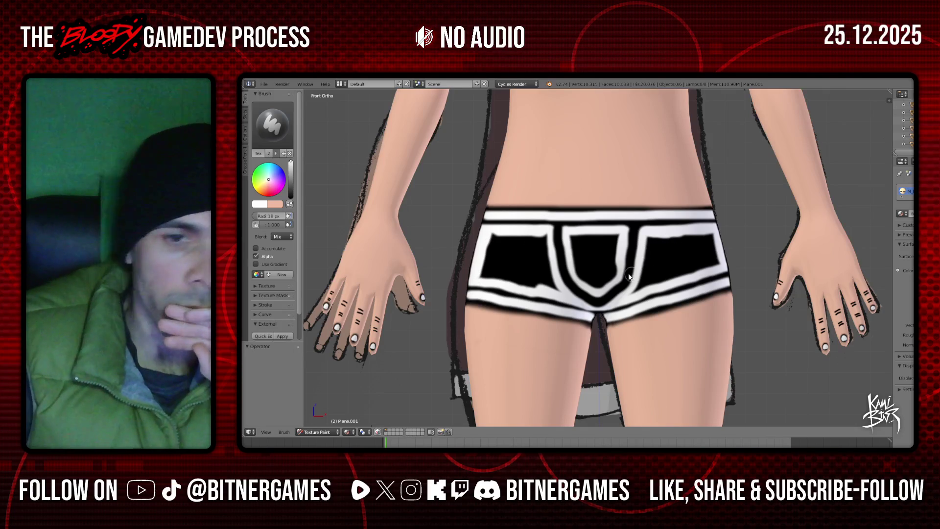
- Dab black along the waistband, then return to white with a 28 px brush radius
click(291, 195)
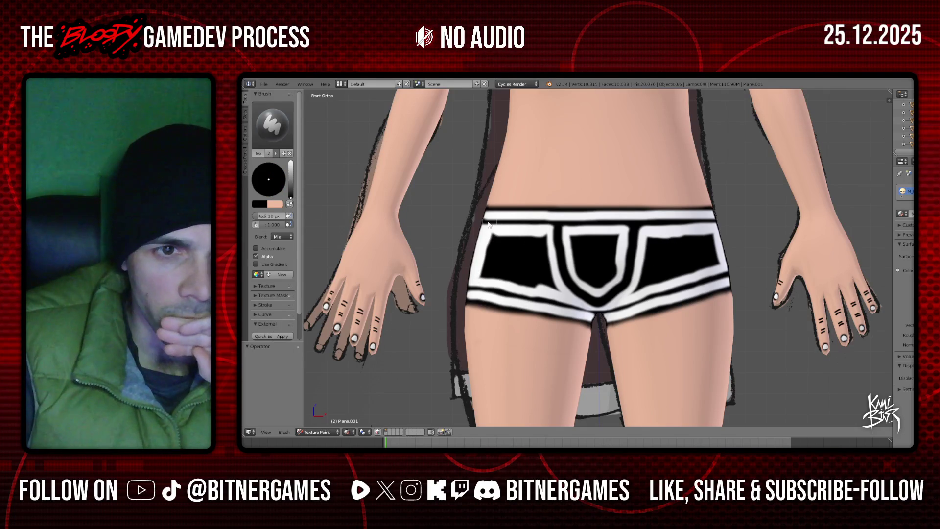
drag(483, 223, 720, 221)
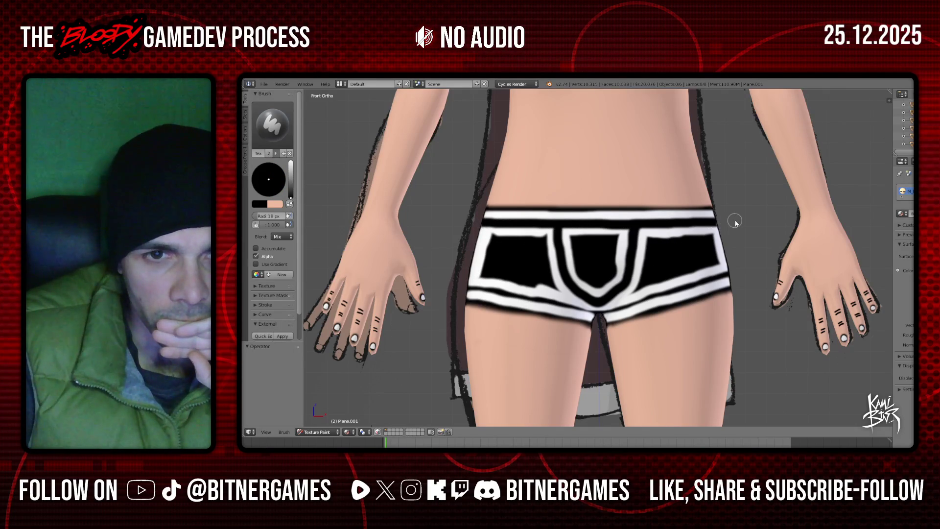
drag(291, 195, 292, 162)
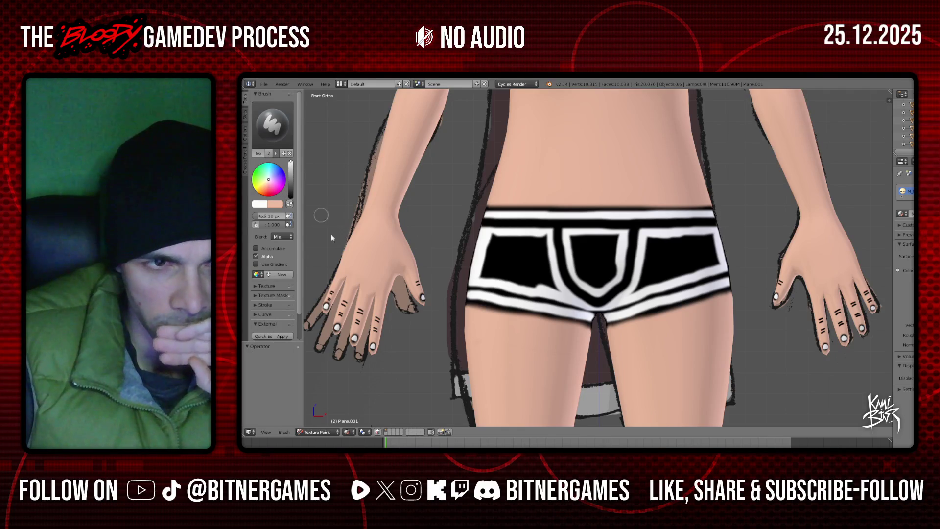
drag(269, 216, 276, 216)
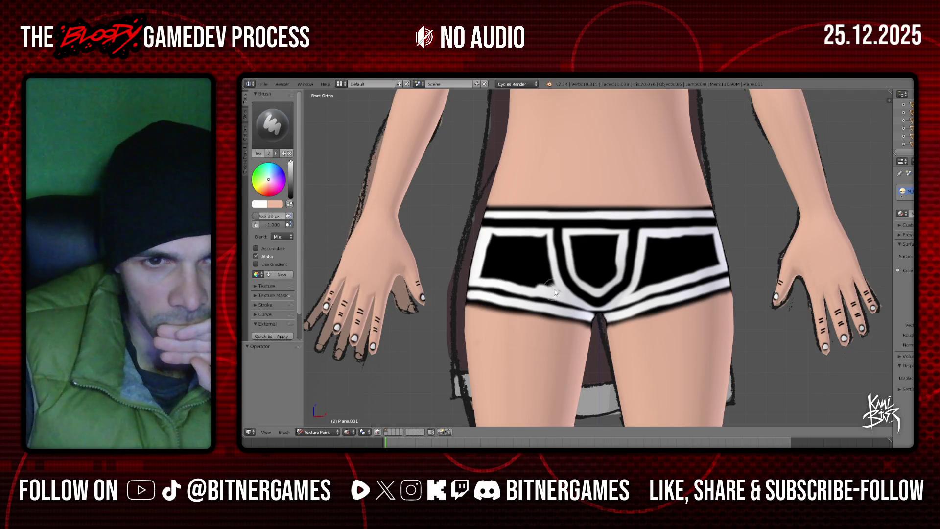
- Paint the left pocket and central V patch solid white inside the front panel
drag(546, 282, 544, 247)
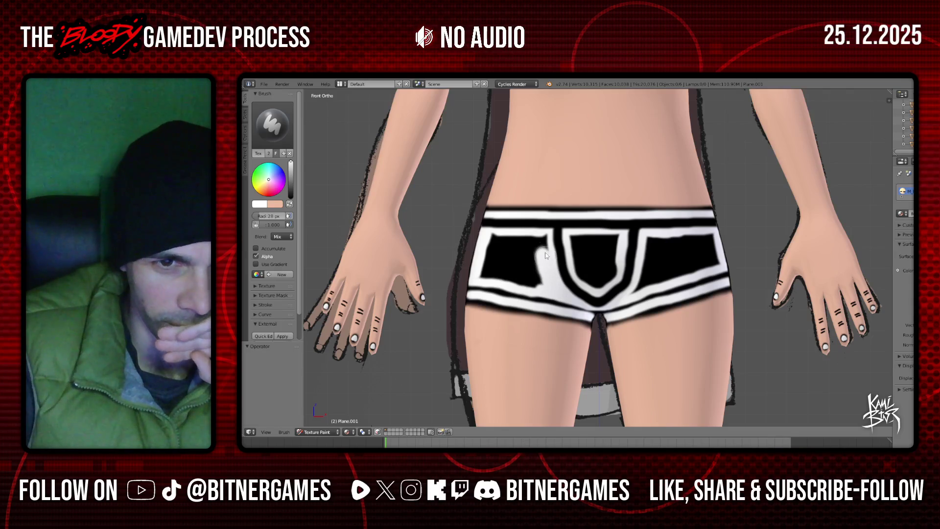
mouse_move(479, 230)
mouse_down()
mouse_move(510, 245)
mouse_move(506, 284)
mouse_move(492, 250)
mouse_move(531, 272)
mouse_up()
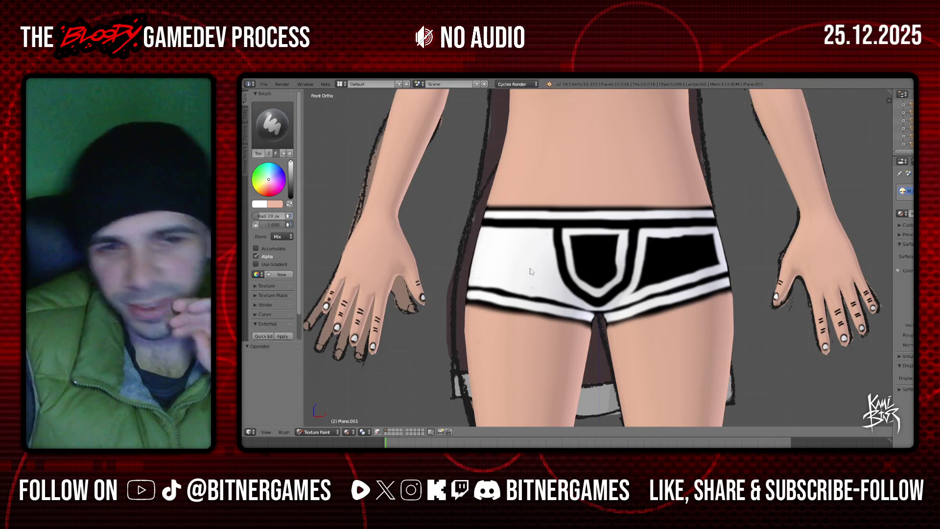
mouse_move(570, 238)
mouse_down()
mouse_move(581, 275)
mouse_move(611, 280)
mouse_up()
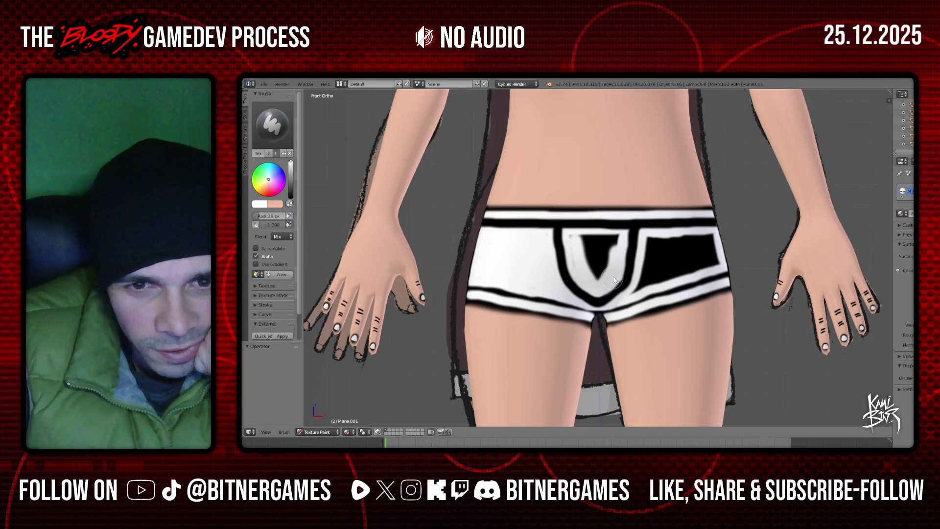
drag(615, 275, 618, 265)
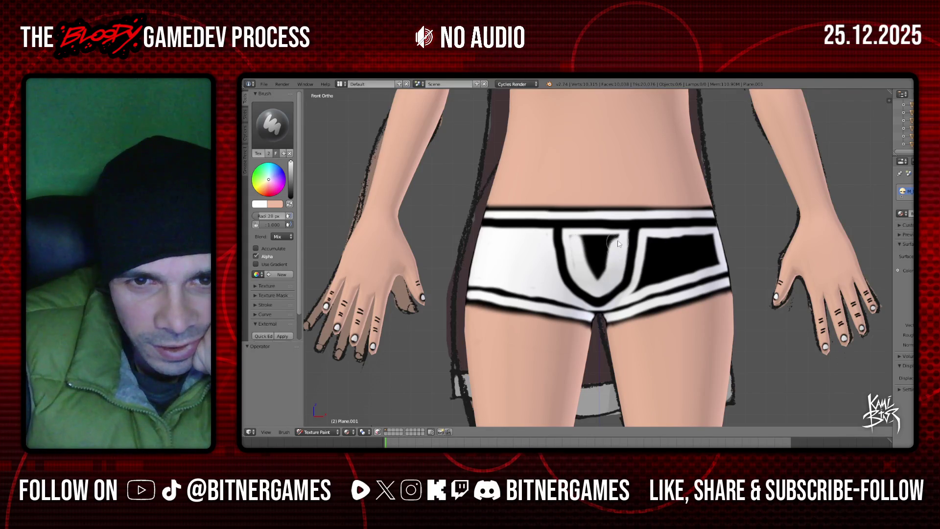
drag(582, 265, 604, 250)
click(606, 248)
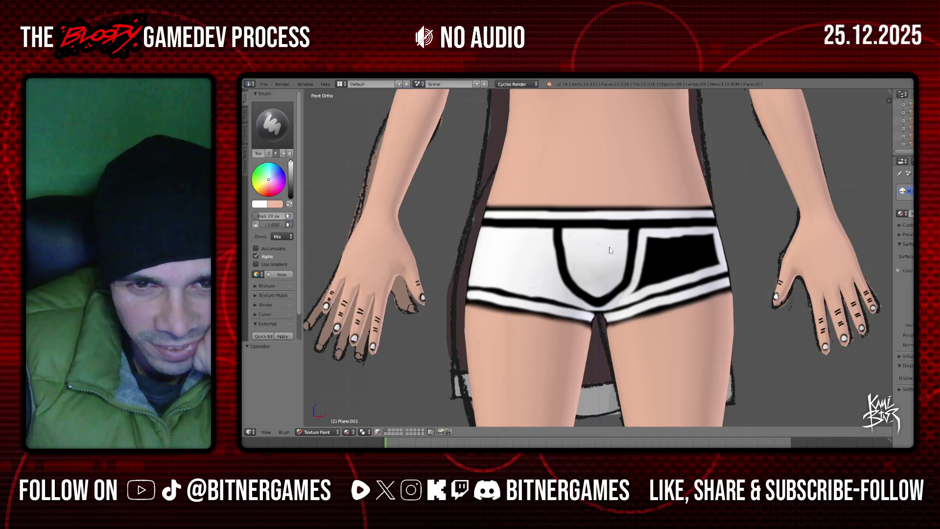
scroll(656, 271, up, 1)
- Paint white over the black band on the shorts' right side until it's gone
scroll(669, 273, up, 1)
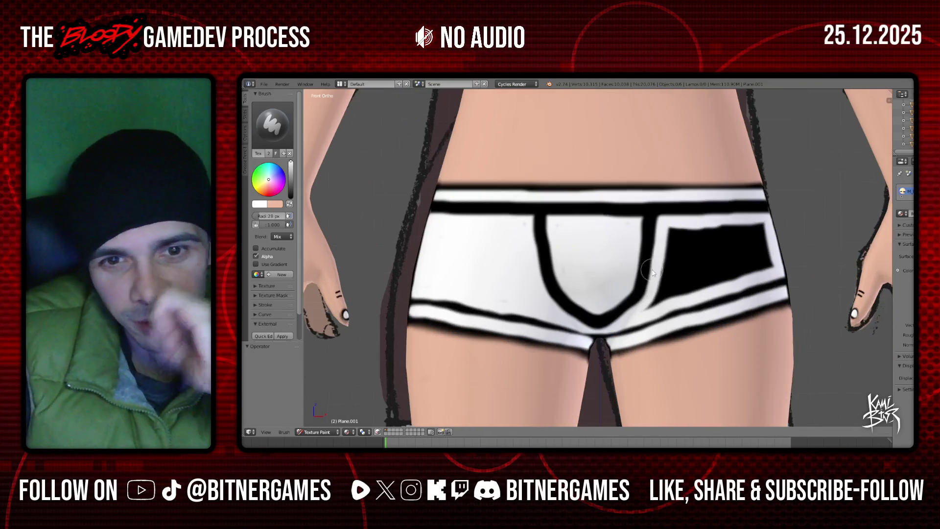
scroll(676, 259, up, 1)
mouse_move(687, 237)
mouse_down()
mouse_move(657, 318)
mouse_move(810, 263)
mouse_move(692, 290)
mouse_up()
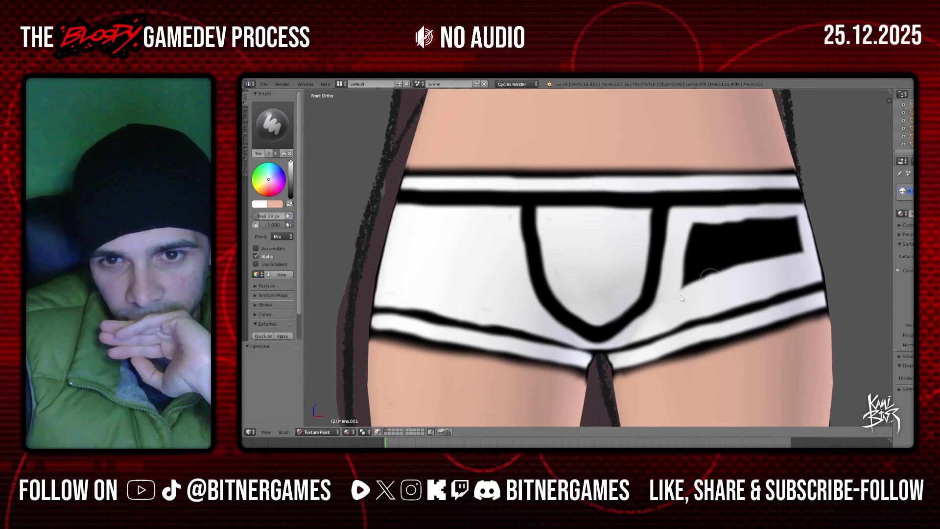
mouse_move(692, 246)
mouse_down()
mouse_move(789, 221)
mouse_move(724, 225)
mouse_up()
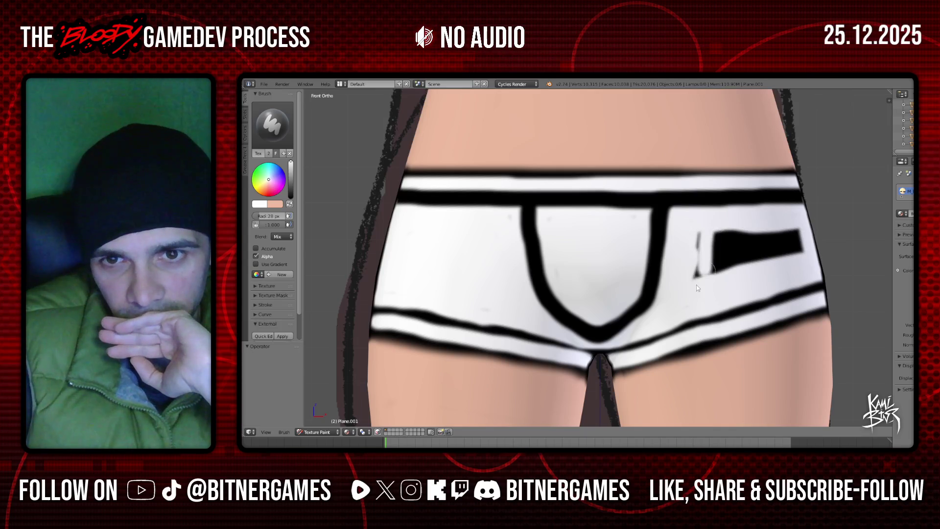
drag(702, 274, 769, 237)
drag(713, 262, 779, 250)
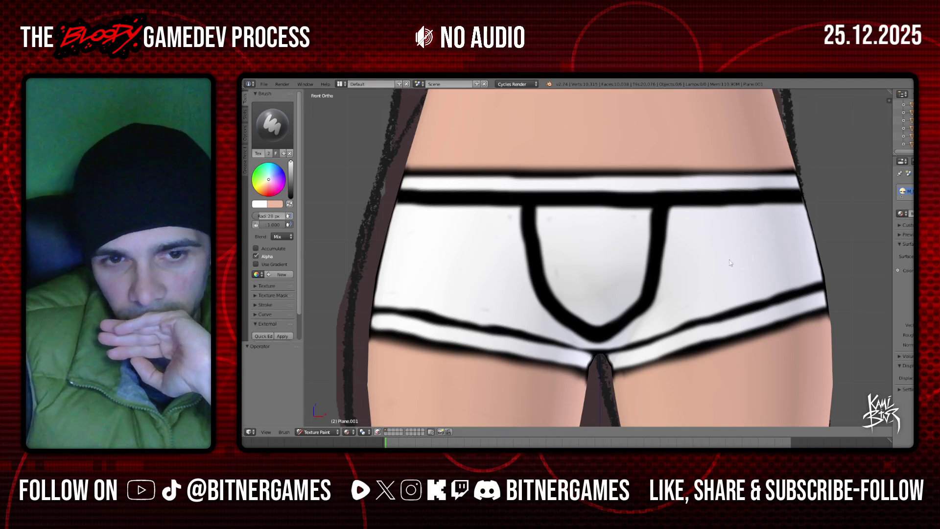
scroll(734, 262, down, 2)
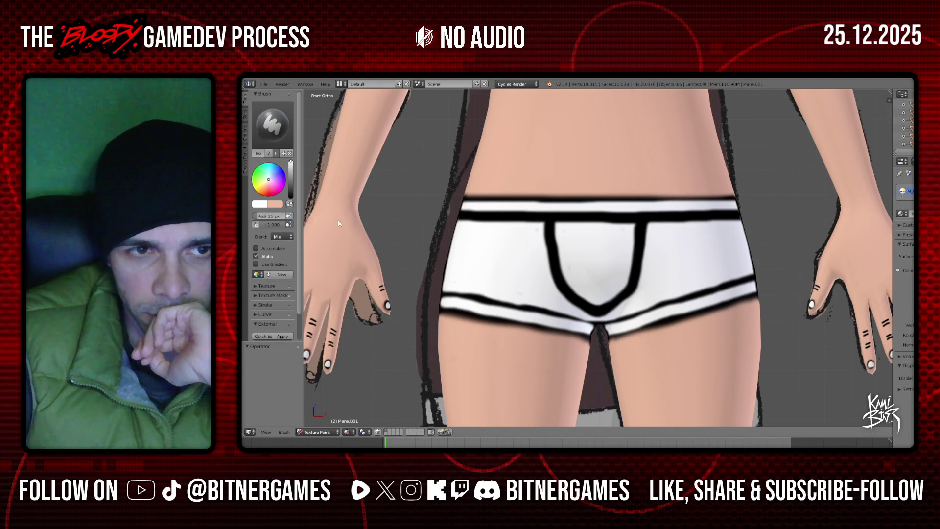
scroll(525, 234, up, 2)
- Switch to black and paint lines down both sides of the central pouch
key(s)
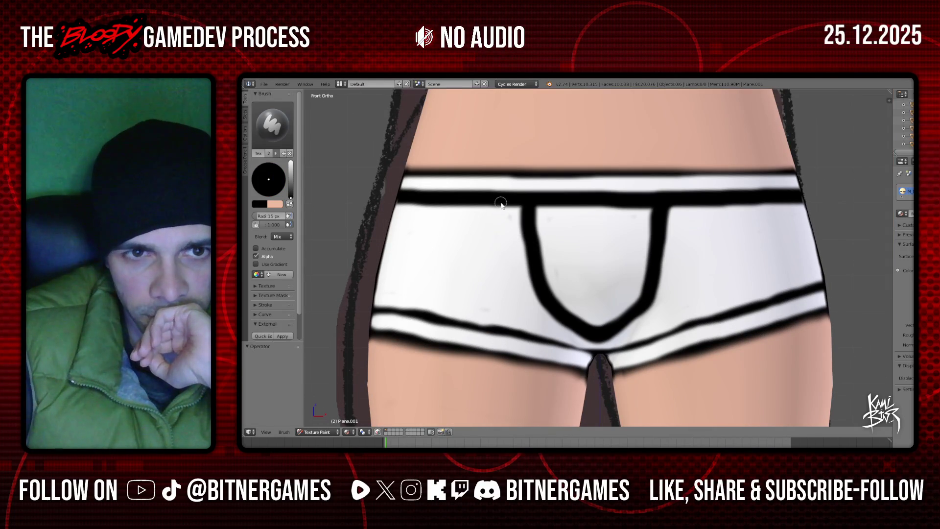
drag(521, 305, 561, 343)
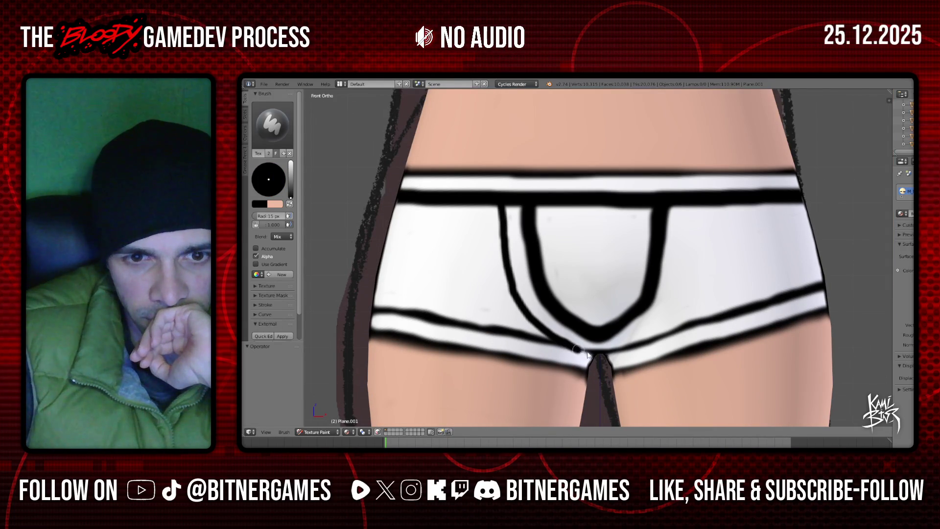
mouse_move(626, 348)
mouse_down()
mouse_move(659, 322)
mouse_move(696, 202)
mouse_up()
scroll(690, 211, down, 2)
scroll(689, 212, down, 1)
scroll(681, 230, up, 1)
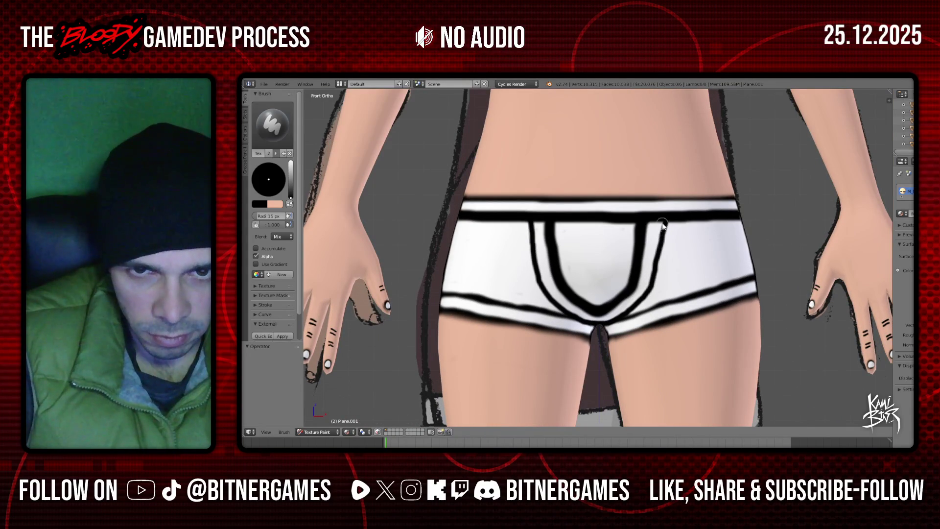
- Thicken both pouch outlines in black, then undo a white stroke over the right outline
drag(659, 249, 656, 277)
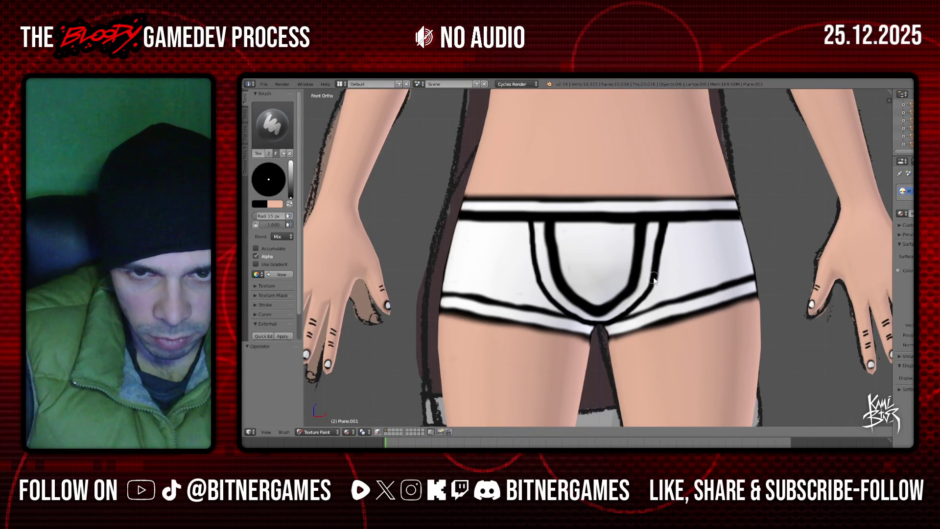
mouse_move(664, 220)
mouse_down()
mouse_move(656, 283)
mouse_move(634, 314)
mouse_up()
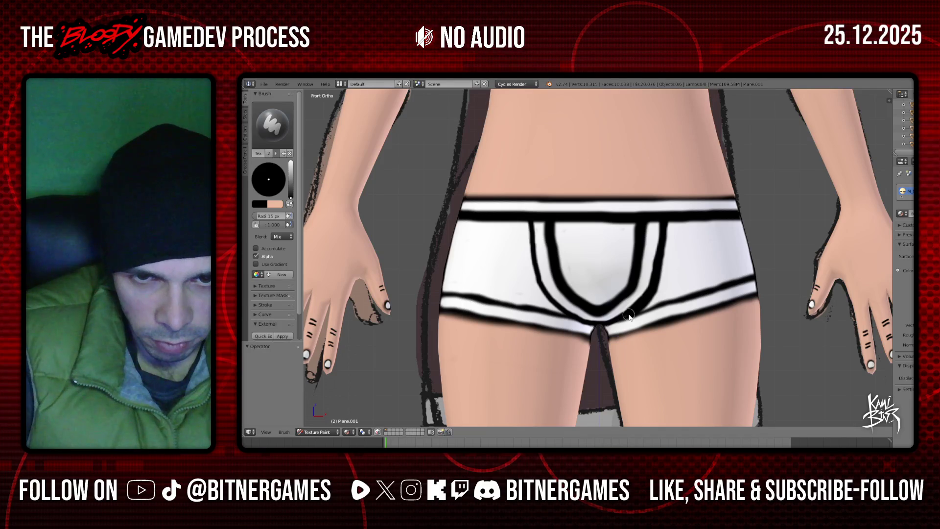
drag(528, 221, 530, 251)
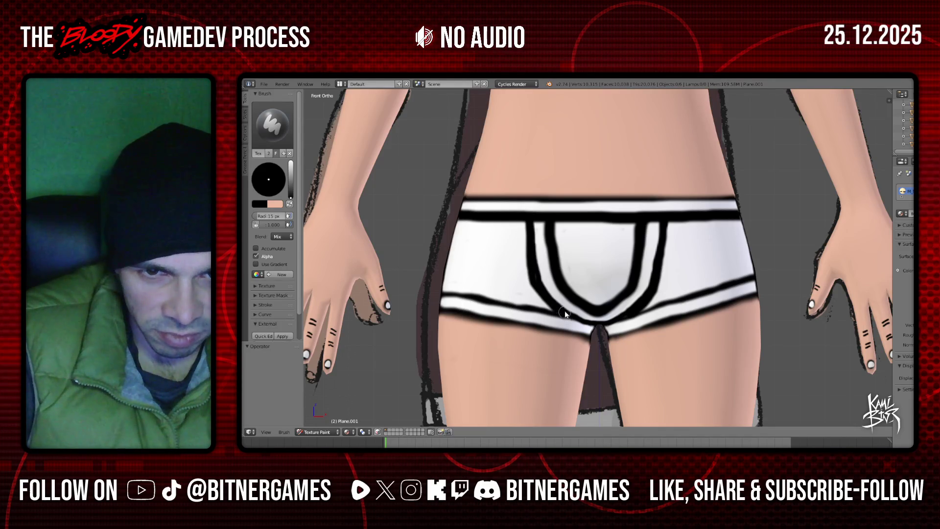
drag(529, 218, 536, 276)
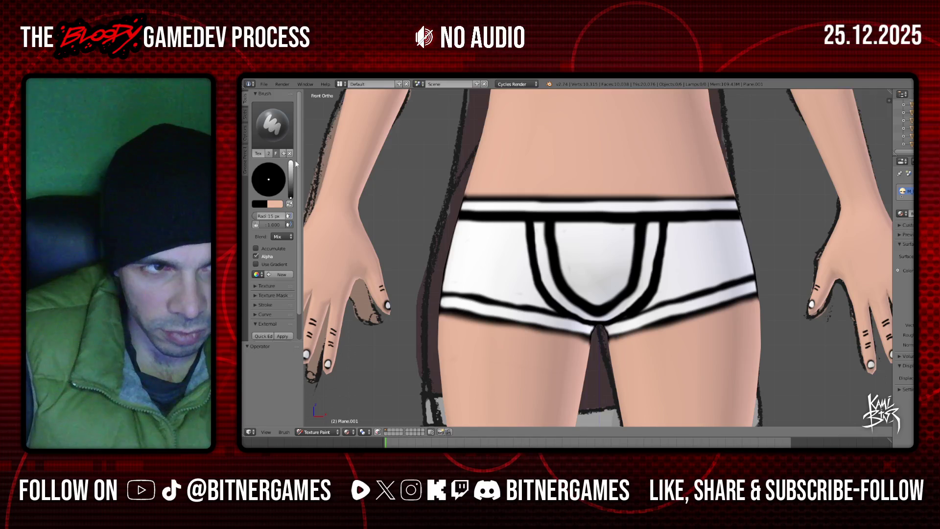
drag(291, 178, 291, 161)
scroll(685, 305, up, 2)
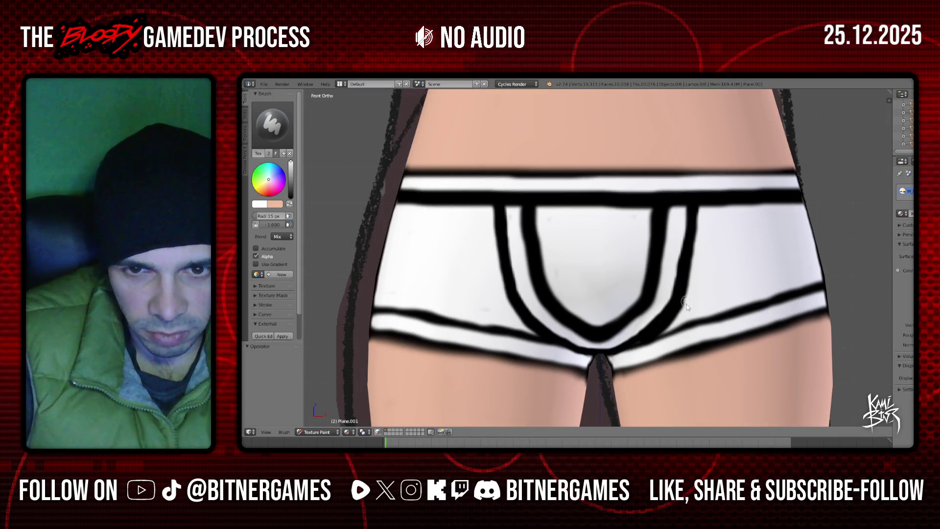
drag(654, 333, 679, 309)
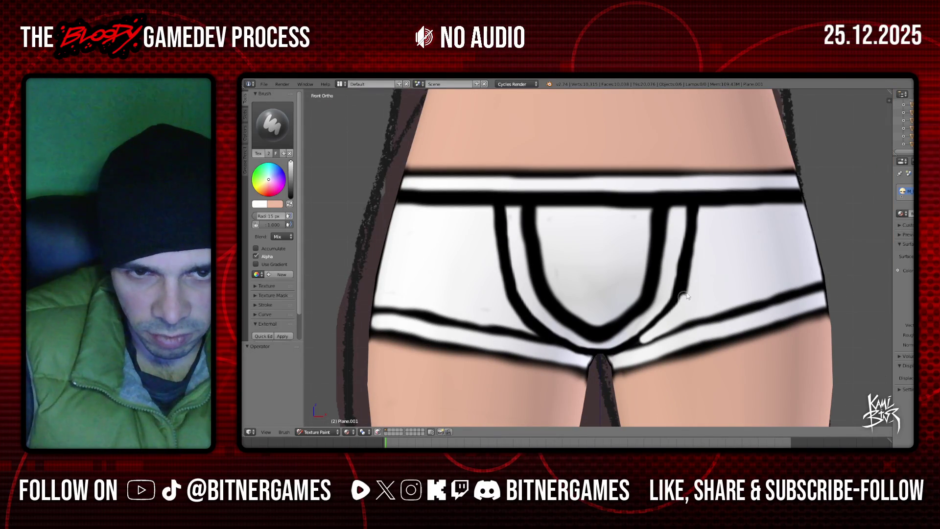
key(ctrl+z)
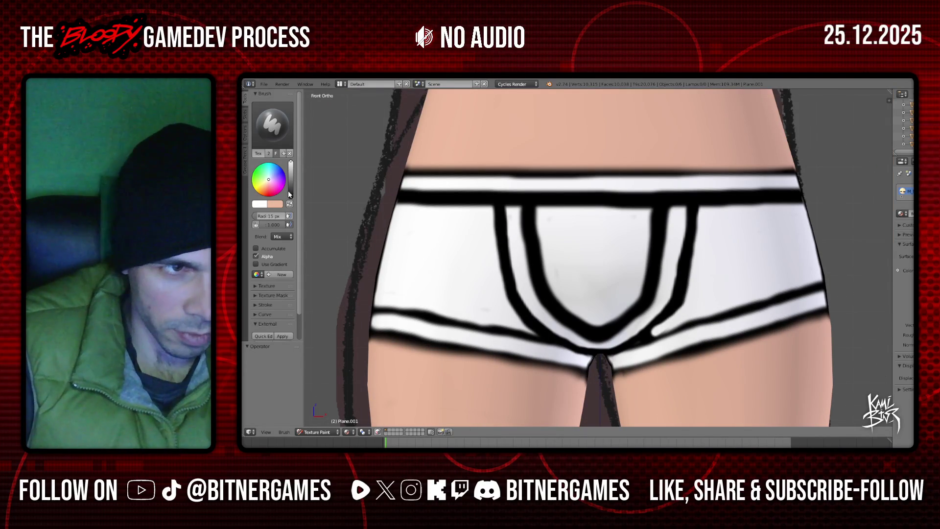
- Fill the white gap in the pouch outline with black
key(s)
mouse_move(660, 324)
mouse_down()
mouse_move(648, 340)
mouse_move(742, 311)
mouse_up()
scroll(778, 301, down, 2)
scroll(641, 263, down, 2)
scroll(641, 262, up, 1)
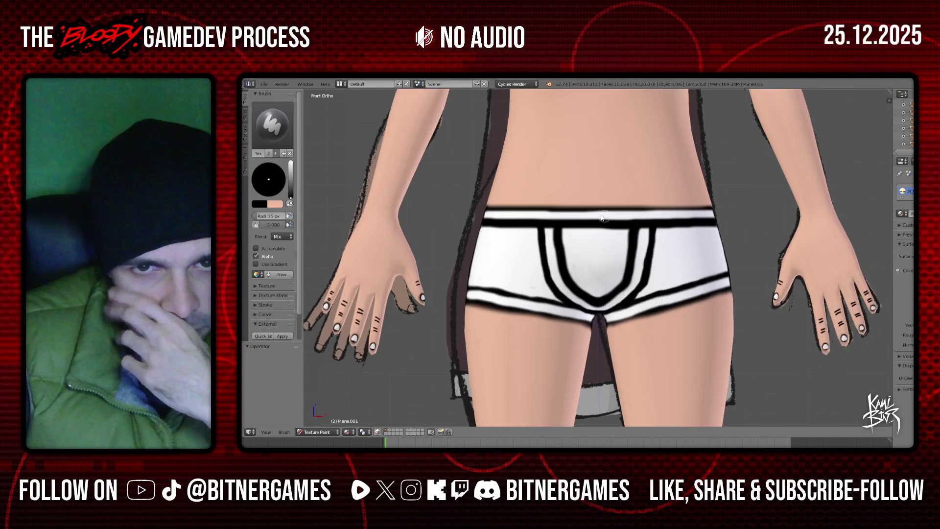
scroll(582, 230, up, 1)
- View the model from the front and undo the stray black stroke on the briefs
mouse_move(637, 221)
middle_down()
mouse_move(735, 224)
mouse_move(714, 229)
middle_up()
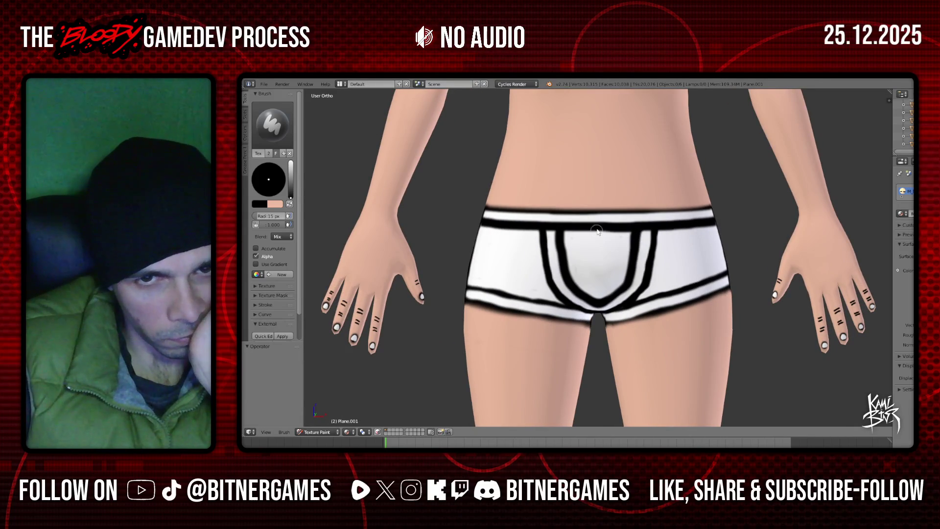
key(KP_1)
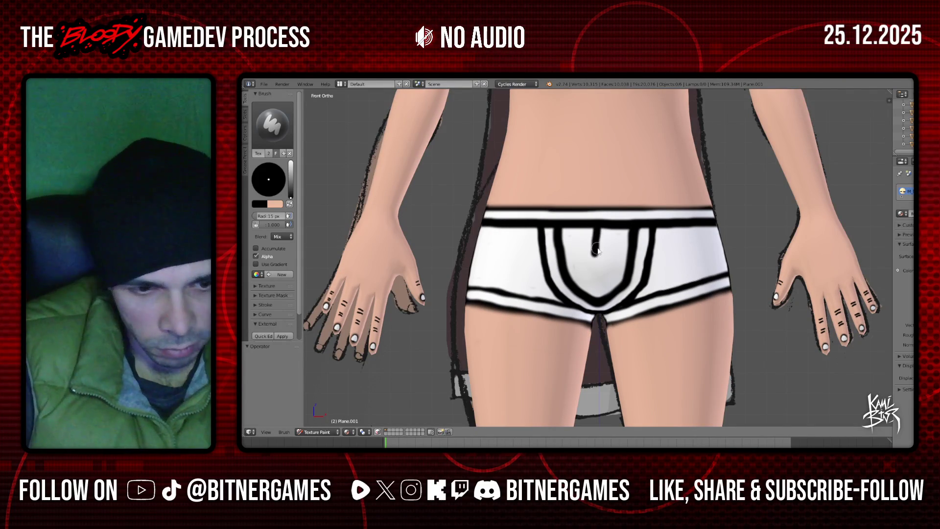
key(ctrl+z)
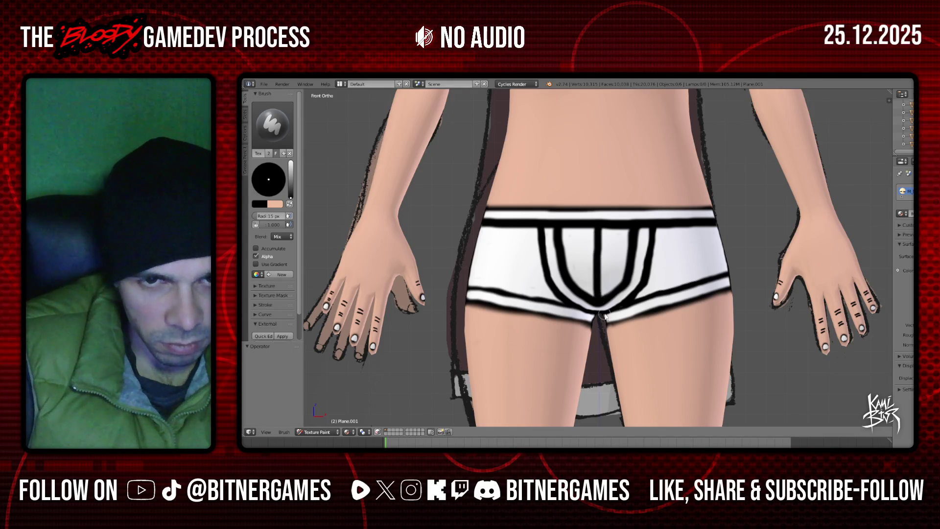
scroll(604, 316, up, 2)
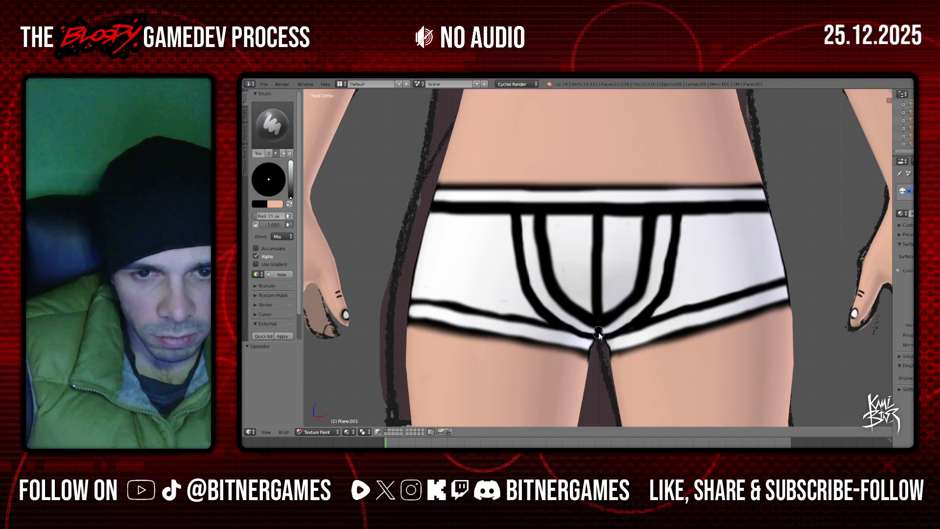
scroll(598, 332, down, 2)
mouse_move(685, 289)
middle_down()
mouse_move(711, 275)
mouse_move(612, 278)
mouse_move(629, 268)
middle_up()
- From behind, paint a white waistband stripe across the shorts, redoing it twice
drag(291, 188, 290, 163)
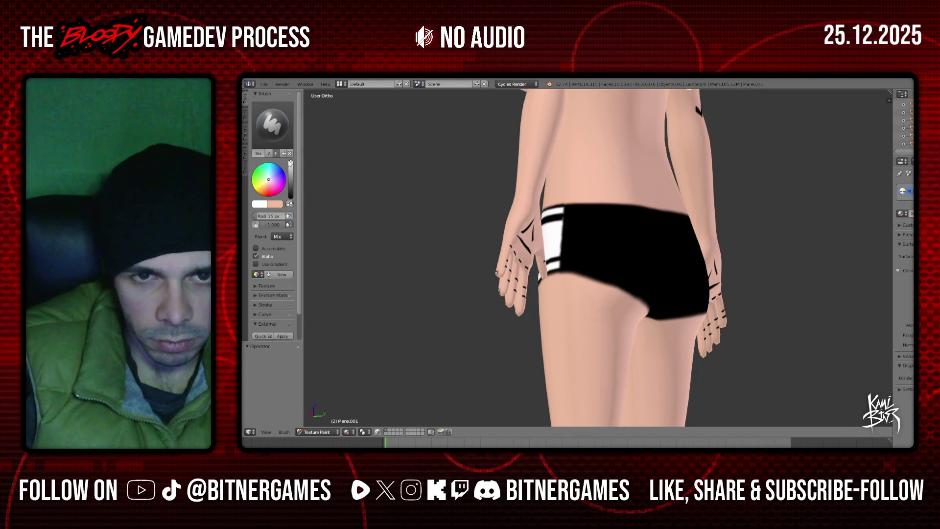
middle_drag(395, 240, 397, 238)
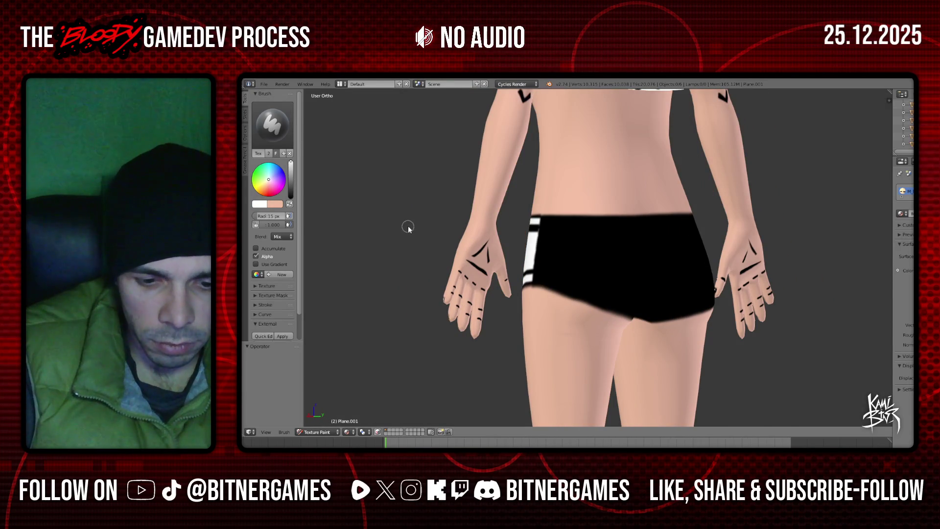
scroll(537, 222, up, 1)
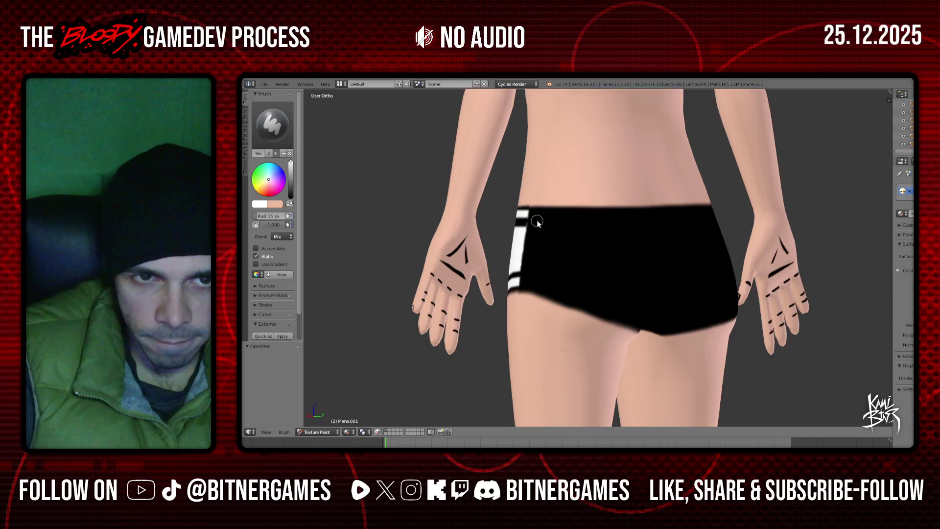
drag(555, 216, 716, 214)
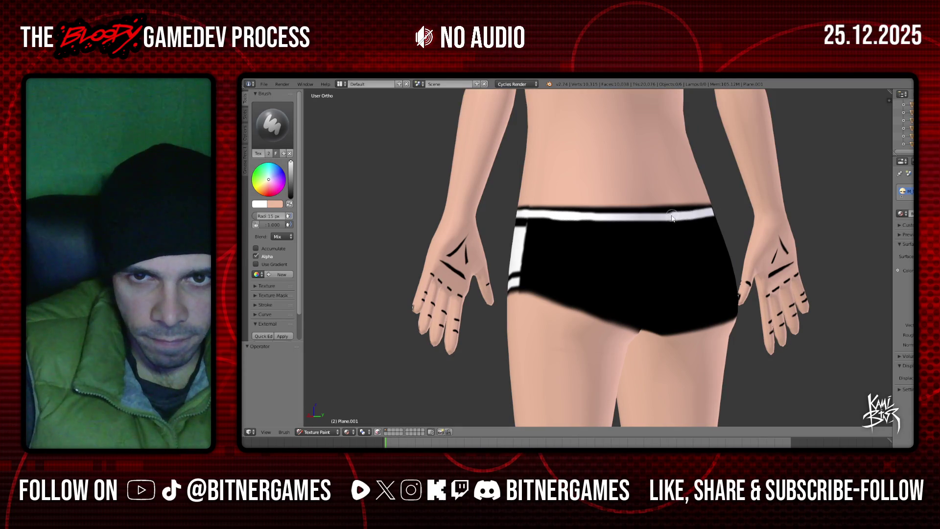
key(ctrl+z)
key(ctrl+z)
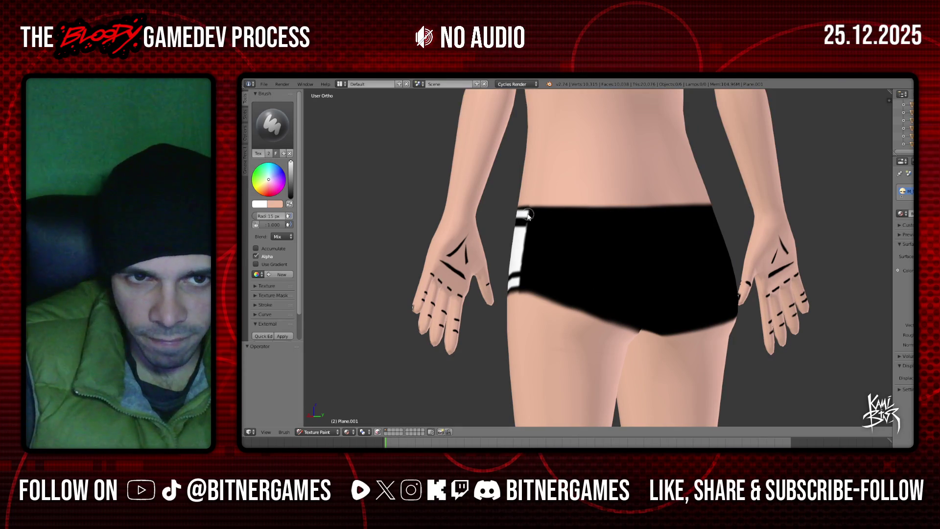
mouse_move(534, 217)
mouse_down()
mouse_move(692, 220)
mouse_move(661, 219)
mouse_up()
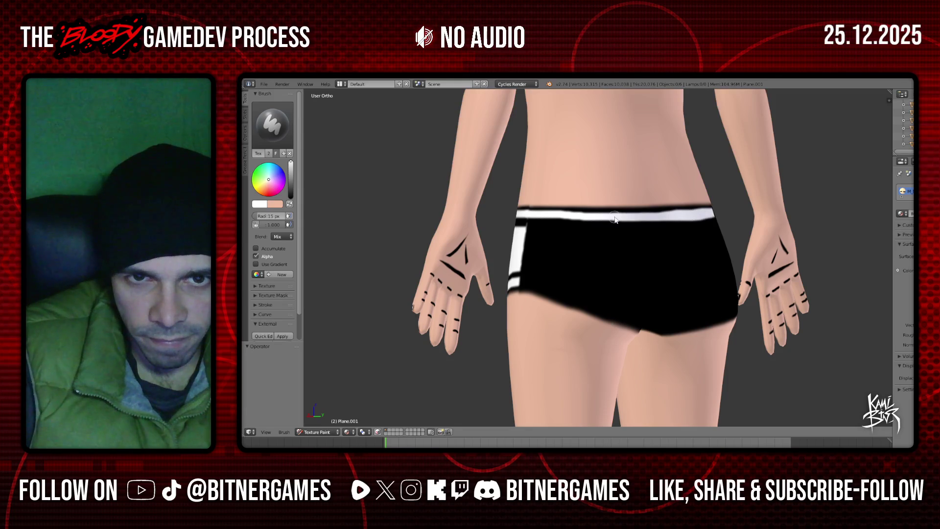
key(ctrl+z)
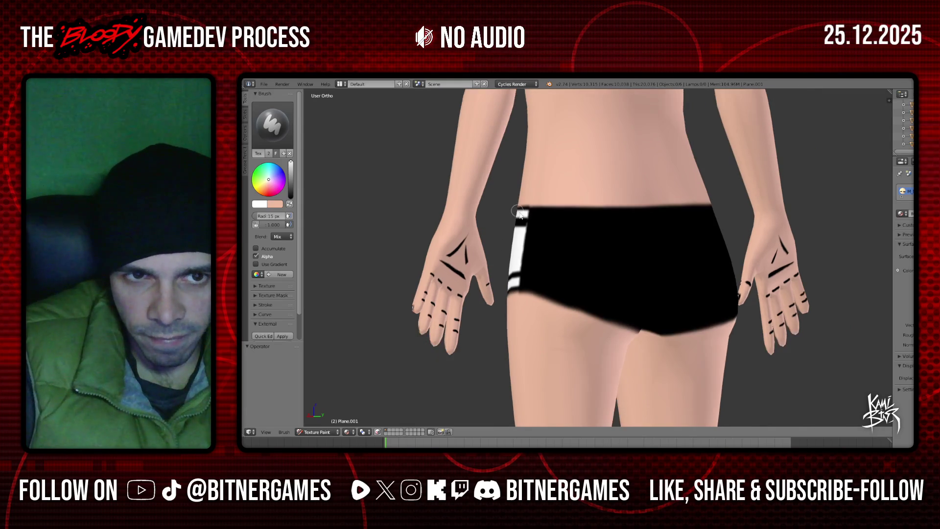
drag(533, 216, 708, 216)
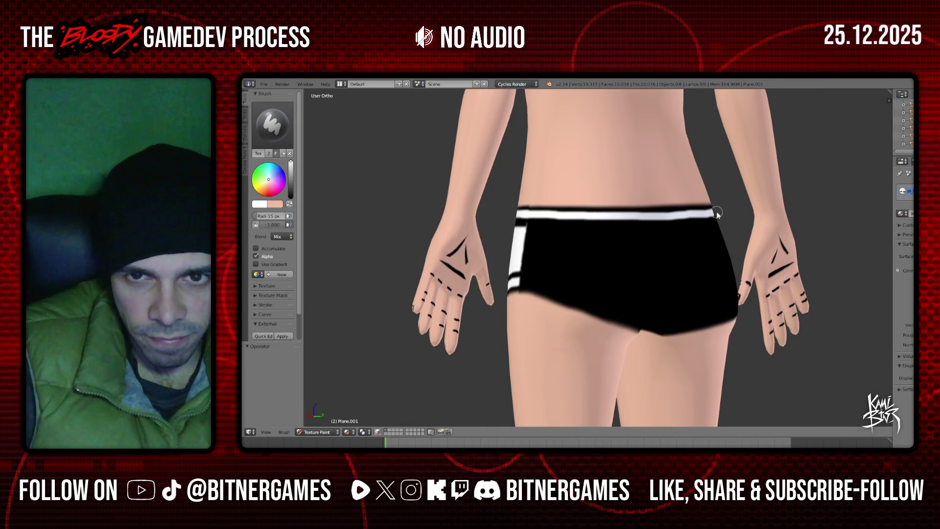
- Extend the waistband stripe to meet the existing one and start a white leg-edge band
middle_drag(714, 217, 634, 204)
key(KP_1)
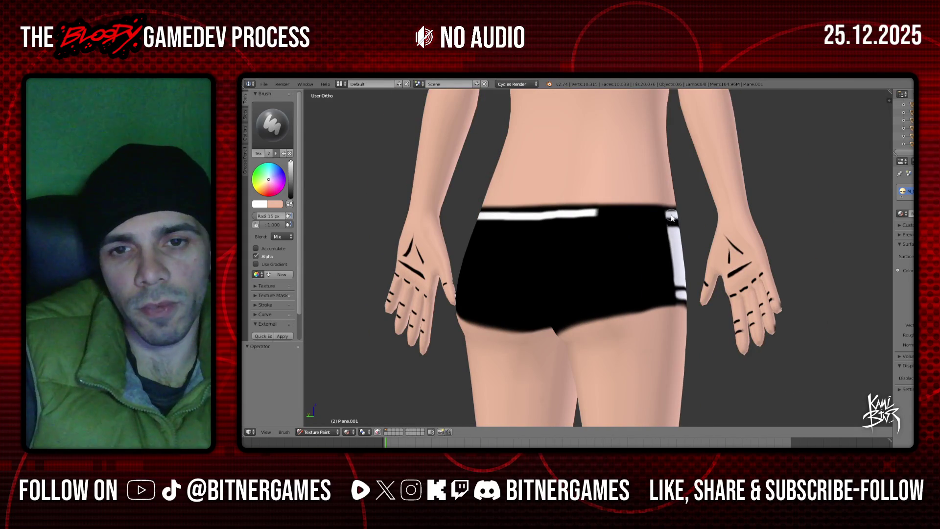
drag(665, 216, 586, 215)
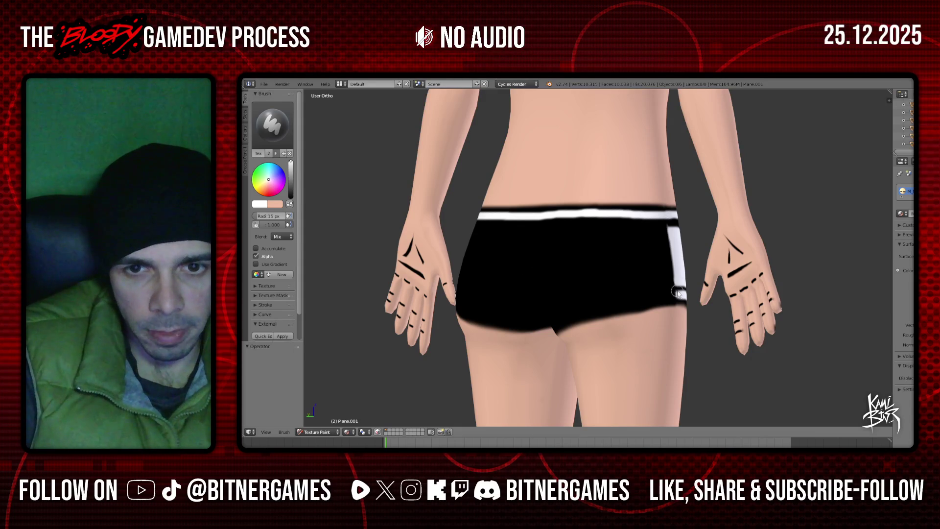
drag(670, 297, 571, 320)
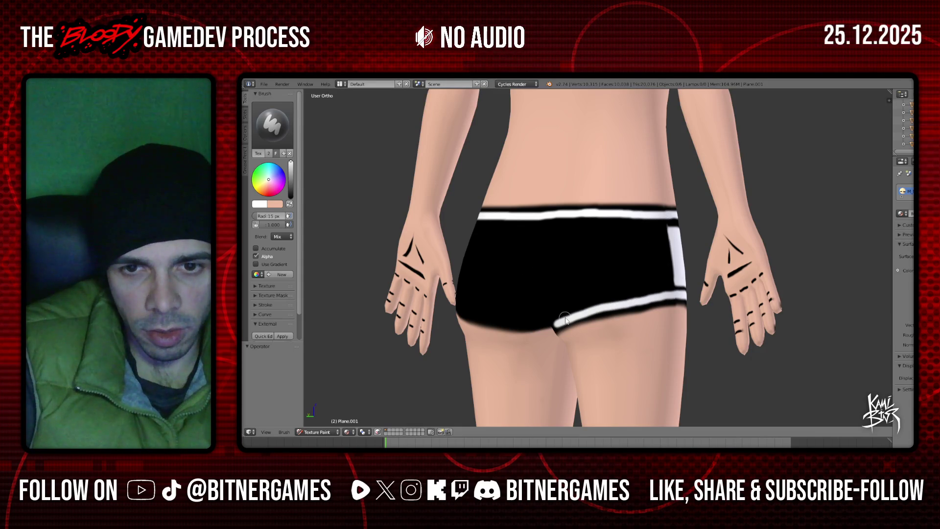
- Paint white bands along both rear leg hems, rotating the view between them
key(KP_4)
key(KP_4)
key(KP_4)
key(KP_4)
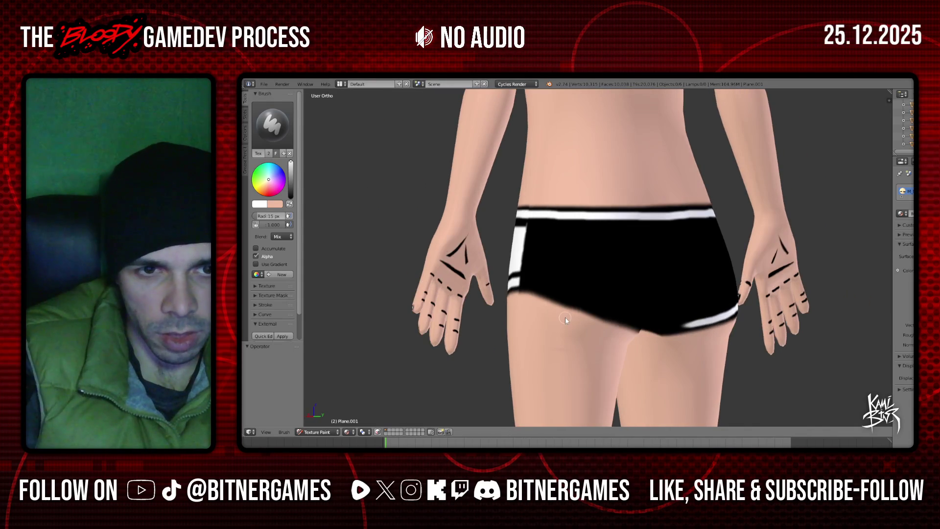
key(KP_4)
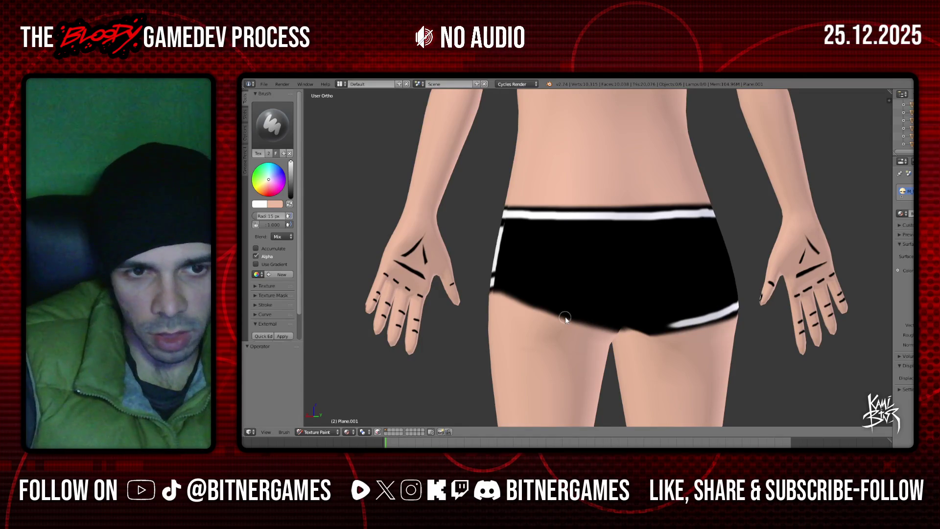
key(KP_4)
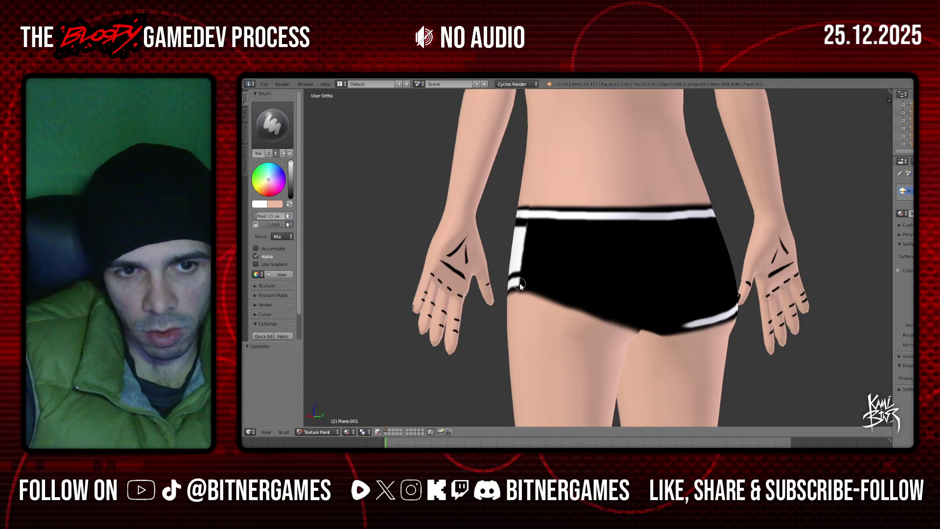
drag(567, 296, 639, 319)
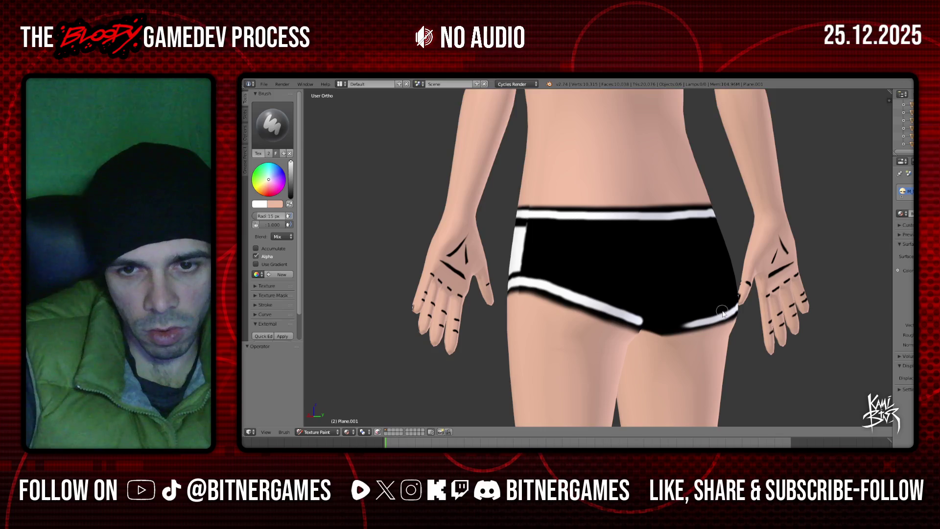
key(KP_6)
key(KP_6)
key(KP_6)
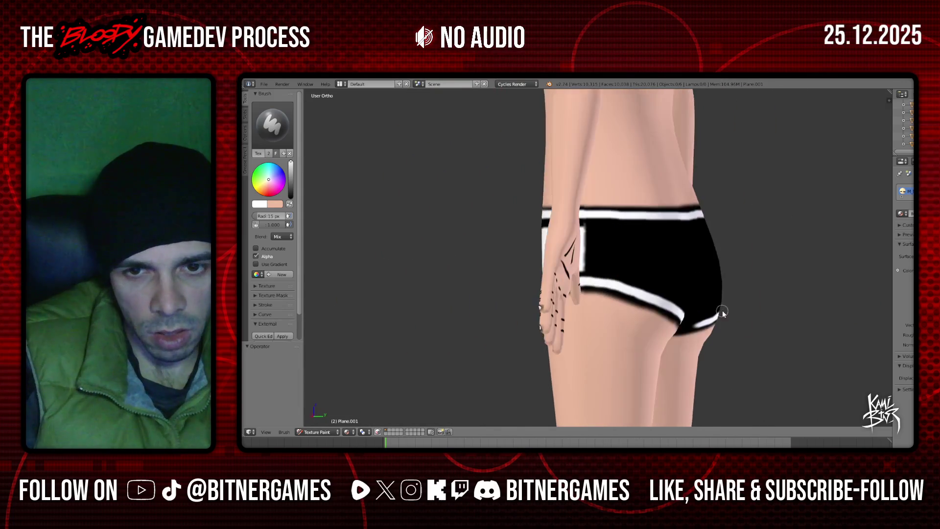
key(KP_6)
key(KP_6)
key(KP_6)
key(KP_6)
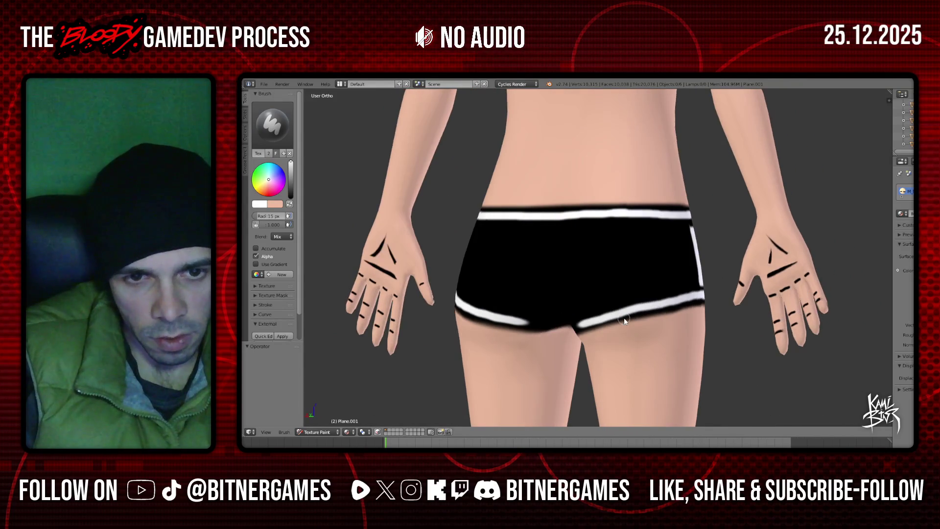
drag(540, 323, 558, 325)
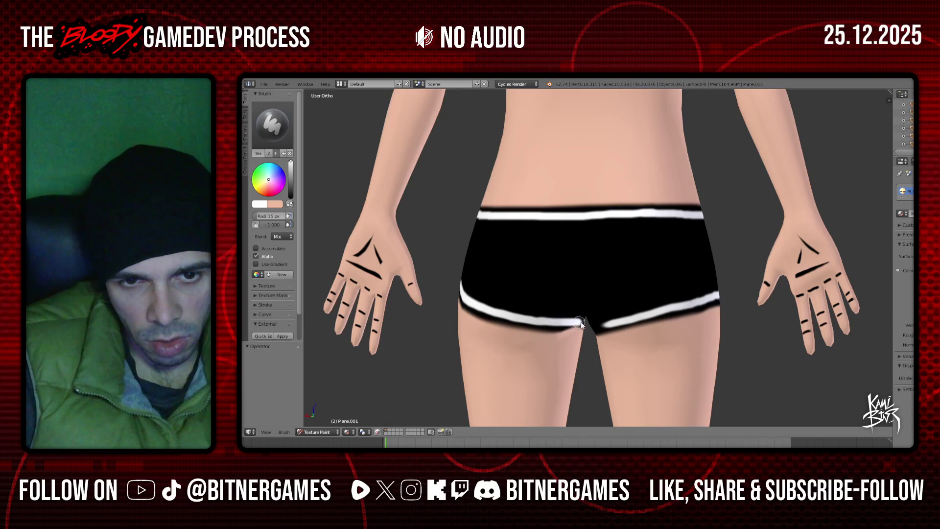
middle_drag(586, 325, 520, 333)
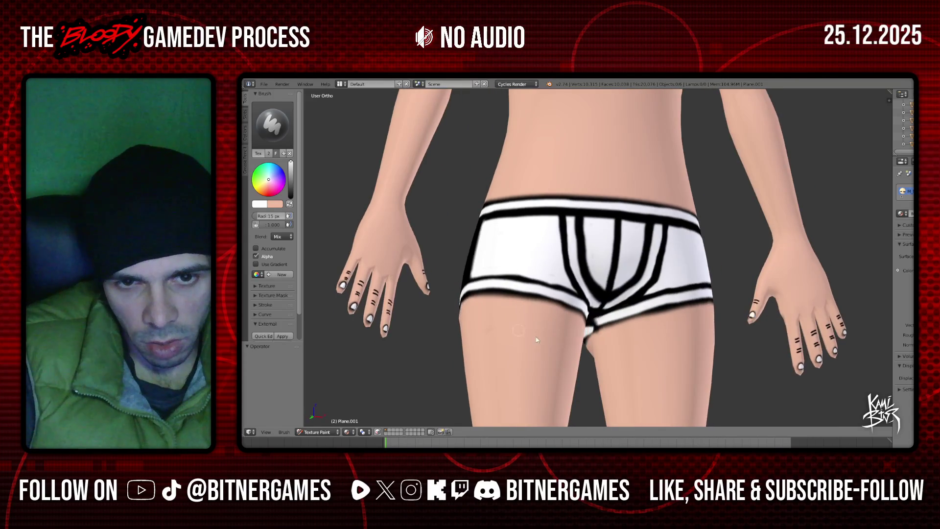
middle_drag(597, 327, 604, 328)
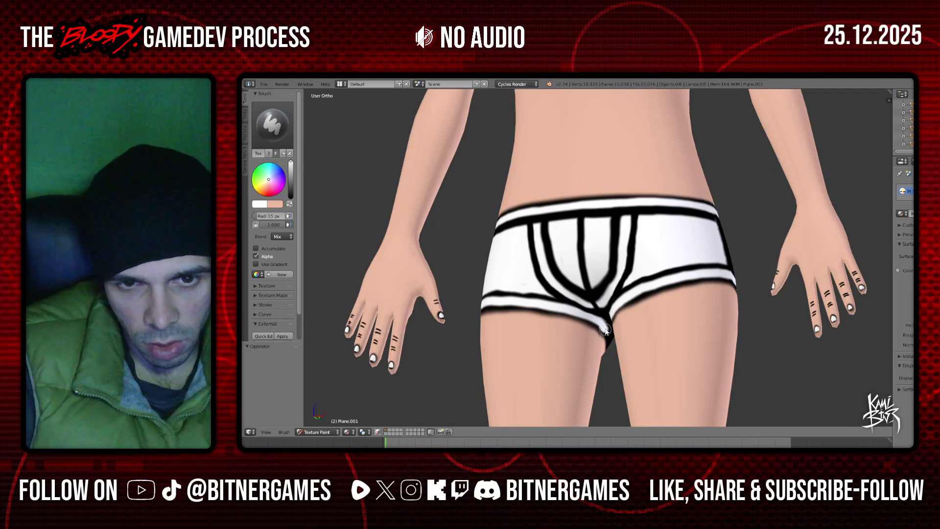
middle_drag(633, 331, 560, 325)
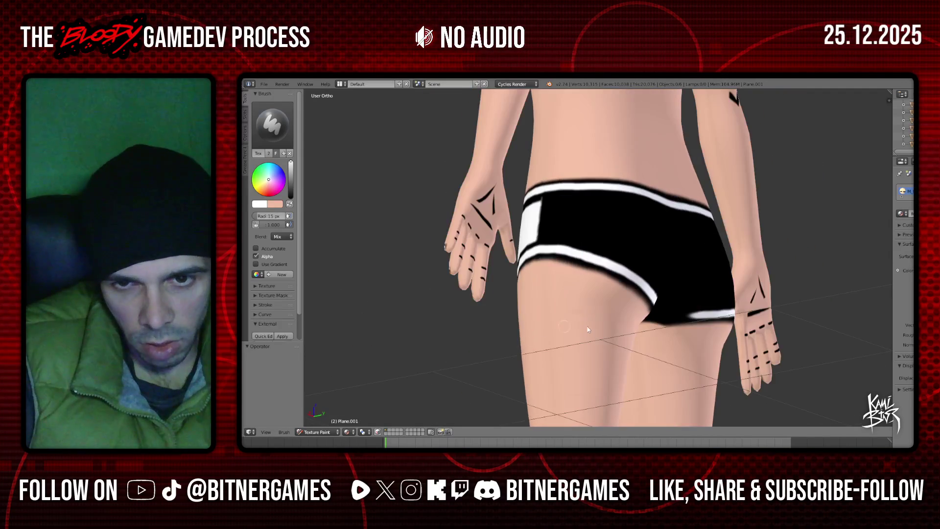
mouse_move(671, 330)
middle_down()
mouse_move(738, 324)
mouse_move(642, 336)
mouse_move(625, 314)
middle_up()
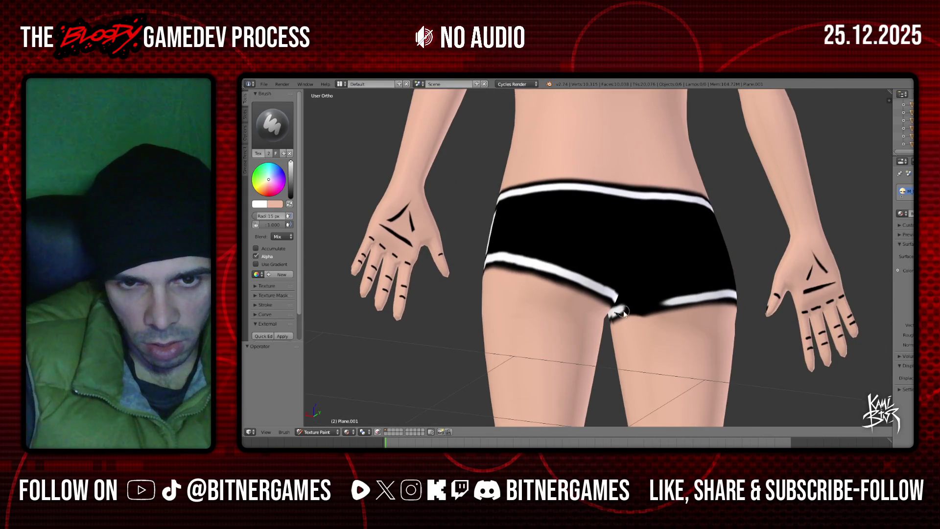
scroll(625, 314, up, 1)
middle_drag(627, 324, 616, 319)
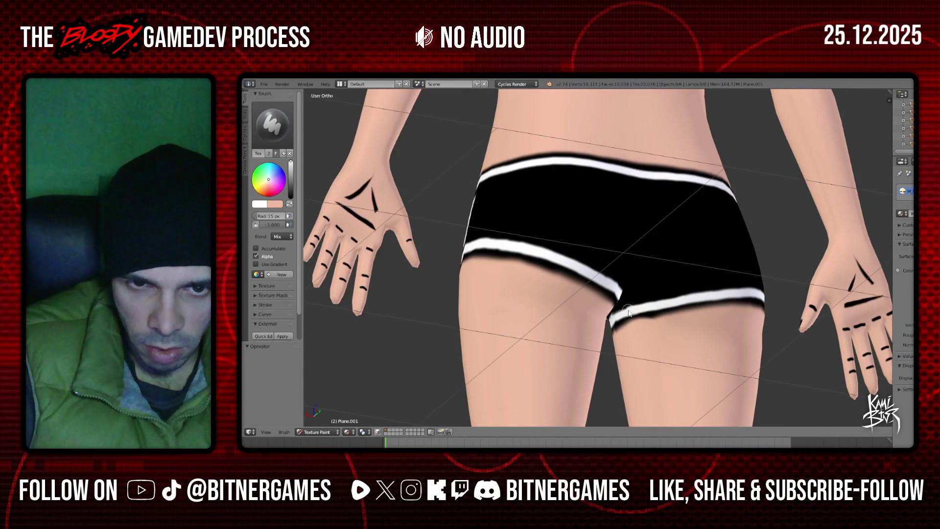
scroll(637, 323, down, 1)
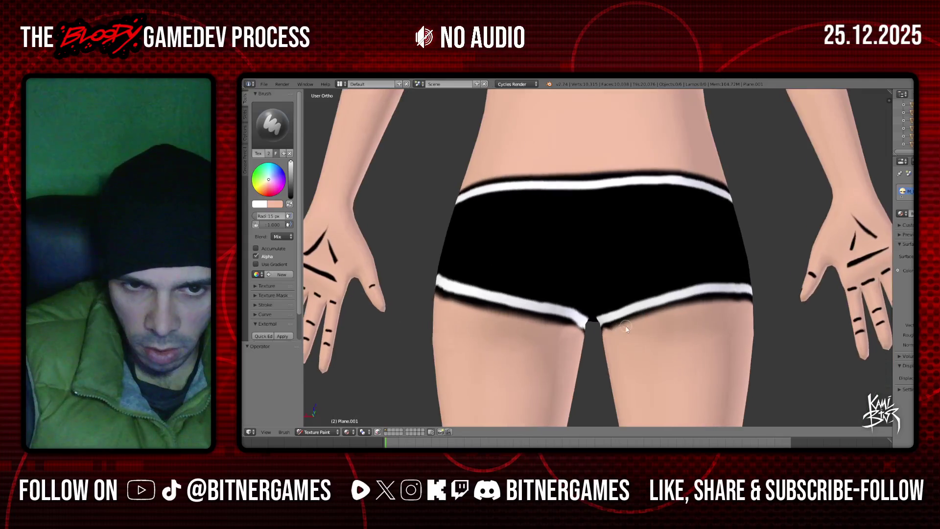
scroll(628, 331, down, 2)
mouse_move(629, 331)
middle_down()
mouse_move(679, 342)
mouse_move(589, 256)
middle_up()
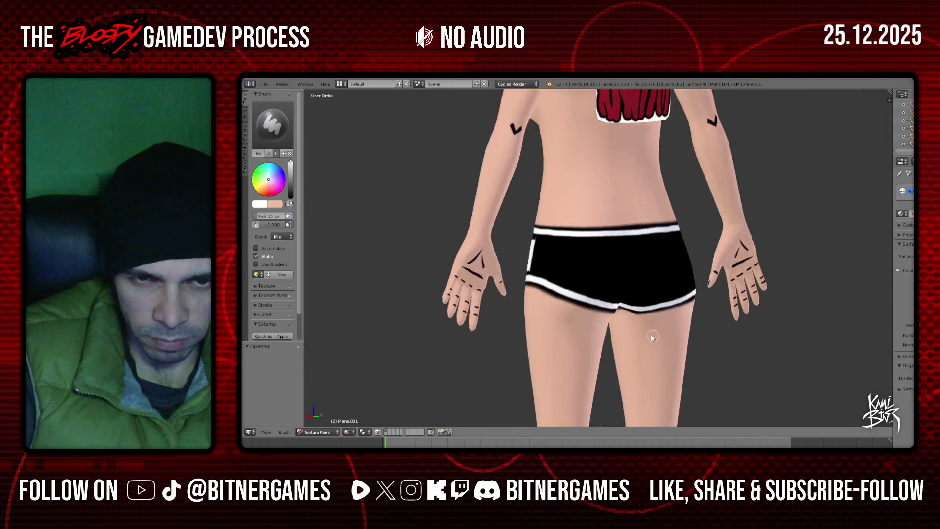
- Undo a white stroke along the top edge and snap to Back Ortho view
scroll(589, 256, up, 2)
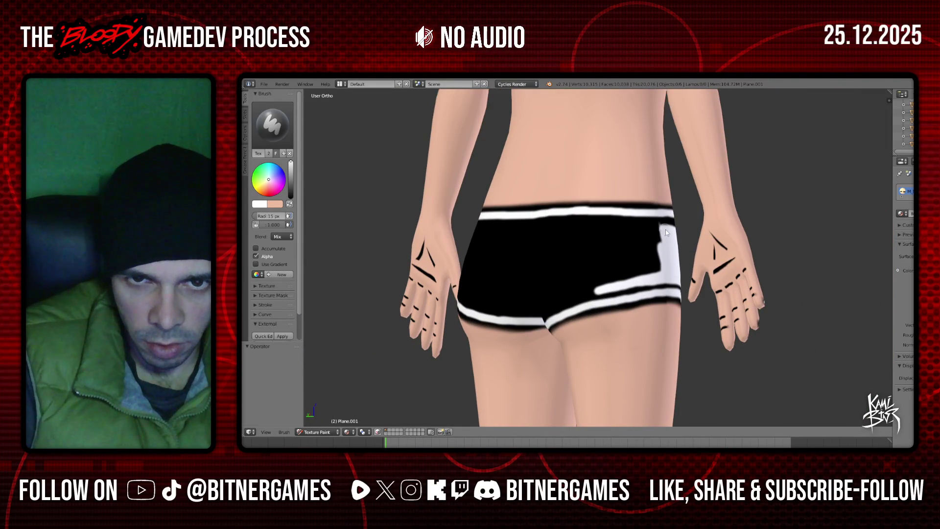
mouse_move(598, 230)
middle_down()
mouse_move(562, 248)
mouse_move(583, 256)
middle_up()
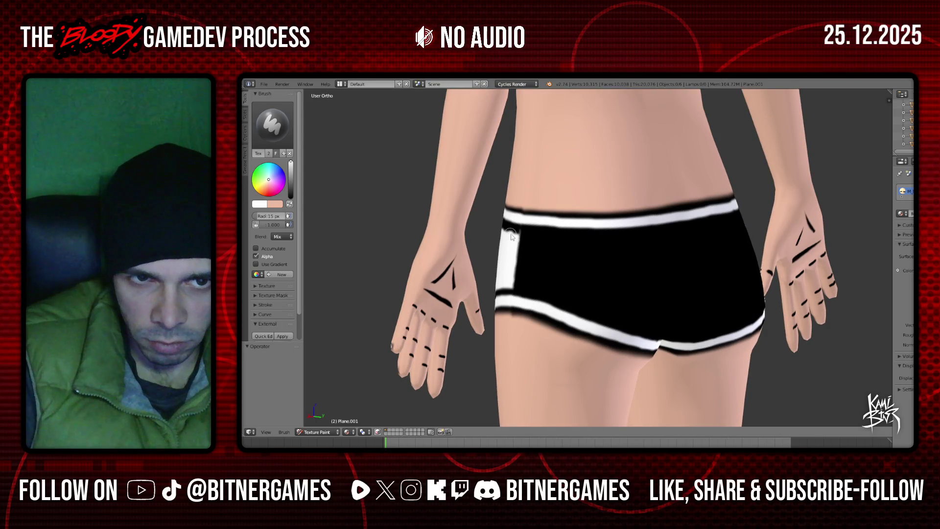
drag(517, 237, 653, 243)
key(ctrl+z)
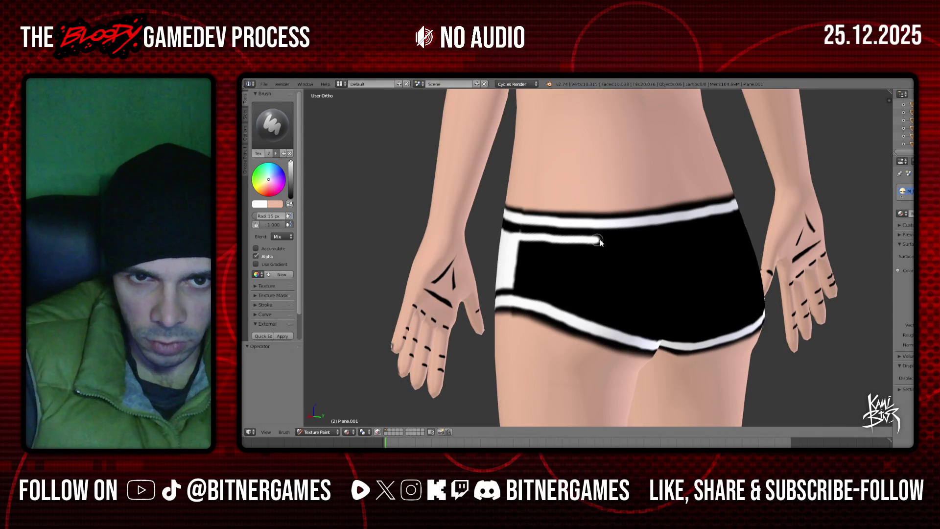
middle_drag(692, 239, 708, 216)
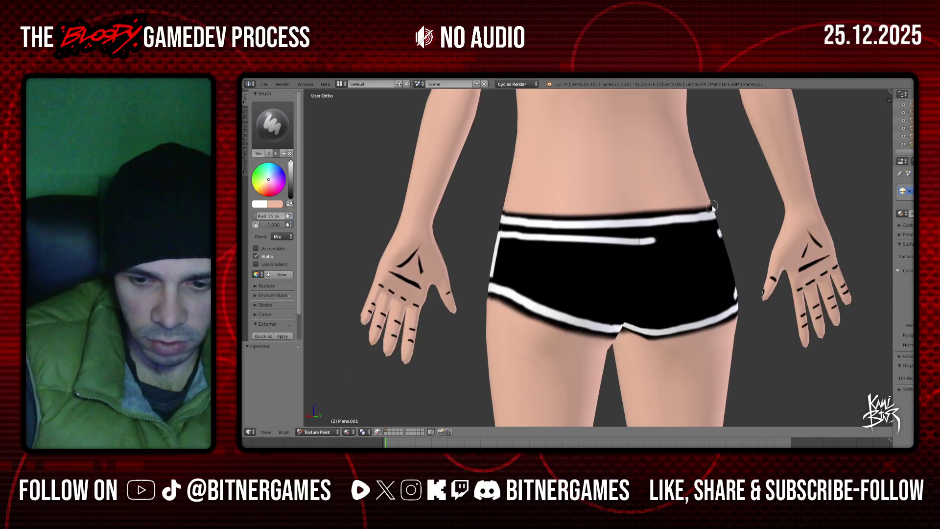
key(KP_1)
key(ctrl+KP_1)
scroll(712, 208, down, 1)
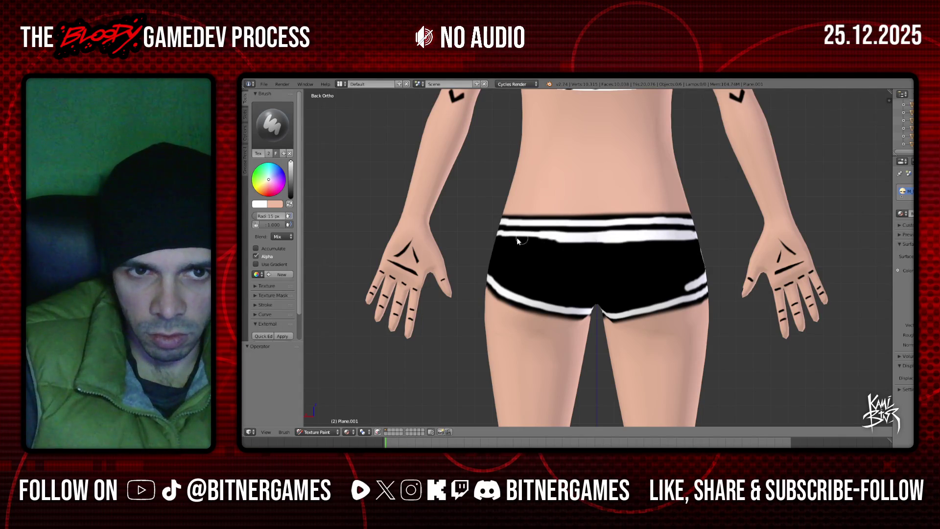
- Paint a white stroke over the left side of the black shorts, orbiting around the figure to check it
scroll(524, 240, up, 2)
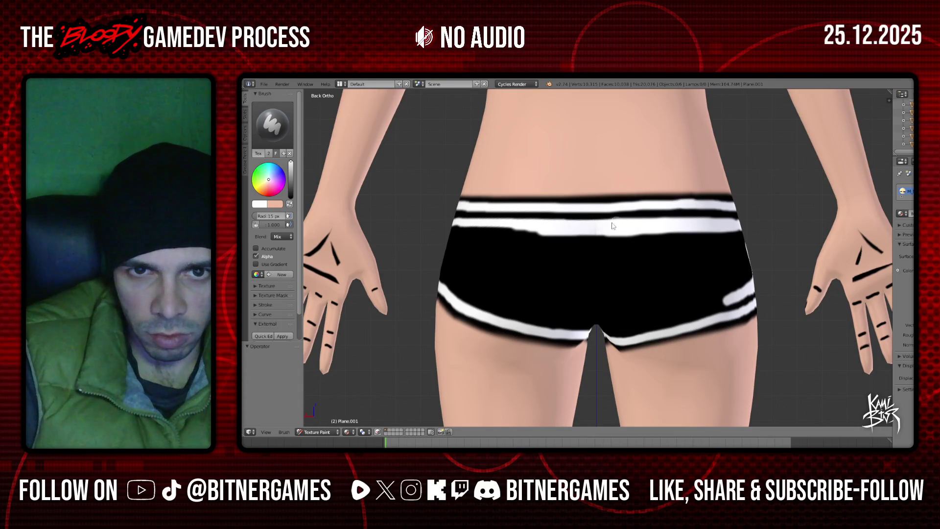
scroll(565, 225, down, 2)
scroll(644, 240, down, 2)
mouse_move(645, 240)
middle_down()
mouse_move(552, 240)
mouse_move(695, 243)
mouse_move(517, 266)
mouse_move(527, 273)
middle_up()
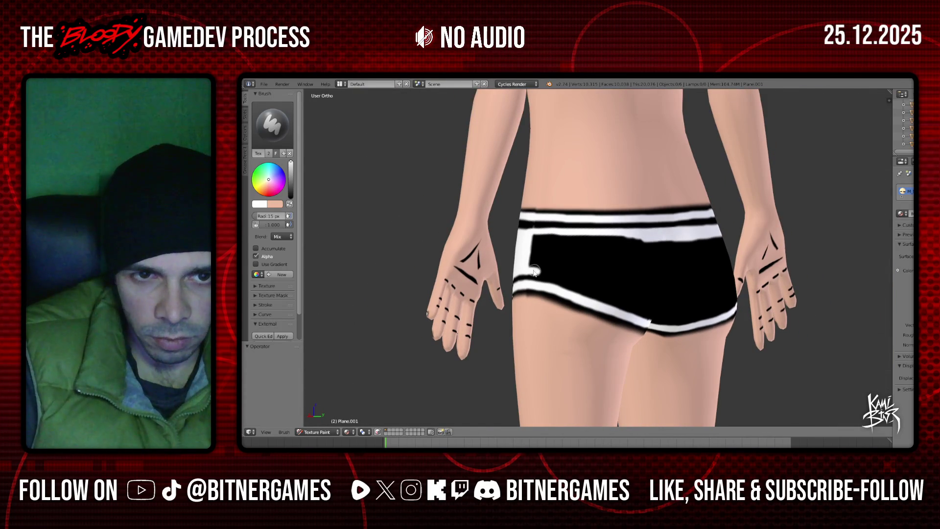
drag(525, 270, 556, 279)
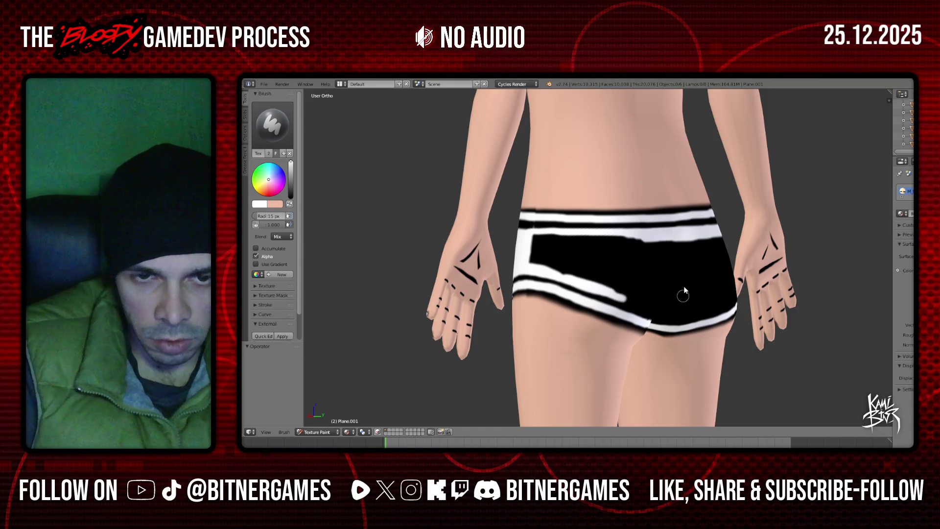
scroll(683, 297, down, 3)
middle_drag(683, 297, 605, 278)
scroll(605, 278, up, 3)
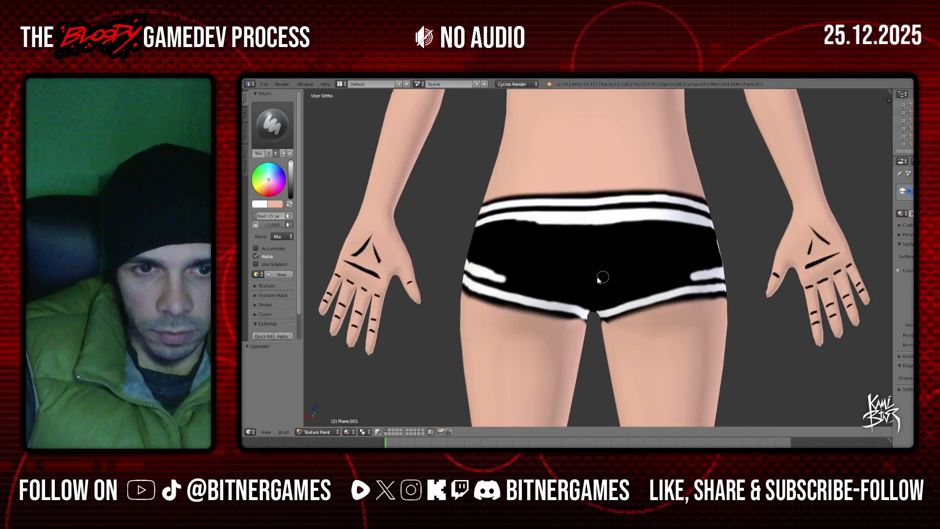
scroll(605, 277, down, 1)
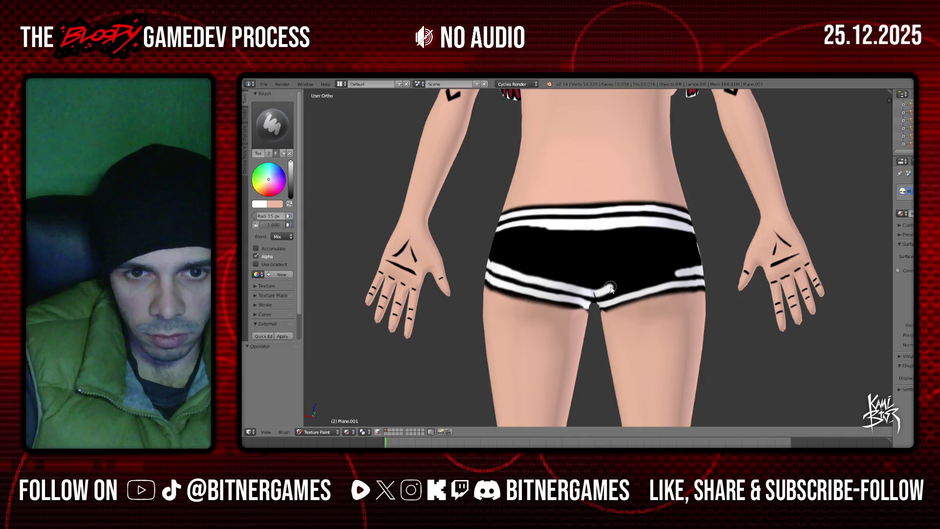
middle_drag(606, 283, 609, 292)
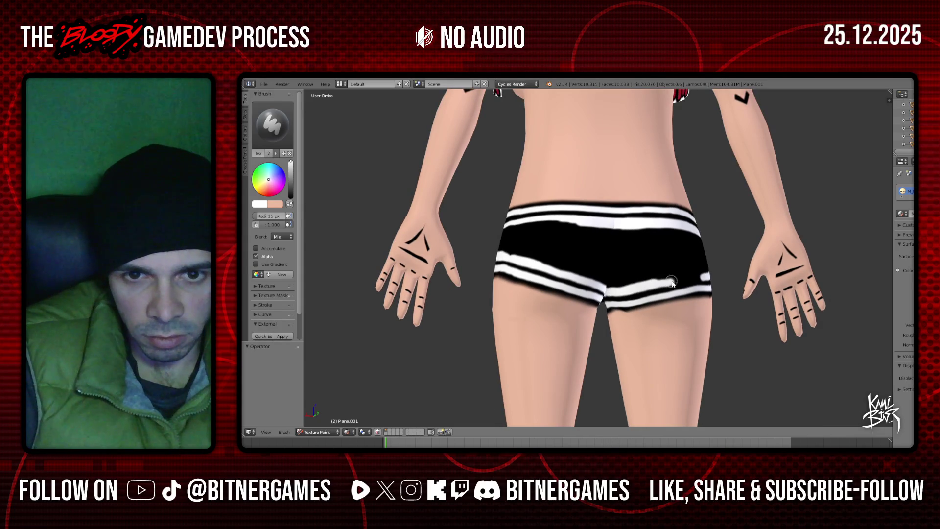
mouse_move(678, 281)
middle_down()
mouse_move(605, 278)
mouse_move(597, 244)
middle_up()
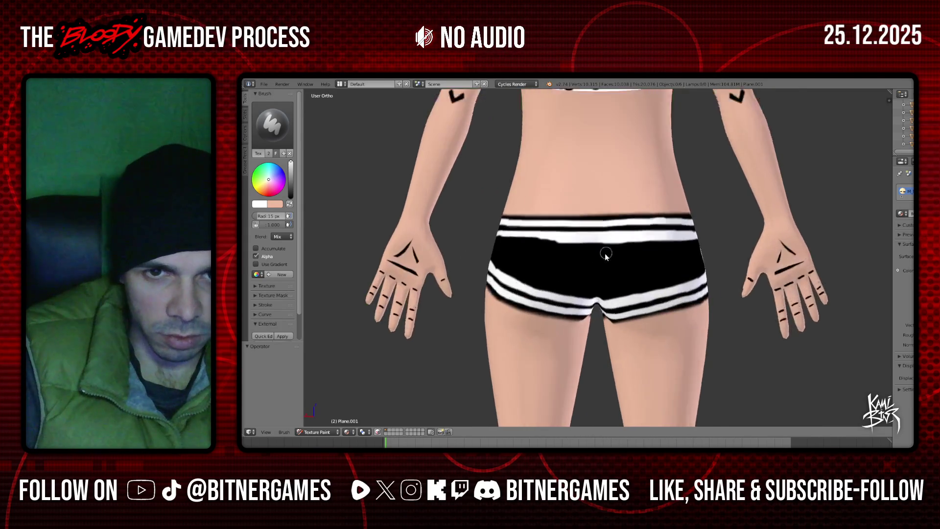
scroll(596, 247, down, 3)
scroll(597, 267, down, 1)
- Enlarge the brush and paint the black patch on the back of the shorts white
drag(268, 216, 275, 216)
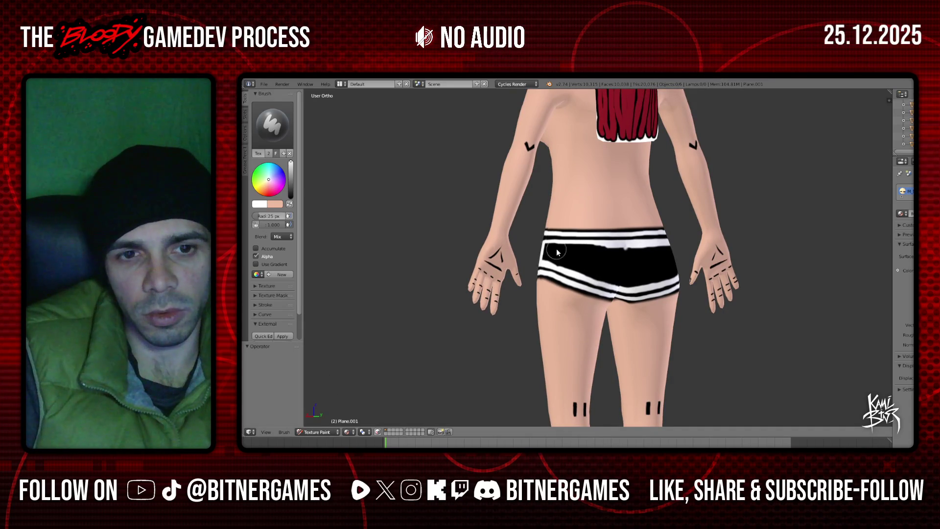
key(KP_4)
key(KP_4)
drag(562, 248, 554, 250)
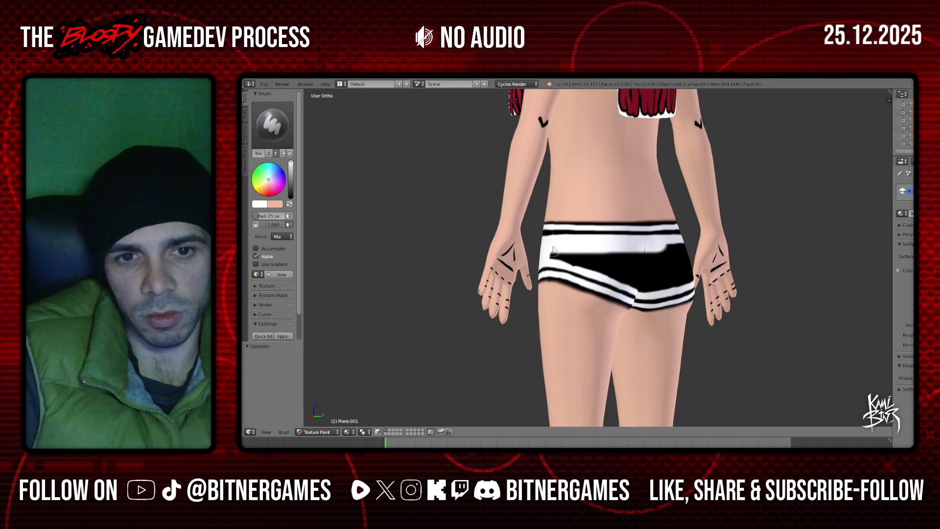
drag(583, 256, 630, 267)
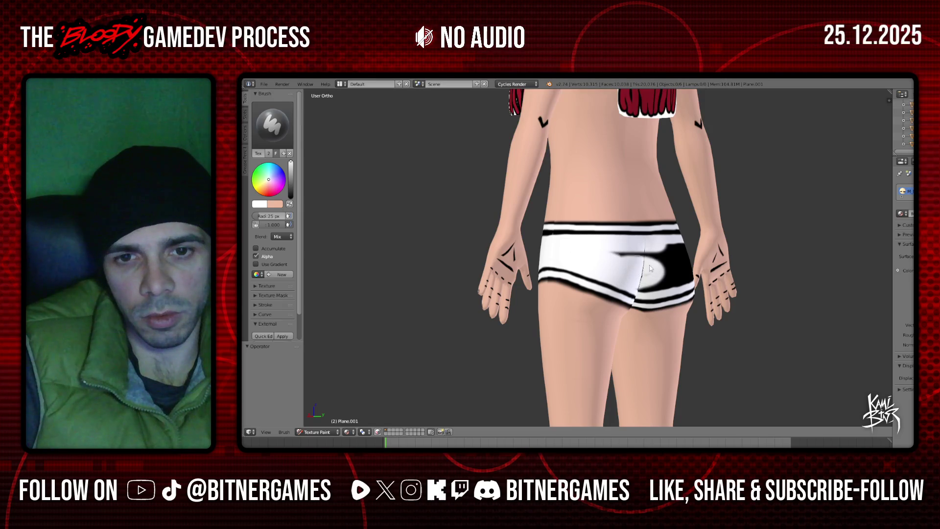
middle_drag(603, 253, 583, 266)
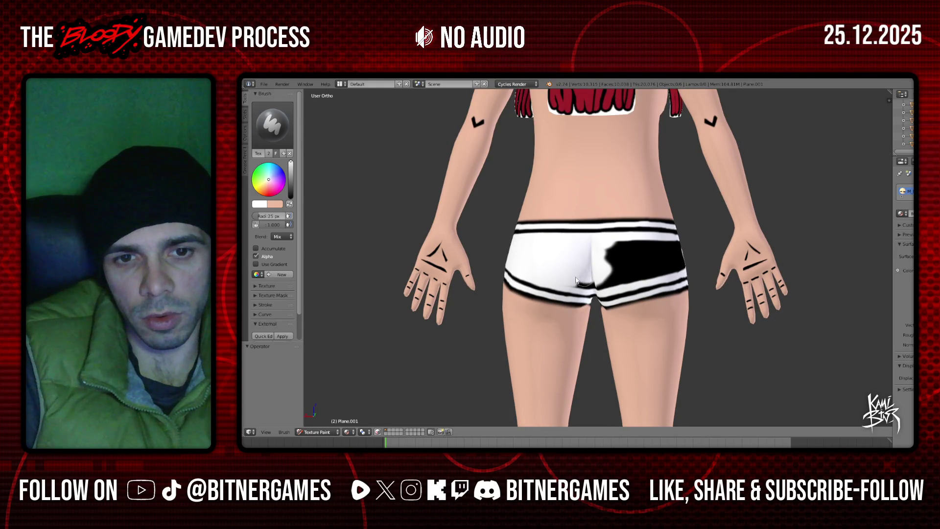
mouse_move(615, 281)
mouse_down()
mouse_move(653, 274)
mouse_move(597, 247)
mouse_up()
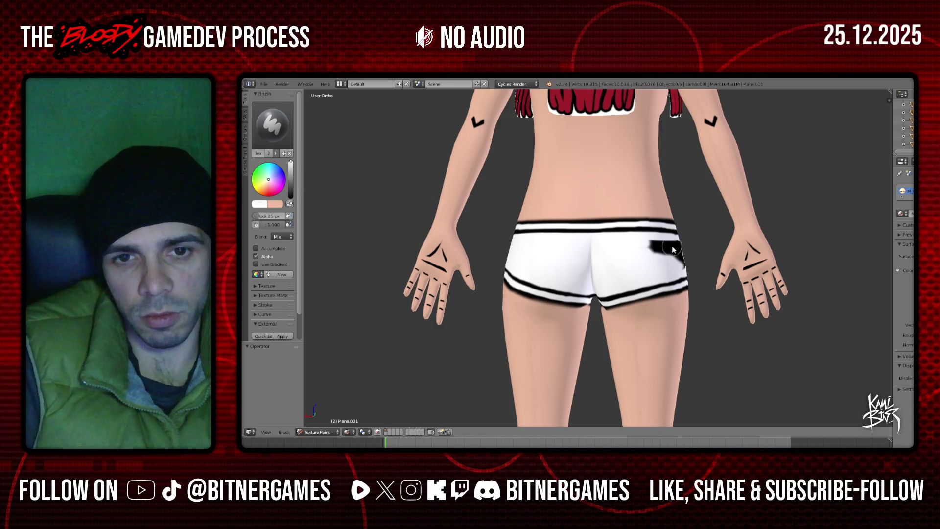
middle_drag(673, 250, 611, 257)
drag(592, 261, 598, 255)
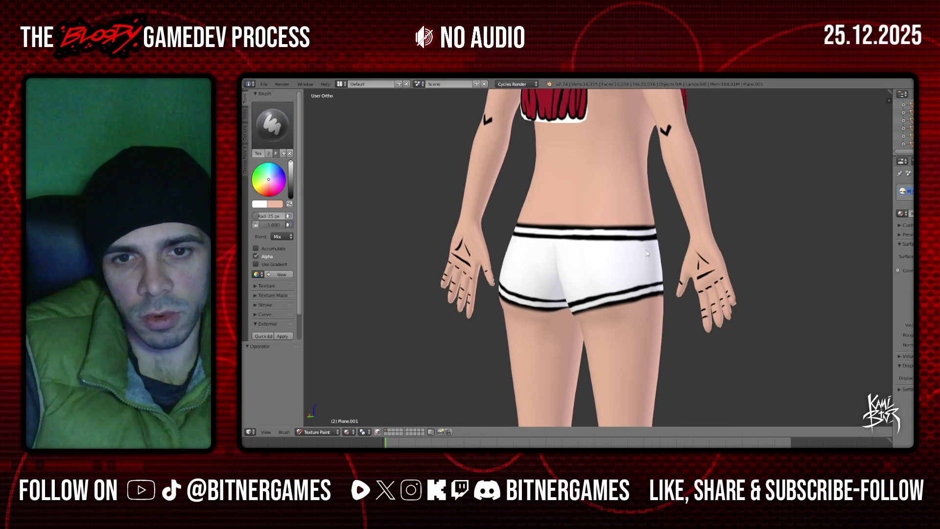
- Check the shorts from the side and front, then set the paint colour to black
middle_drag(614, 265, 617, 263)
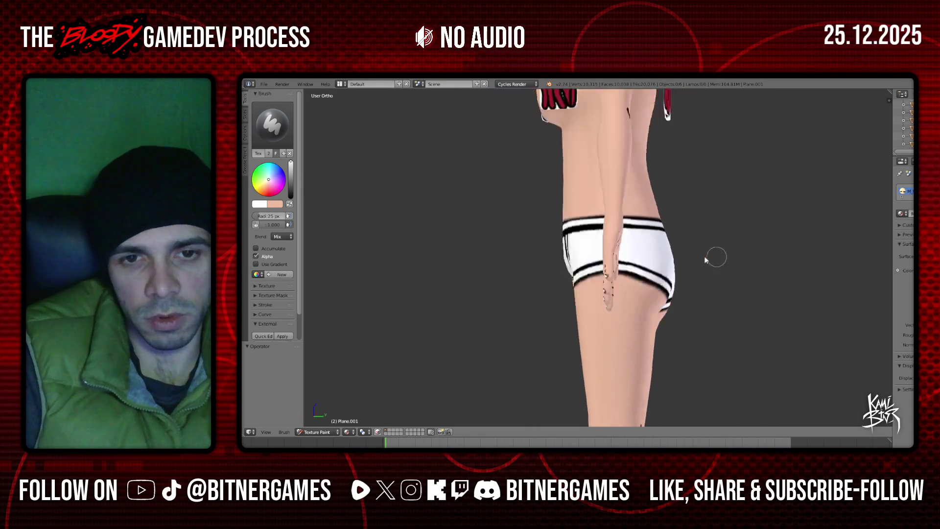
mouse_move(617, 263)
middle_down()
mouse_move(644, 255)
mouse_move(586, 269)
mouse_move(738, 263)
mouse_move(642, 265)
middle_up()
scroll(586, 268, up, 2)
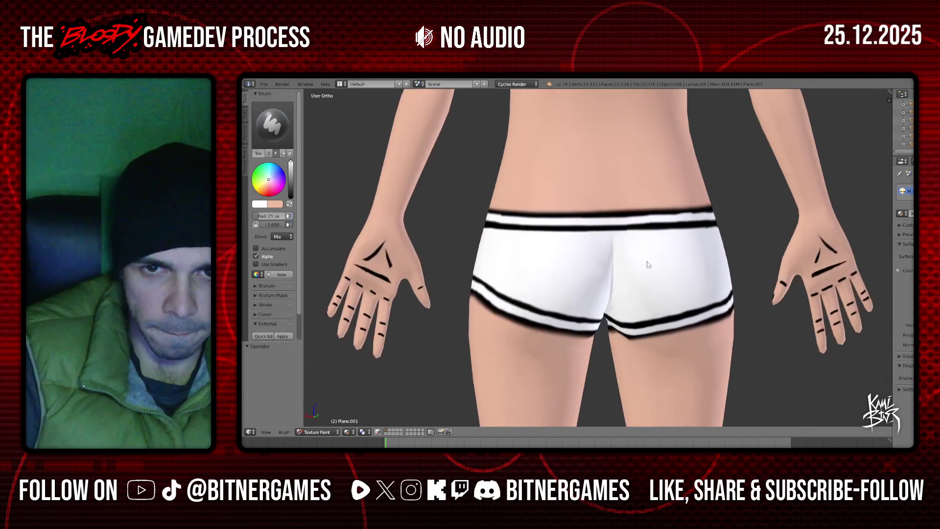
mouse_move(643, 265)
middle_down()
mouse_move(689, 266)
mouse_move(464, 245)
middle_up()
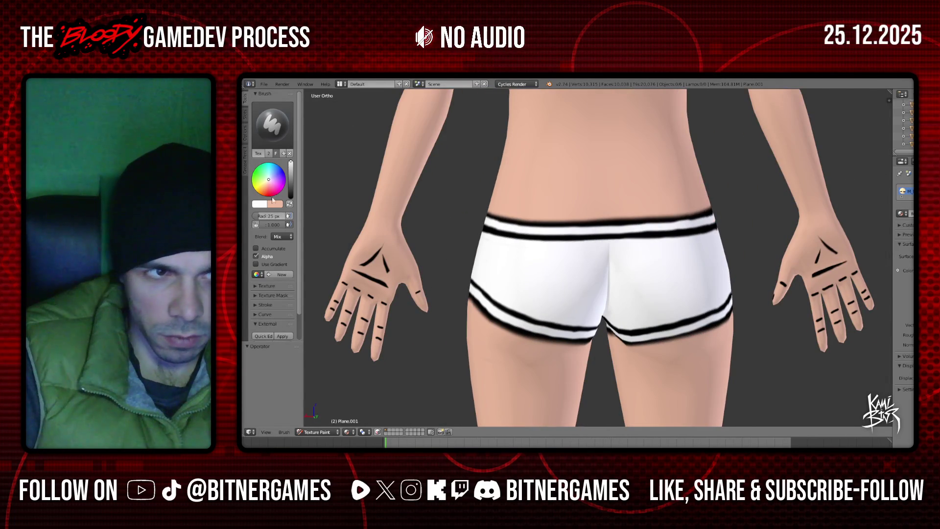
mouse_move(291, 193)
mouse_down()
mouse_move(289, 203)
mouse_move(257, 216)
mouse_up()
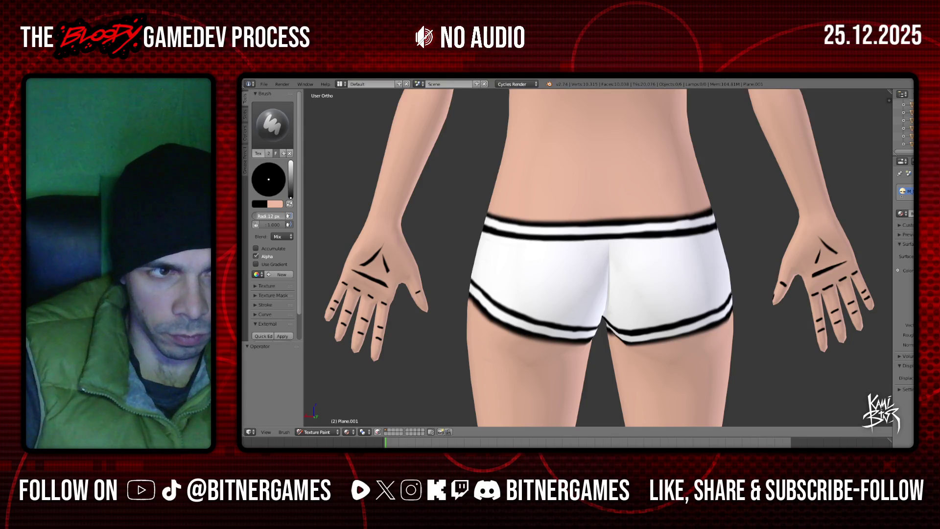
- Go to the front view and save all modified texture images from the Slots tab
key(KP_1)
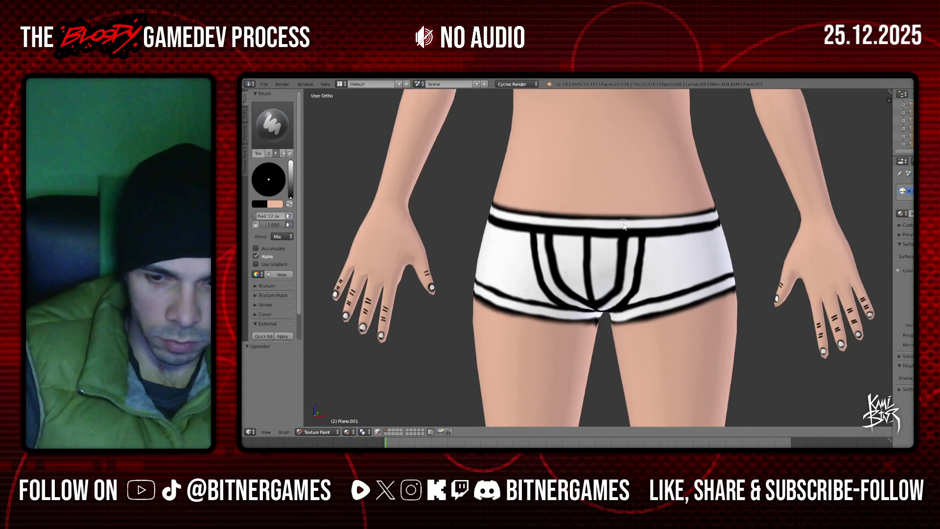
scroll(404, 222, up, 2)
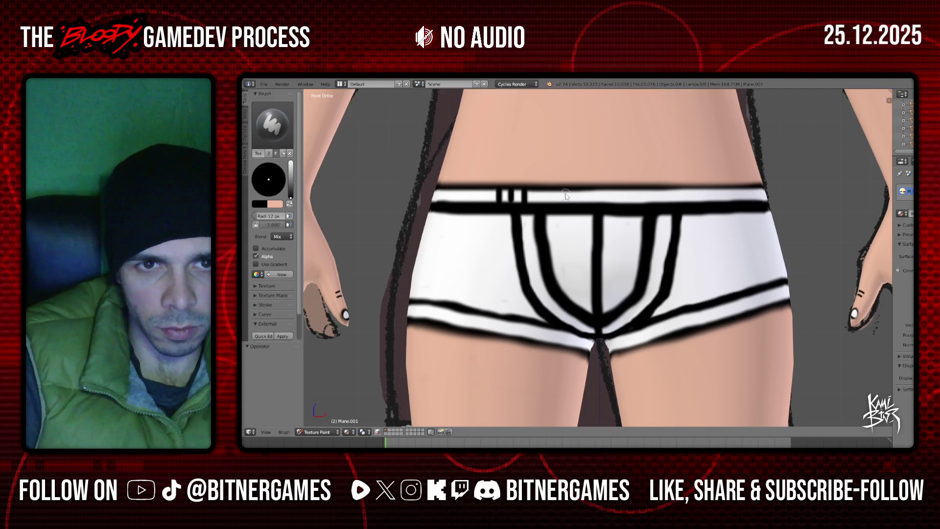
scroll(621, 215, down, 3)
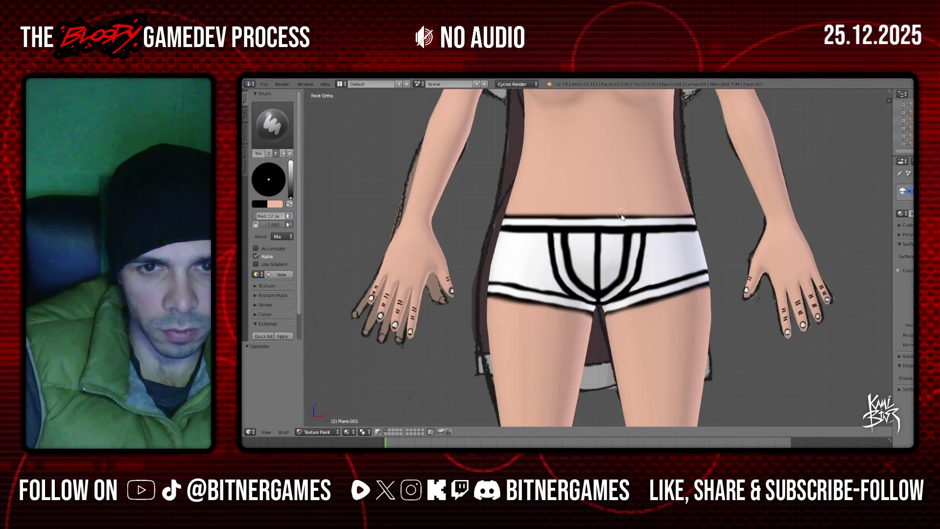
click(246, 115)
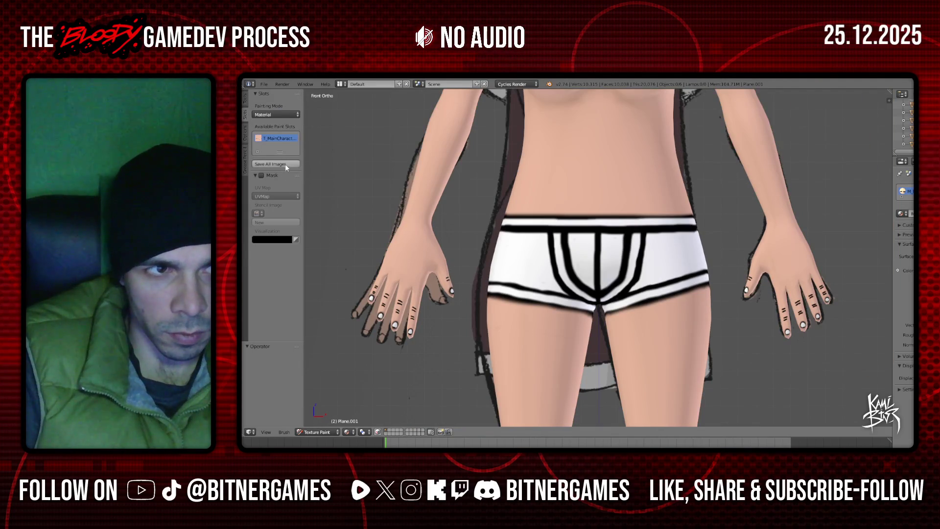
click(286, 164)
- Zoom and orbit to look at the character and shorts from below
scroll(653, 226, down, 1)
scroll(654, 226, down, 3)
scroll(653, 230, up, 4)
scroll(652, 230, up, 1)
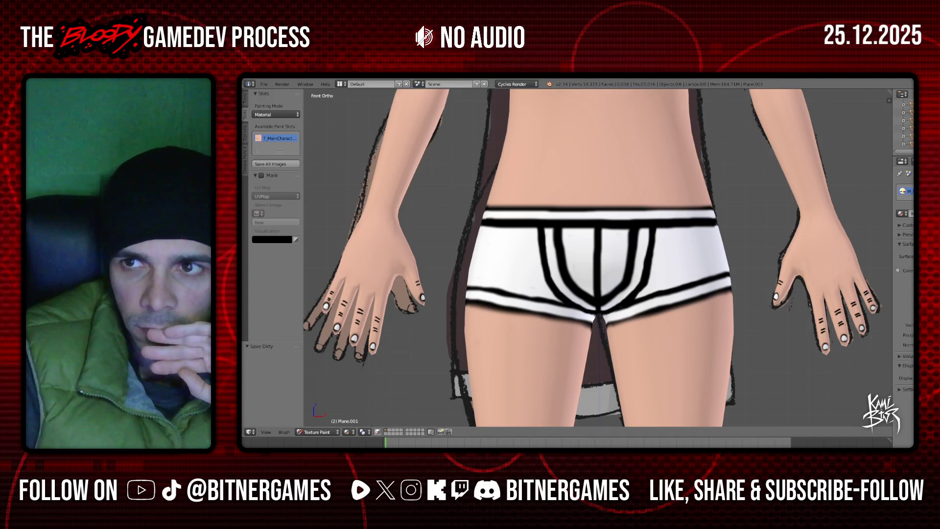
scroll(645, 245, down, 1)
scroll(644, 245, down, 2)
scroll(686, 239, down, 3)
mouse_move(686, 240)
middle_down()
mouse_move(685, 172)
mouse_move(646, 164)
mouse_move(601, 258)
middle_up()
scroll(607, 239, up, 3)
scroll(608, 239, up, 2)
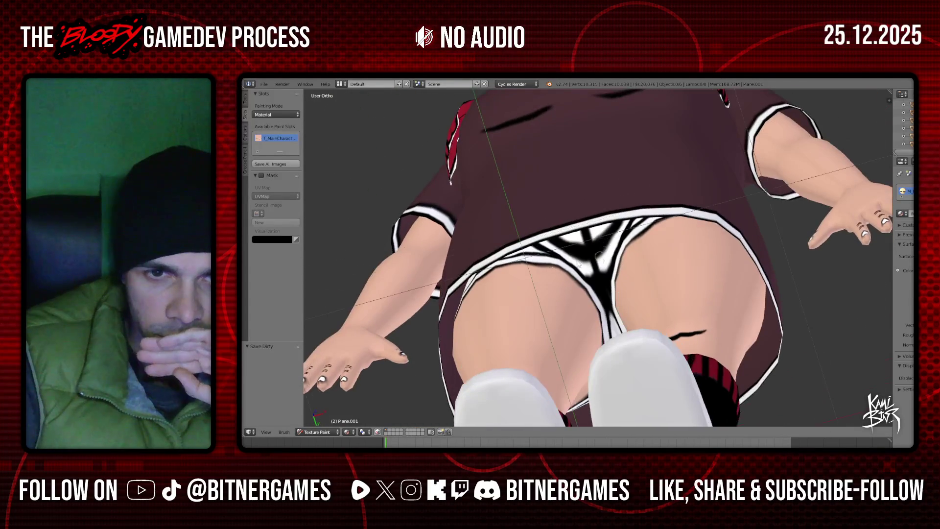
- Return to the Tools tab and set the paint colour back to white
click(242, 105)
drag(290, 186, 289, 161)
mouse_move(607, 294)
middle_down()
mouse_move(624, 314)
mouse_move(610, 348)
middle_up()
- Orbit and zoom around the legs to inspect the shorts from a tilted low angle
scroll(624, 314, up, 3)
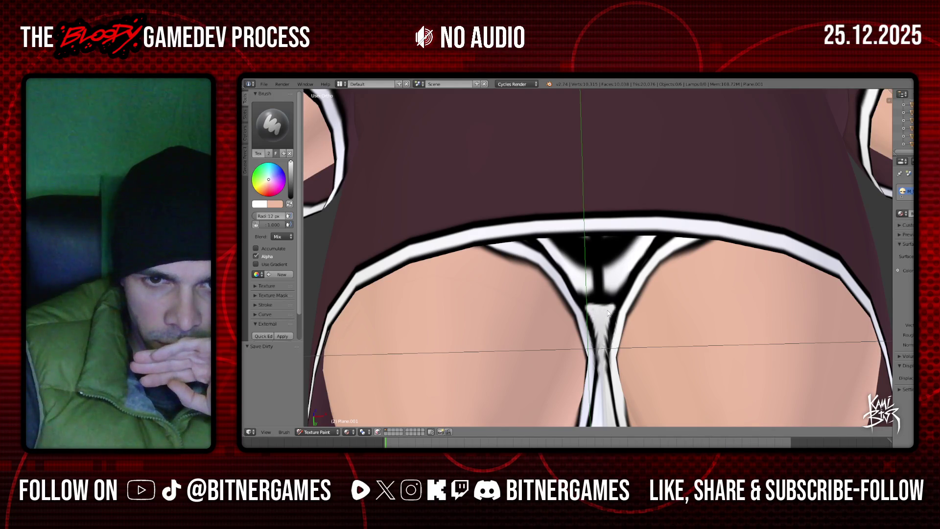
mouse_move(604, 342)
middle_down()
mouse_move(563, 338)
mouse_move(603, 261)
middle_up()
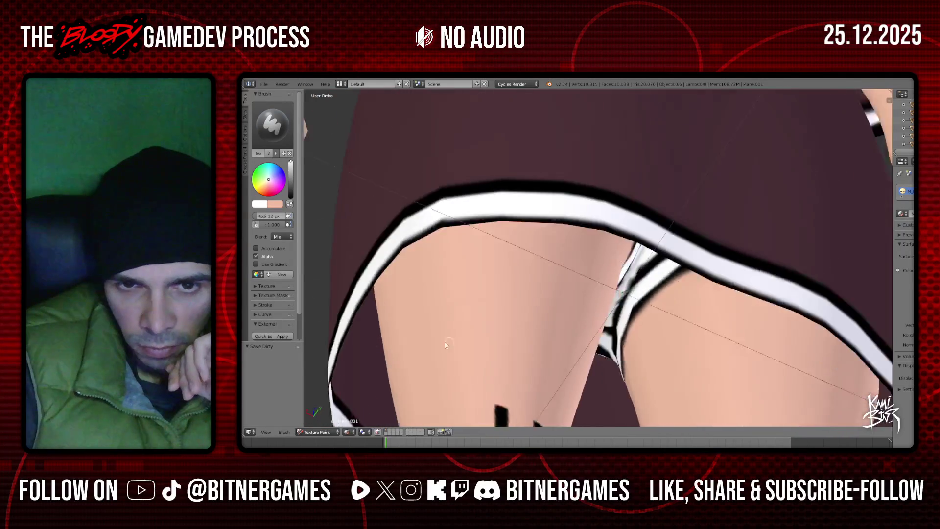
scroll(602, 261, down, 2)
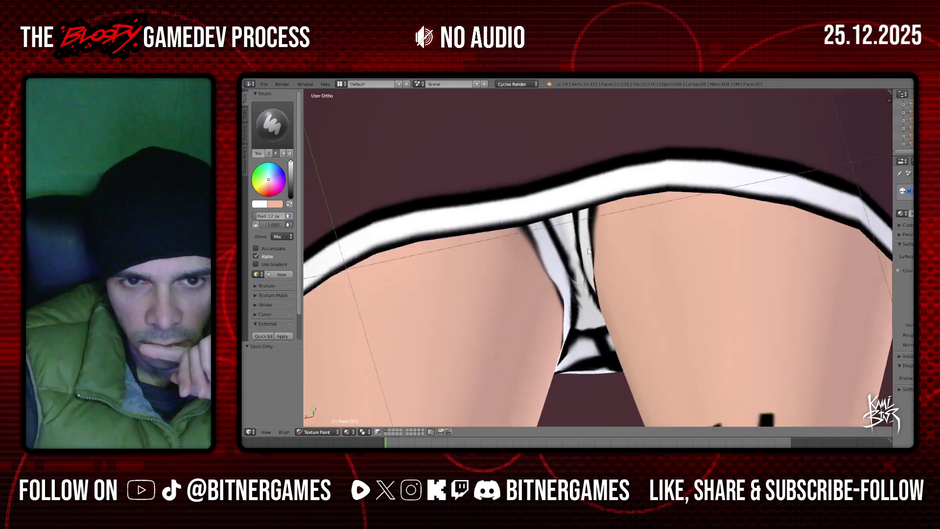
scroll(597, 264, down, 2)
scroll(587, 268, down, 2)
mouse_move(588, 269)
middle_down()
mouse_move(607, 283)
mouse_move(296, 127)
middle_up()
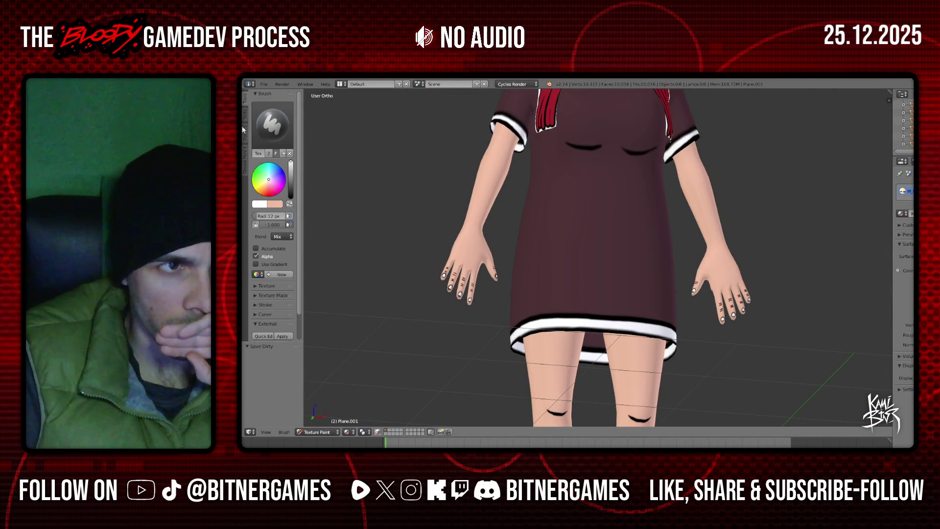
- Snap to the front view and pull back to see the whole character
click(245, 120)
scroll(639, 215, down, 3)
key(KP_1)
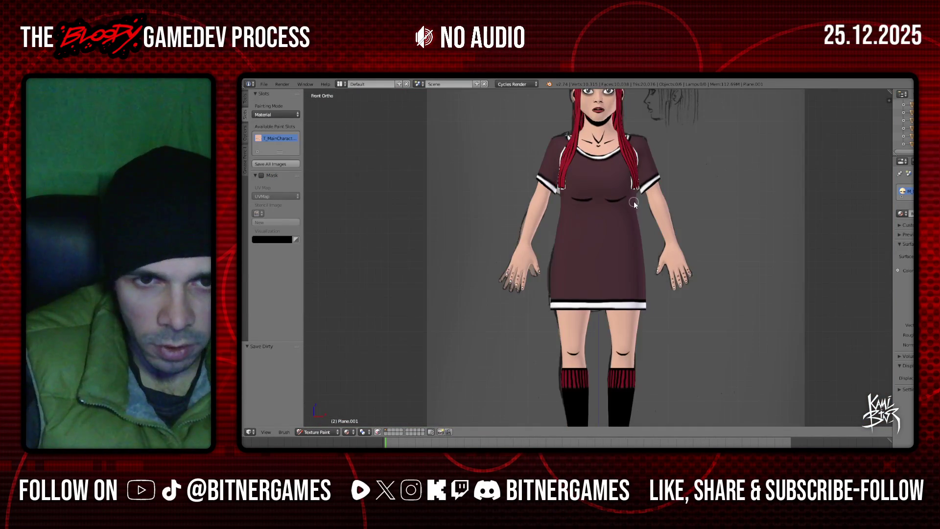
key(ctrl+KP_8)
key(ctrl+KP_8)
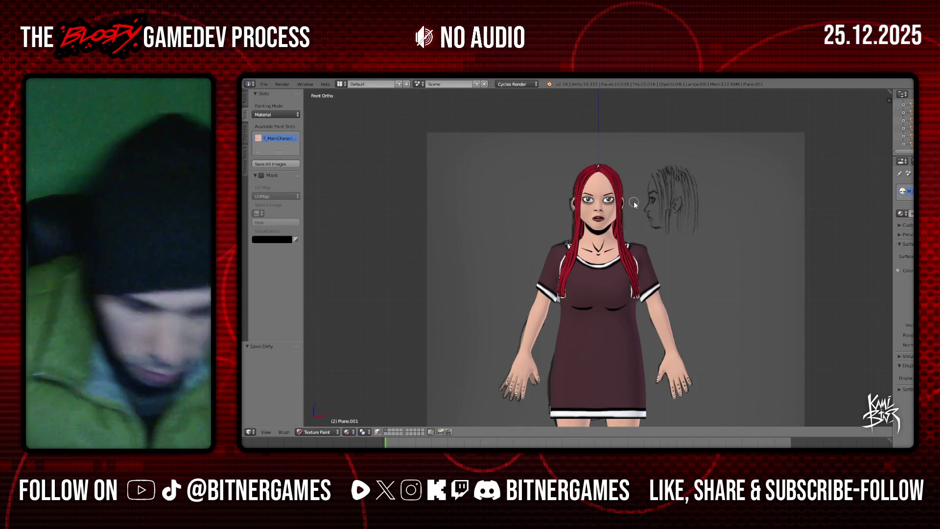
scroll(615, 222, down, 5)
middle_drag(616, 222, 654, 319)
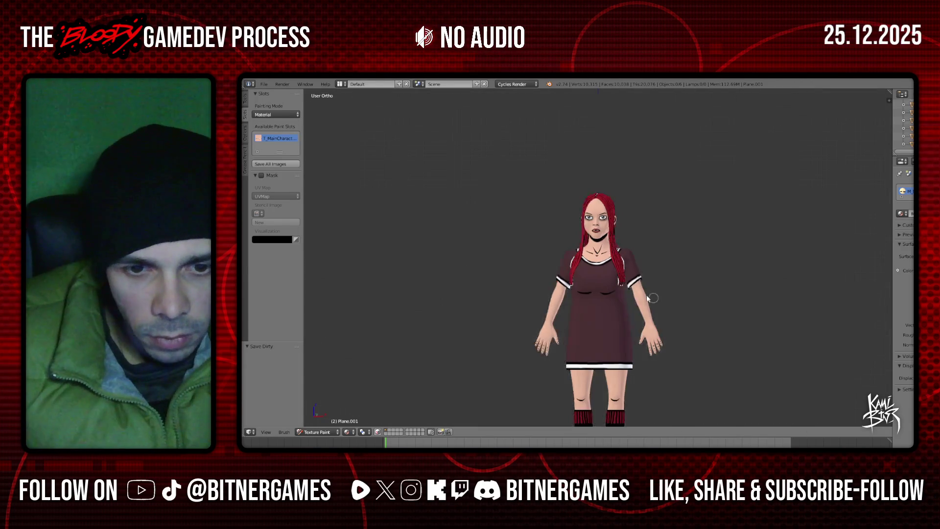
scroll(654, 319, up, 5)
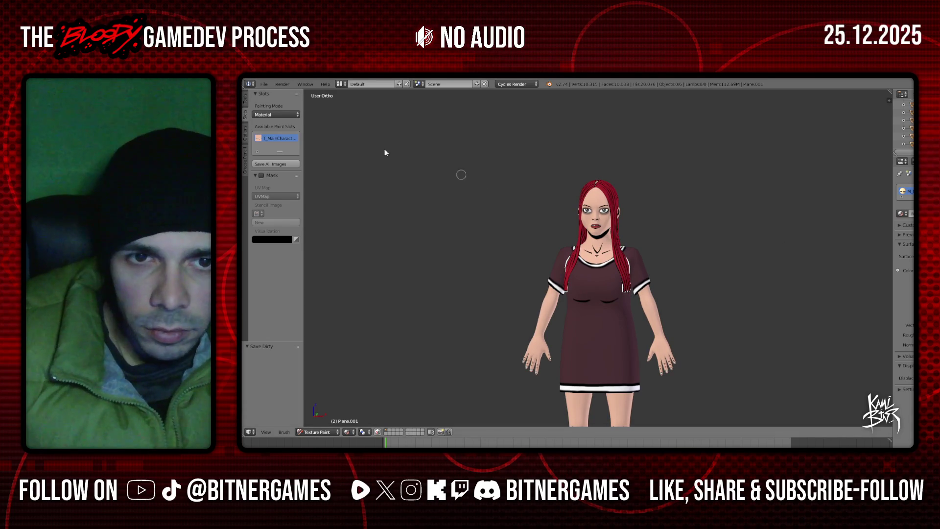
middle_drag(506, 167, 535, 172)
- Switch from Texture Paint to Object Mode, then frame the character and reference in Front Ortho
click(317, 432)
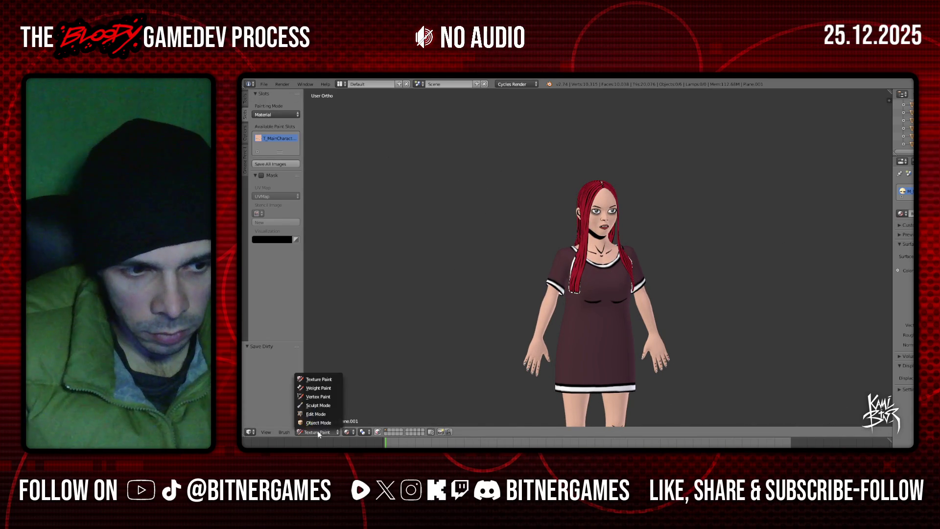
click(333, 420)
key(KP_1)
key(a)
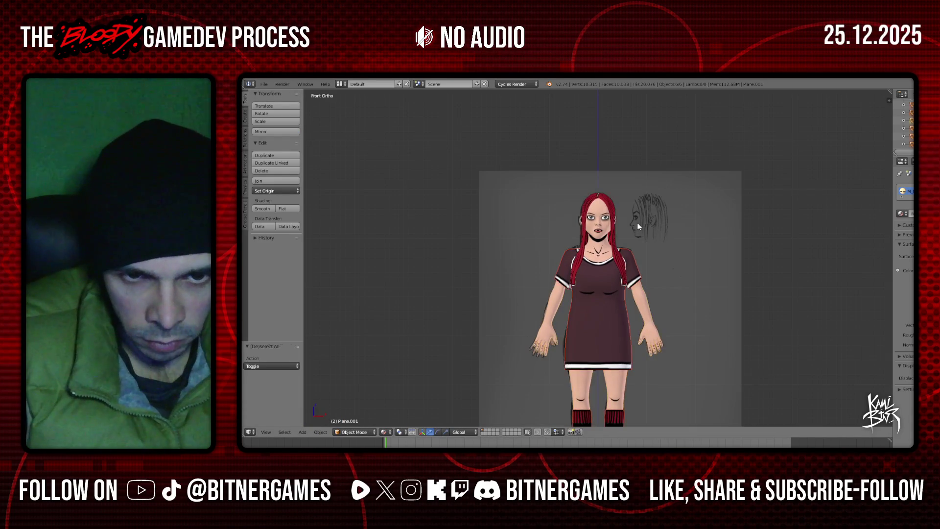
key(Home)
key(space)
key(Escape)
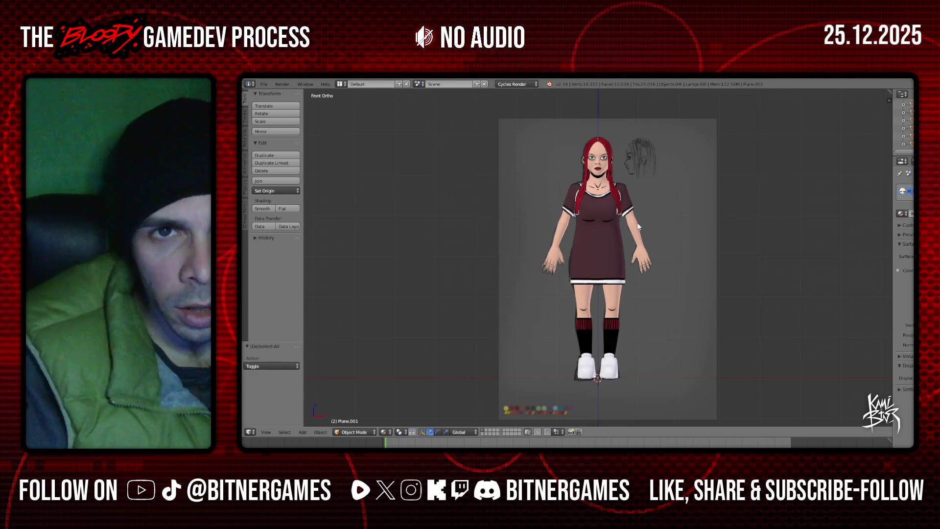
- Select the Shoes object and put it into Edit Mode
right_click(609, 373)
click(354, 432)
click(364, 414)
scroll(598, 257, up, 4)
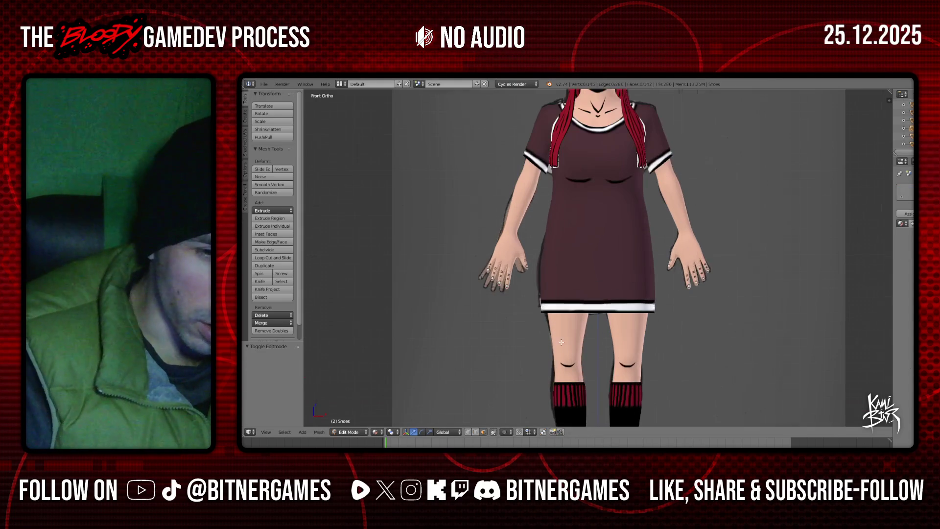
click(247, 118)
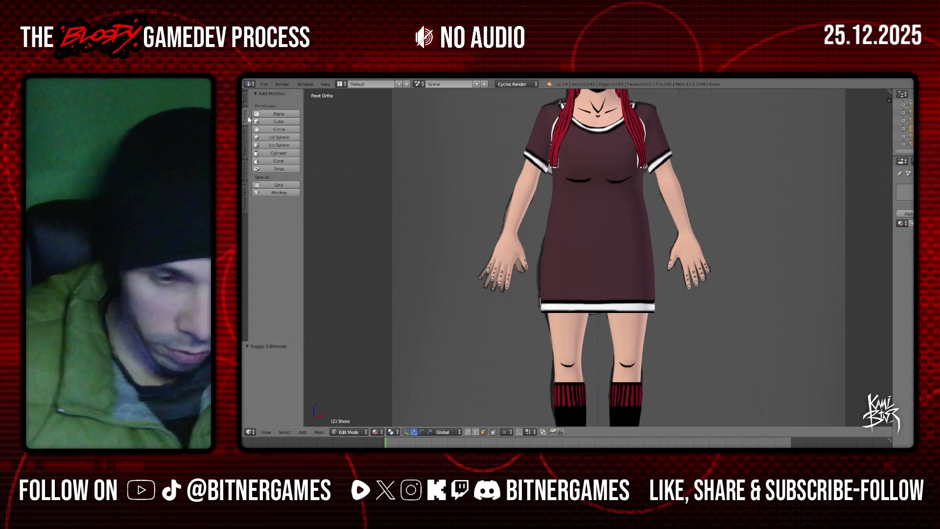
- Bring up the Shading/UVs tools in the tool shelf, staying in Edit Mode
scroll(543, 338, up, 1)
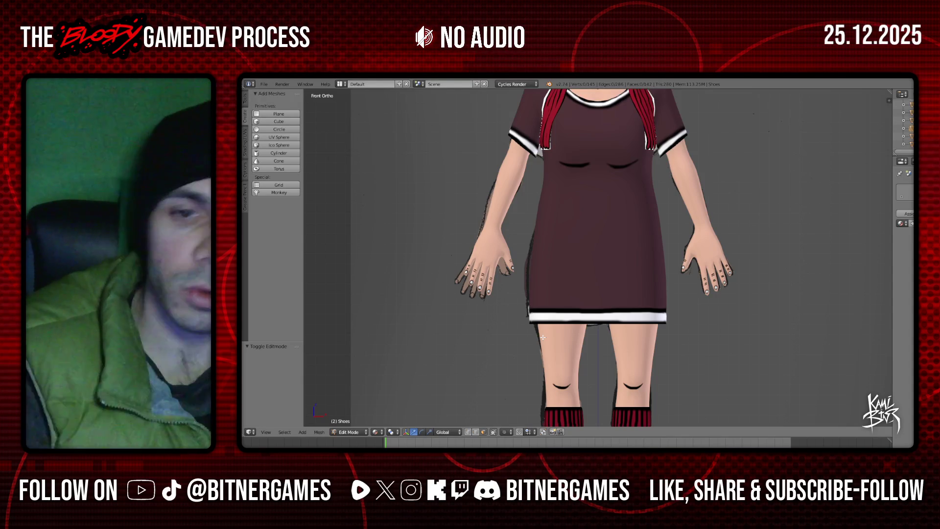
scroll(622, 289, down, 2)
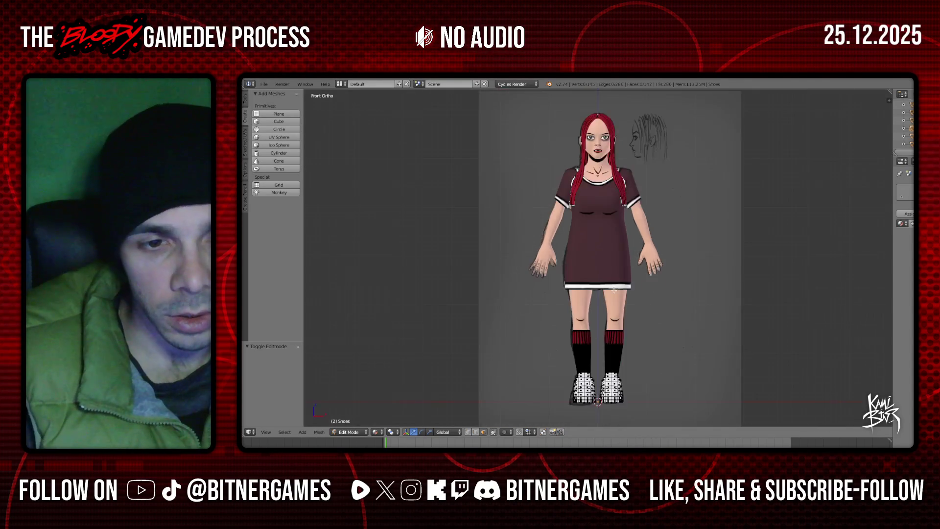
scroll(622, 289, down, 3)
scroll(621, 290, up, 1)
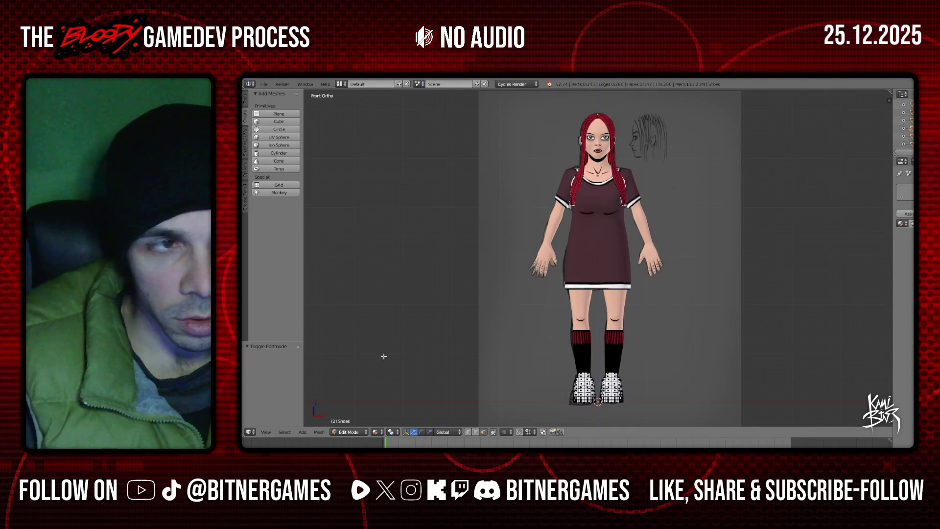
click(245, 99)
click(246, 132)
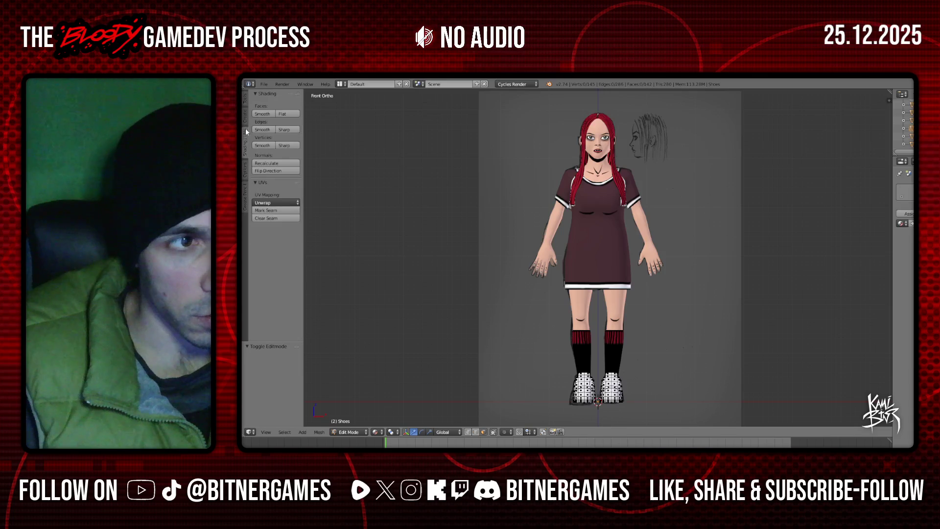
click(353, 433)
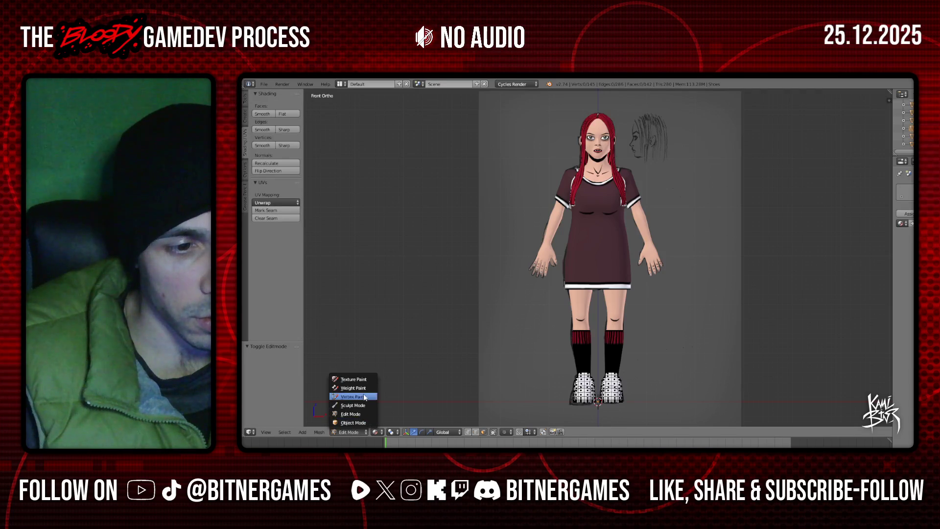
click(358, 432)
middle_drag(363, 372, 372, 254)
middle_drag(597, 307, 592, 300)
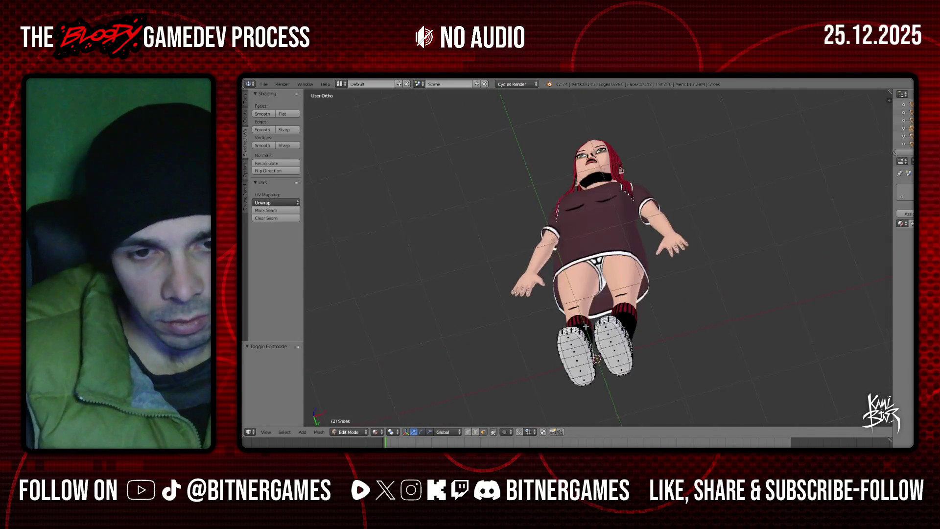
- Inspect the shoe mesh from front and low side angles and view its Mirror and Subdivision modifiers
scroll(592, 299, up, 2)
key(KP_1)
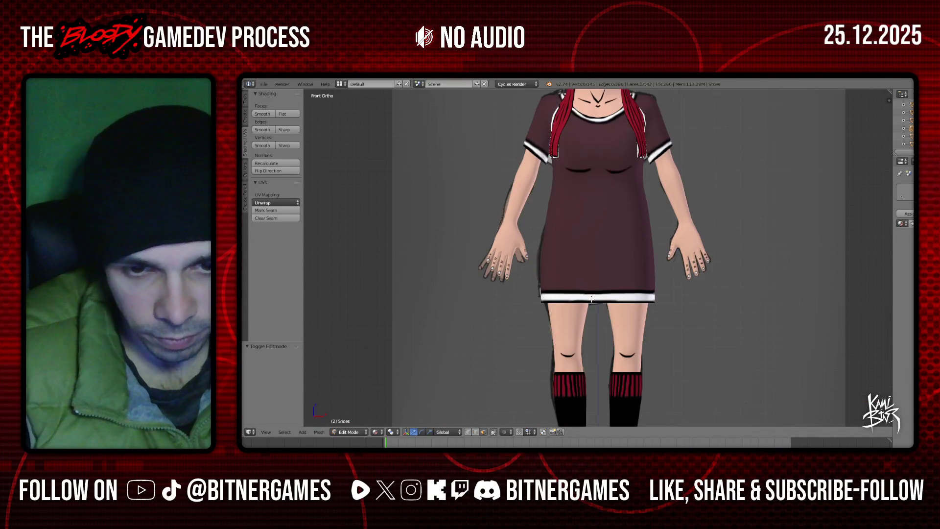
shift+scroll(591, 300, down, 5)
scroll(592, 299, up, 4)
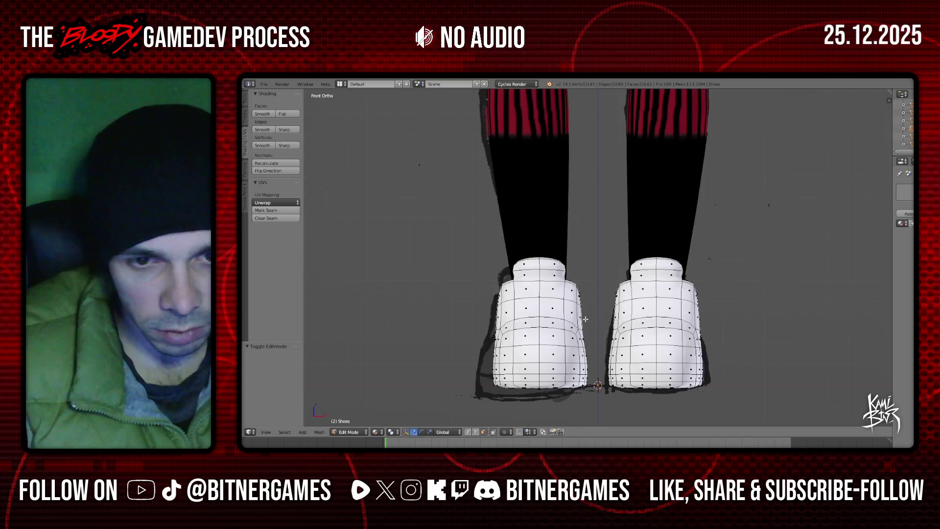
middle_drag(591, 299, 468, 346)
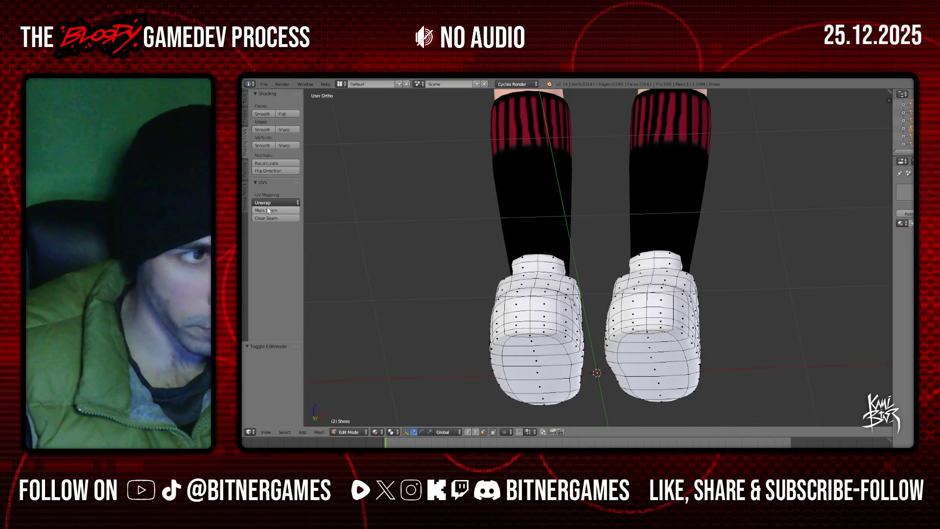
click(351, 432)
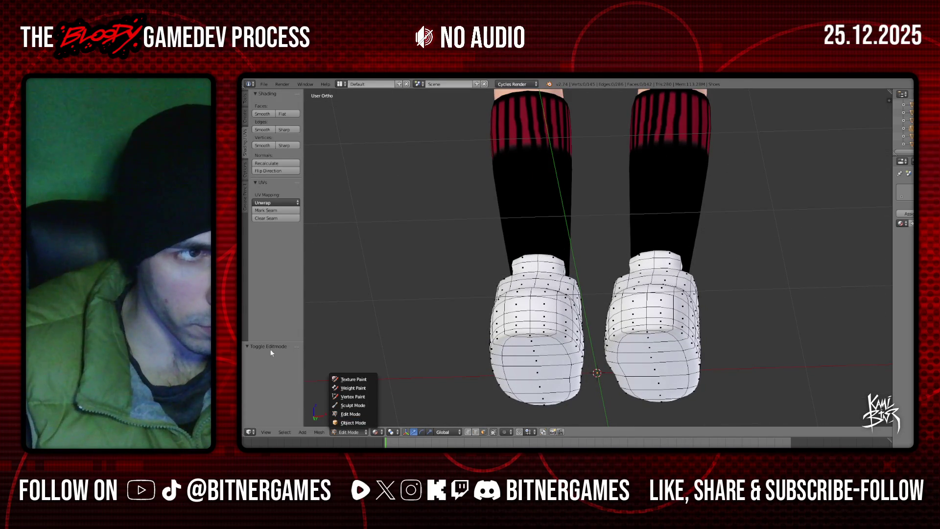
click(333, 422)
key(Tab)
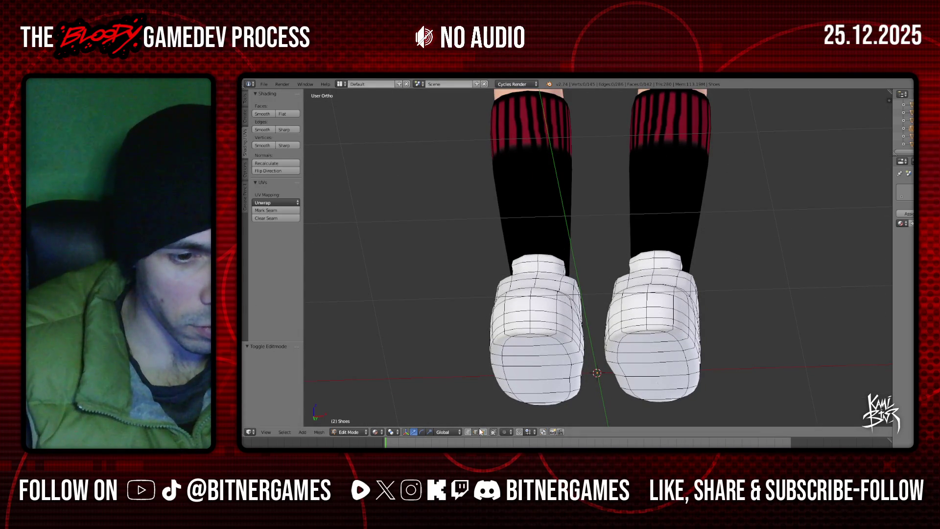
middle_drag(659, 365, 770, 285)
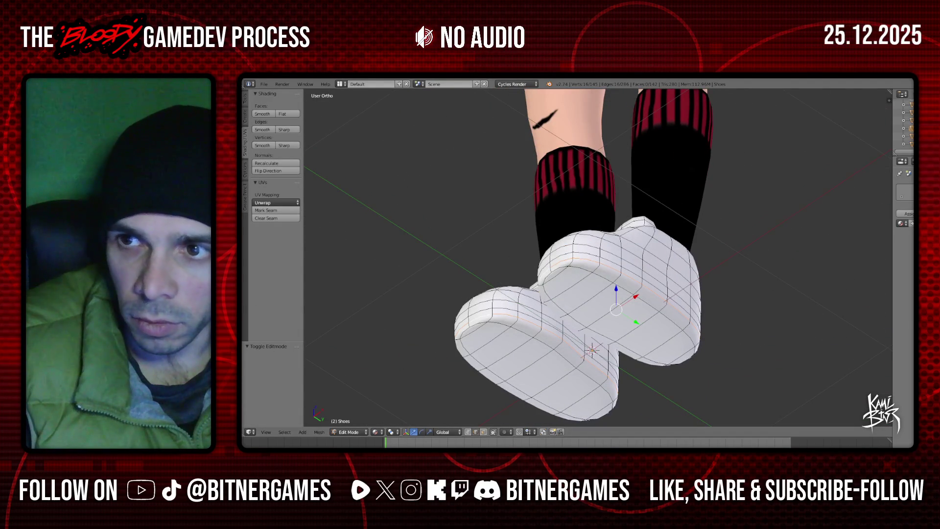
click(908, 173)
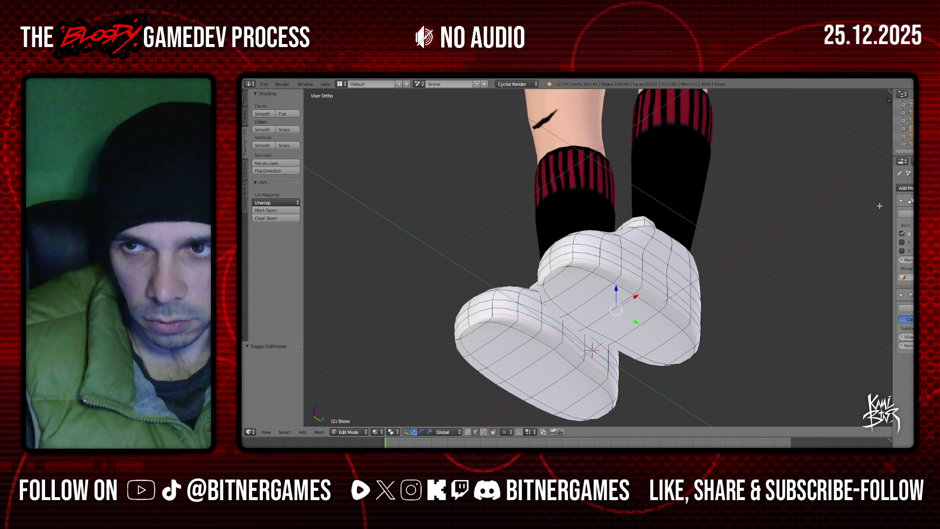
click(910, 173)
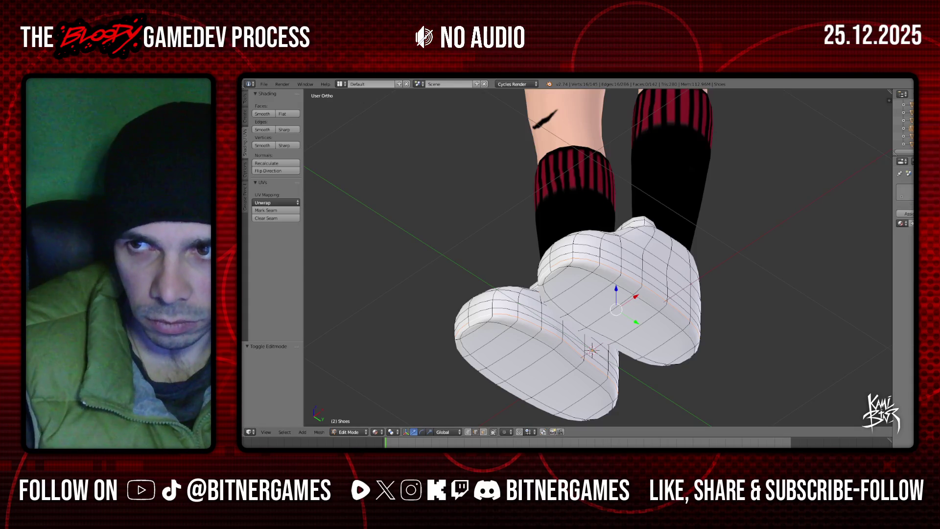
- Assign M_MainCharacter_TShirt to the shoes and mark a seam along each sole's bottom edge
click(901, 223)
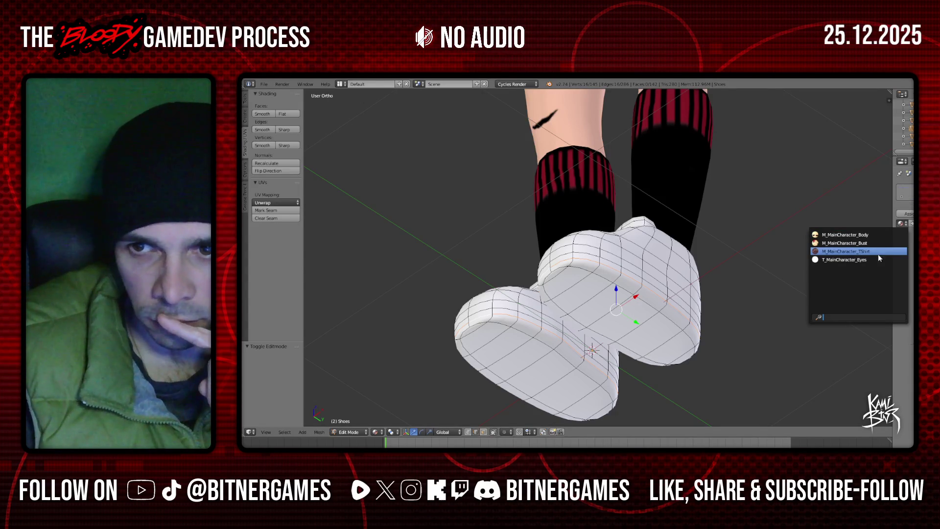
click(877, 255)
middle_drag(402, 107, 410, 149)
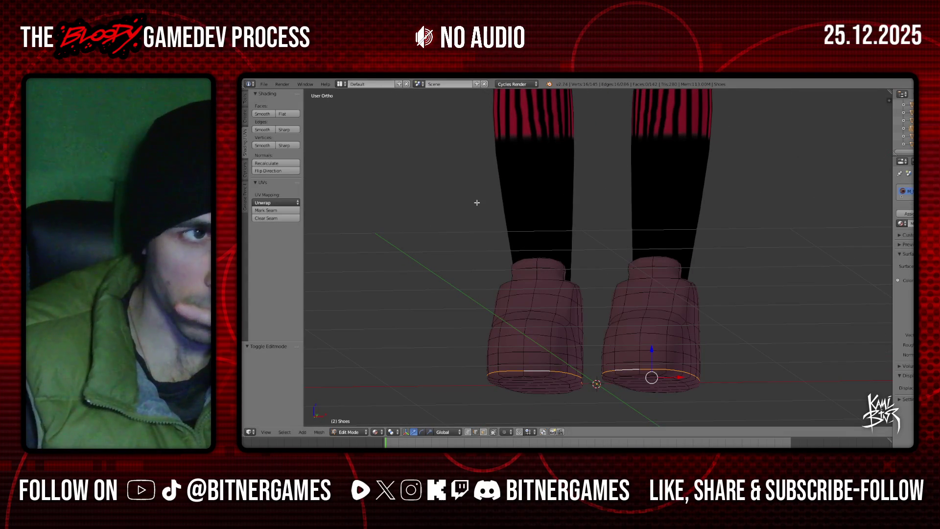
click(265, 210)
mouse_move(562, 294)
middle_down()
mouse_move(520, 324)
mouse_move(570, 342)
mouse_move(674, 317)
middle_up()
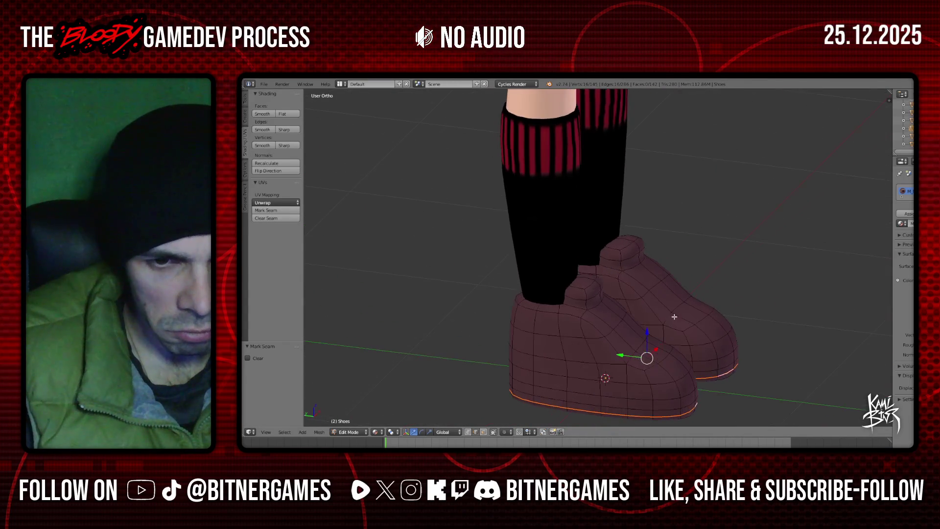
- Switch the screen layout to UV Editing
click(340, 84)
click(372, 153)
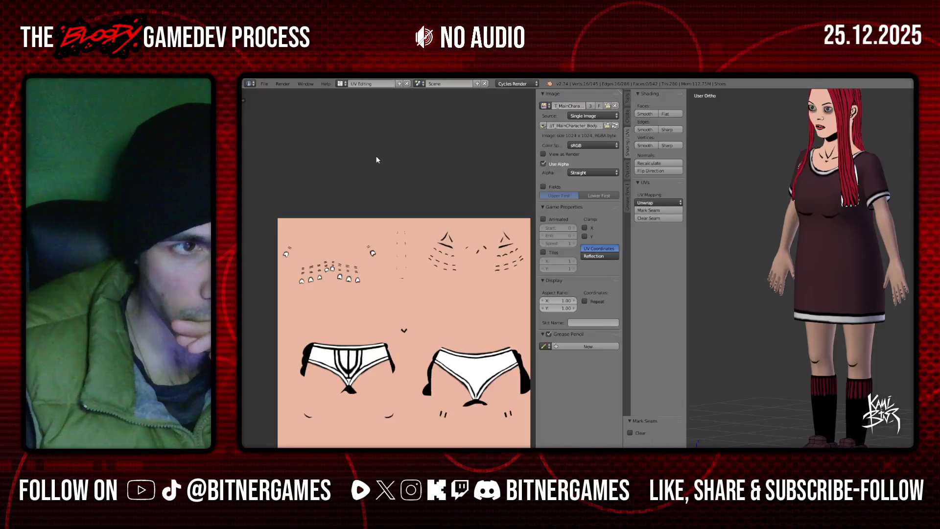
scroll(429, 261, down, 3)
scroll(428, 261, up, 3)
middle_drag(429, 261, 438, 203)
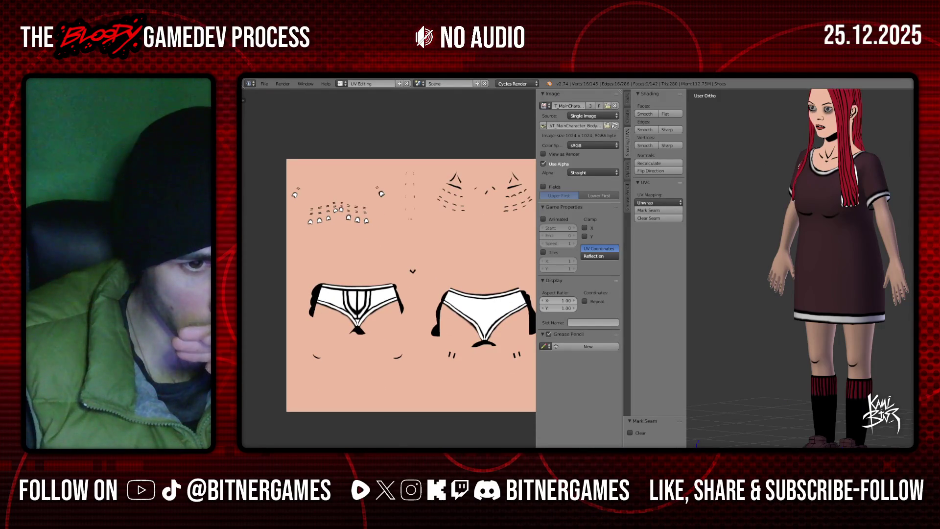
- Display T_MainCharacter_TShirt.png in the UV editor's image view
click(298, 443)
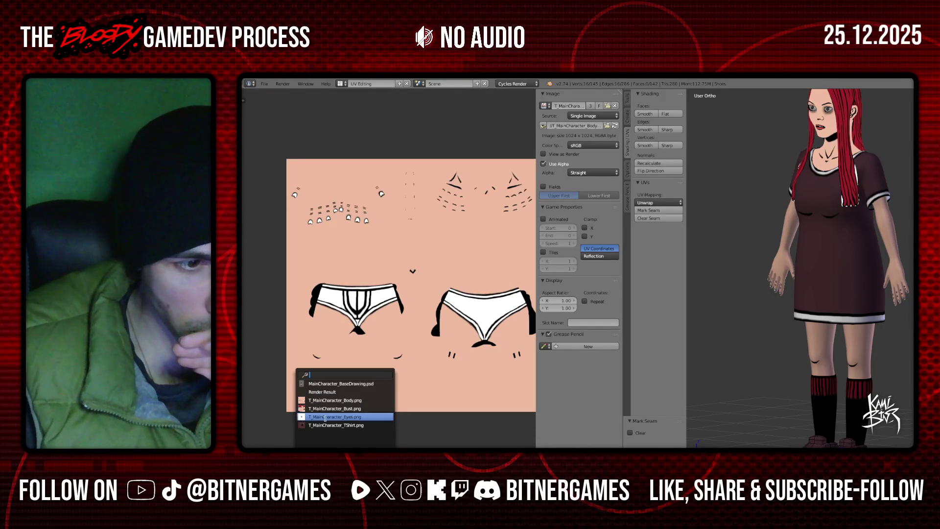
click(325, 423)
middle_drag(430, 342, 361, 317)
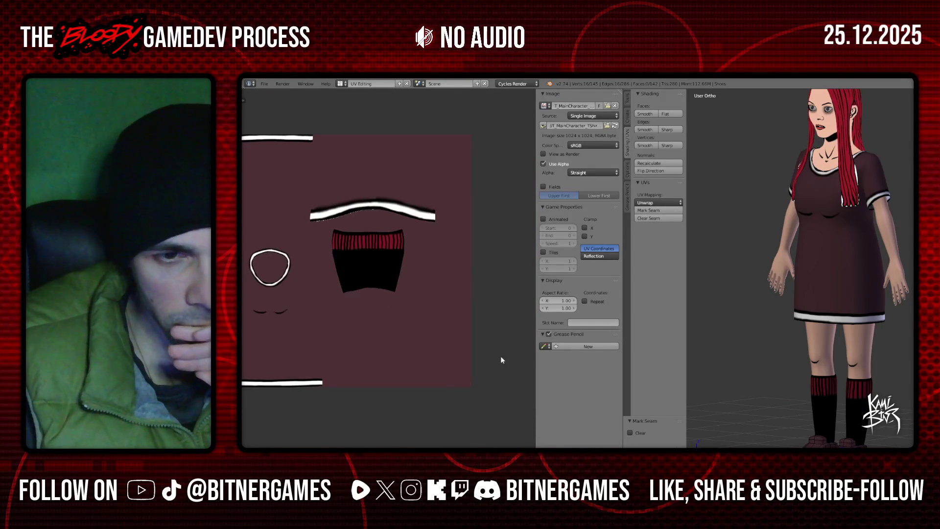
middle_drag(770, 353, 770, 382)
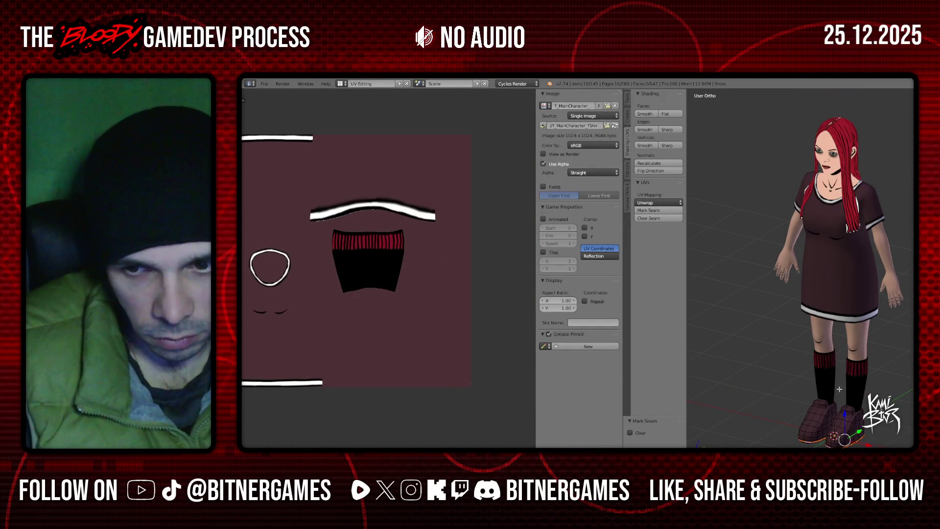
- Select all the shoe geometry and unwrap it onto the T-shirt texture
key(a)
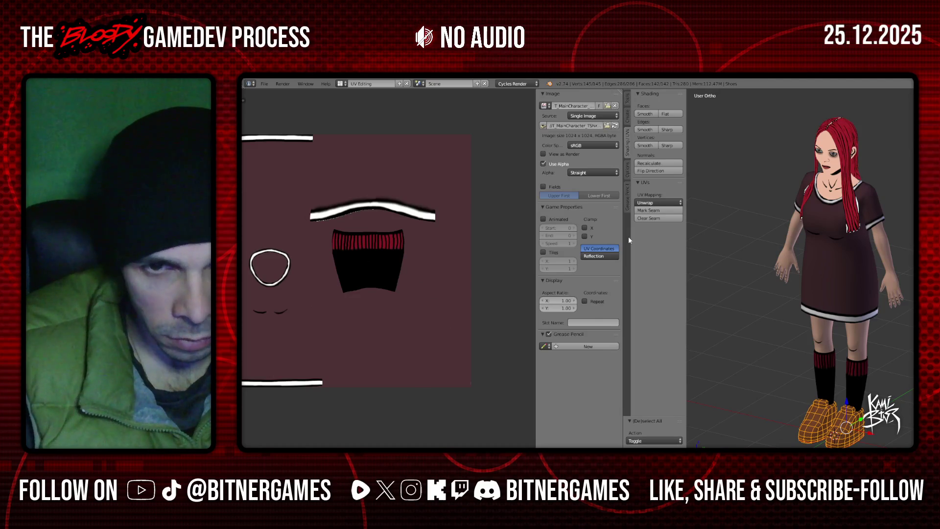
click(668, 202)
click(666, 214)
middle_drag(378, 316, 430, 336)
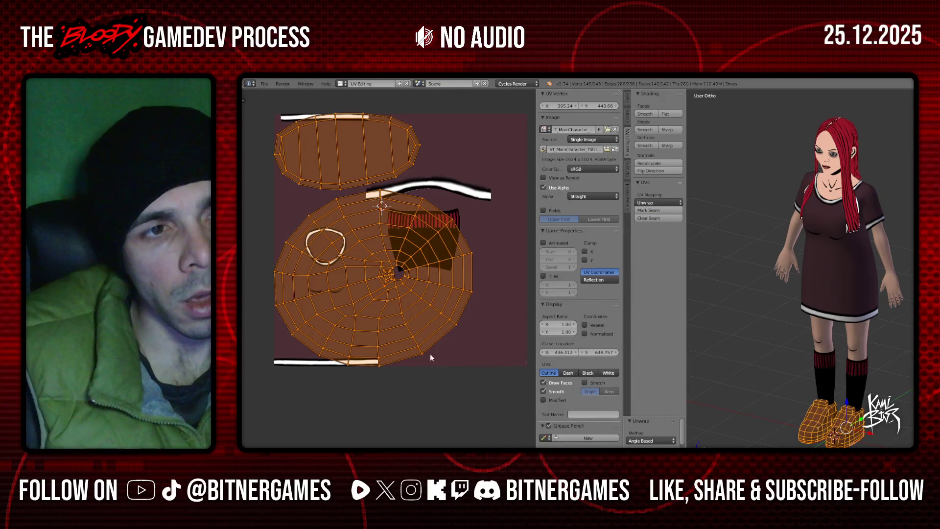
- Rotate the shoe UV islands a quarter turn
key(r)
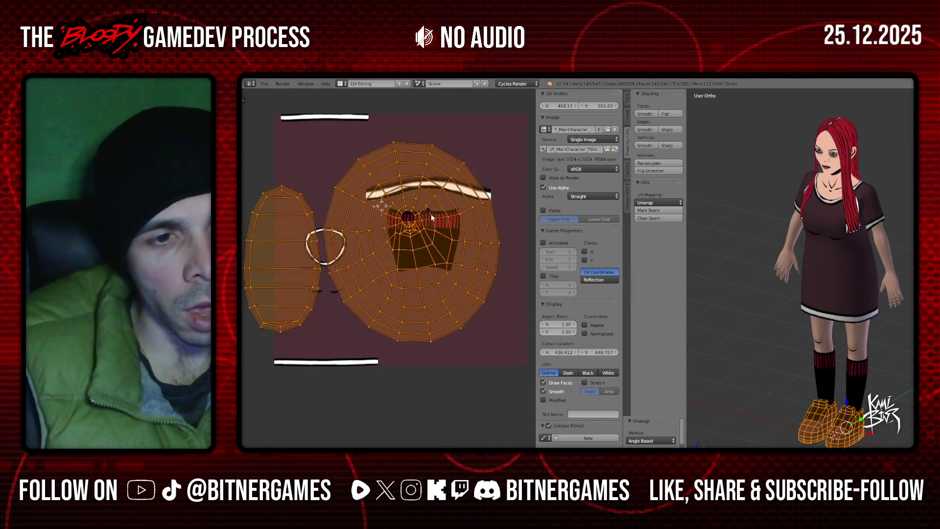
click(430, 213)
key(ctrl+z)
key(ctrl+z)
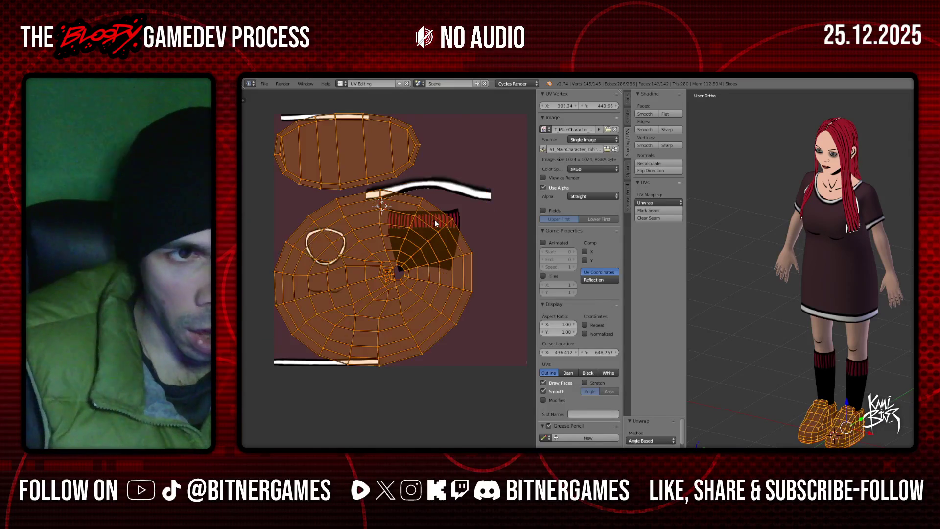
key(ctrl+shift+z)
key(ctrl+z)
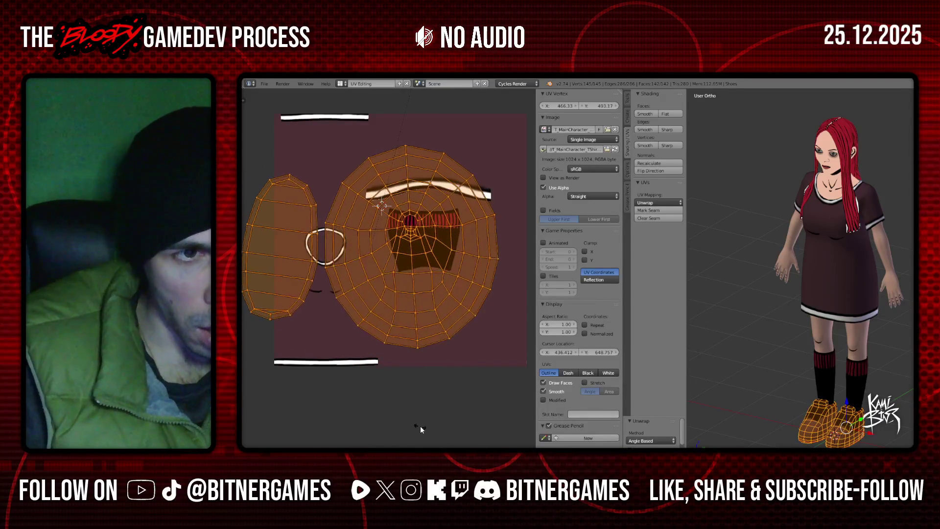
key(ctrl+shift+z)
key(ctrl+shift+z)
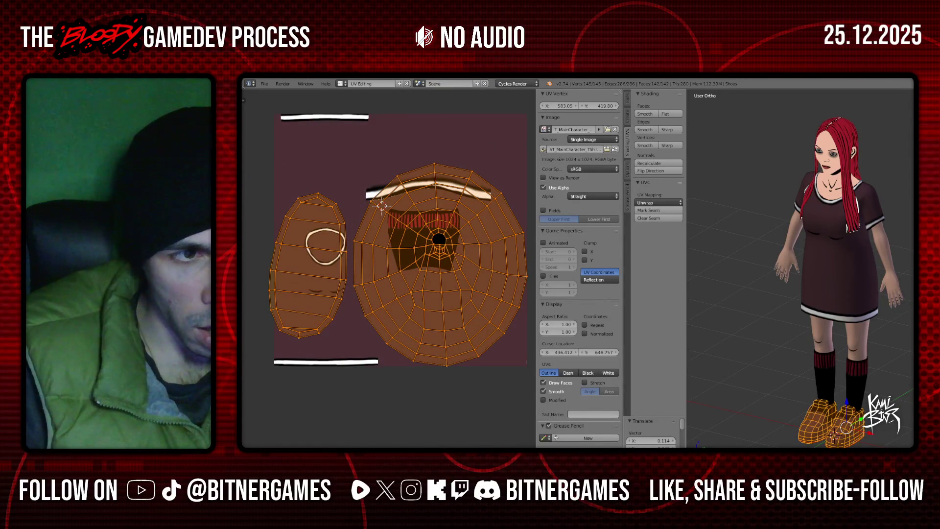
scroll(398, 356, down, 2)
key(ctrl+z)
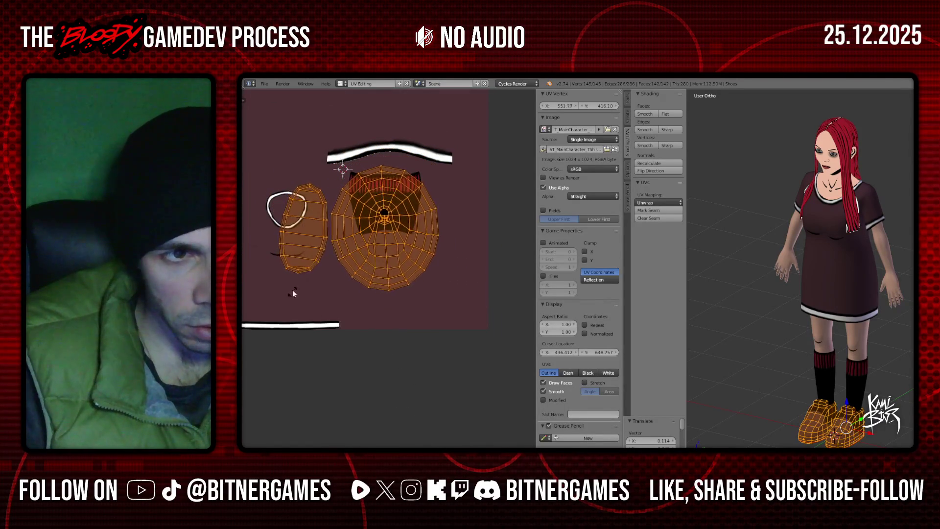
- Move and resize the shoe islands into the empty lower-right area of the texture
key(g)
click(404, 340)
key(s)
click(463, 325)
key(g)
click(472, 315)
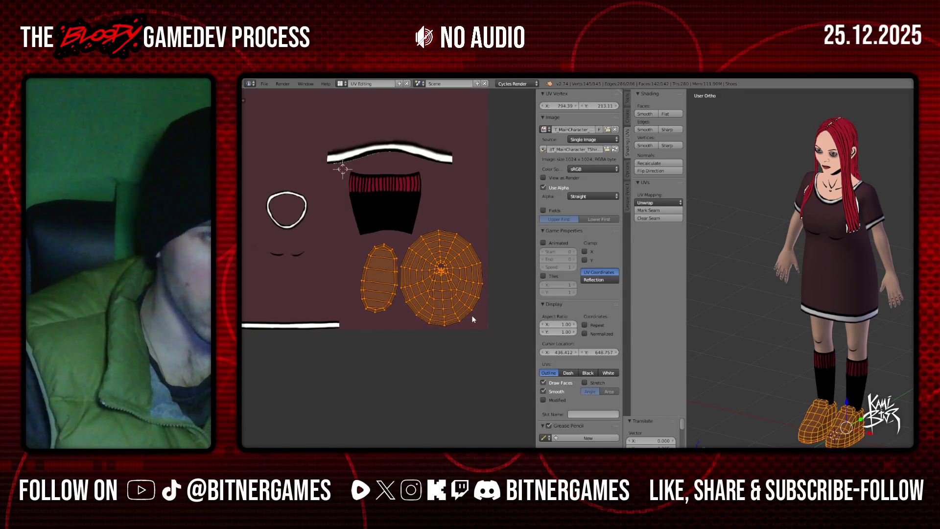
right_drag(393, 299, 395, 300)
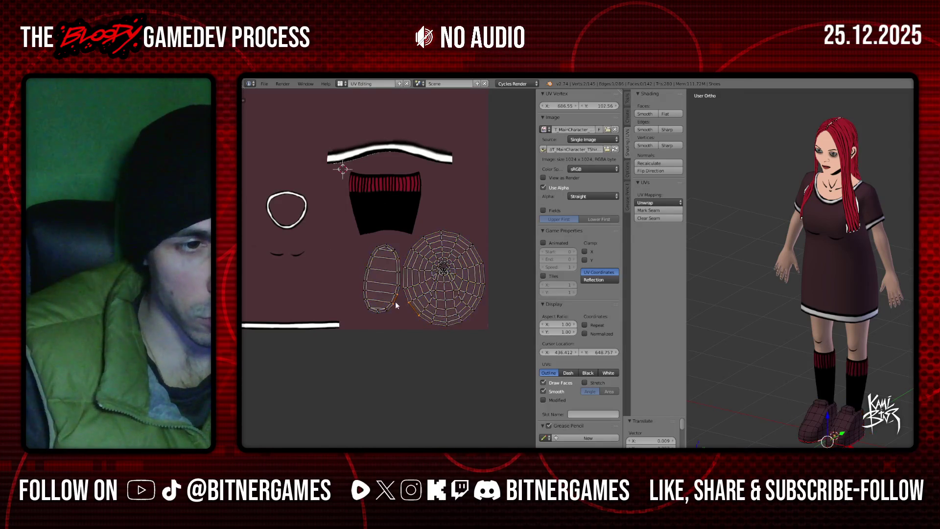
- Select the oval shoe UV island, rotate it slightly to straighten it, and enlarge it
scroll(392, 308, up, 2)
key(a)
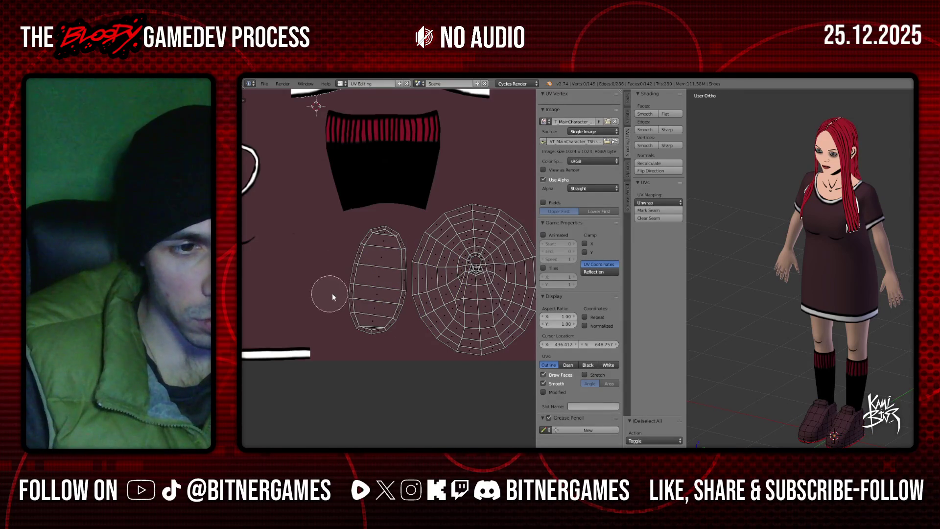
drag(357, 304, 357, 267)
right_click(357, 261)
key(r)
click(463, 278)
key(s)
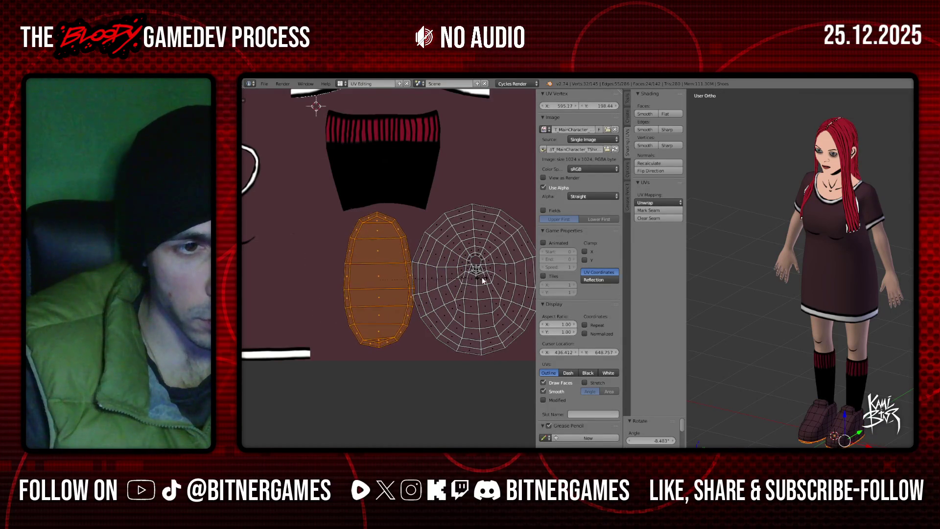
click(469, 285)
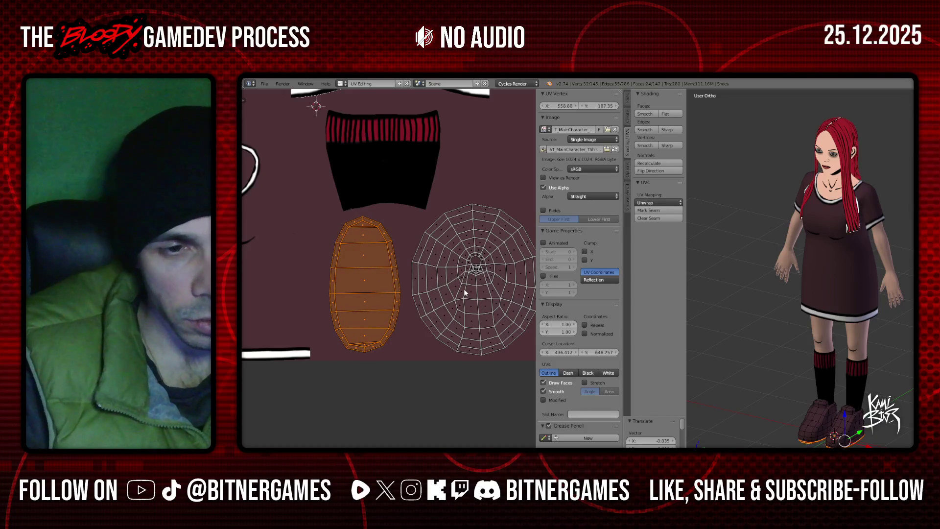
- Shrink all shoe islands slightly and nudge them into the texture's lower-right space
key(a)
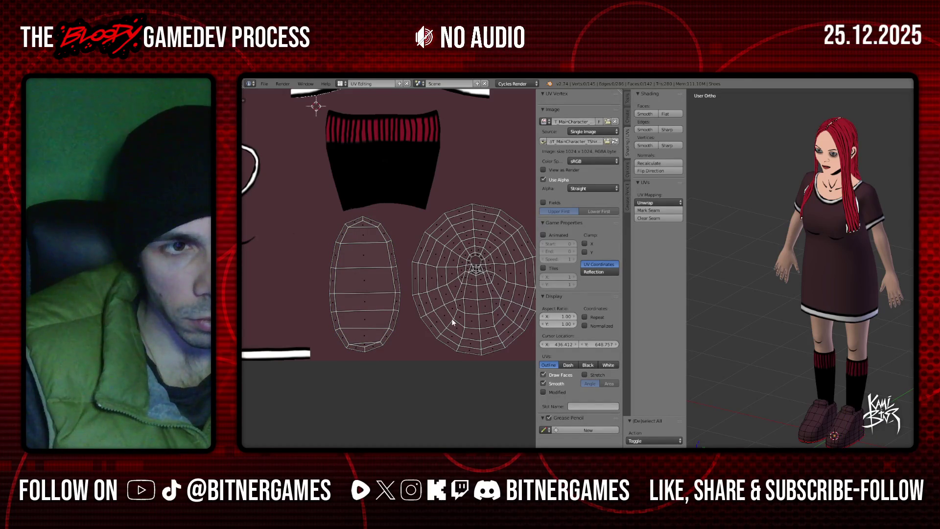
key(a)
scroll(466, 292, down, 2)
key(s)
click(487, 309)
key(g)
click(489, 311)
key(g)
click(488, 310)
key(g)
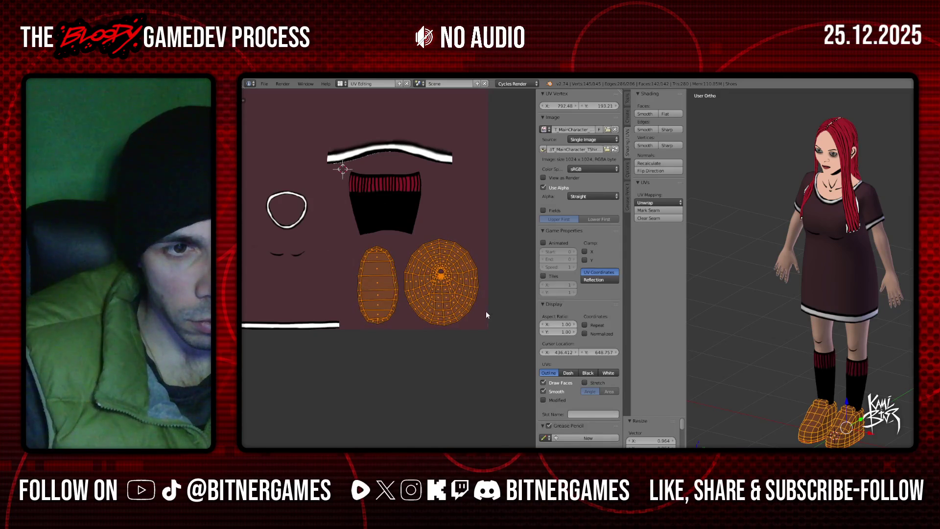
click(488, 311)
key(a)
key(a)
key(a)
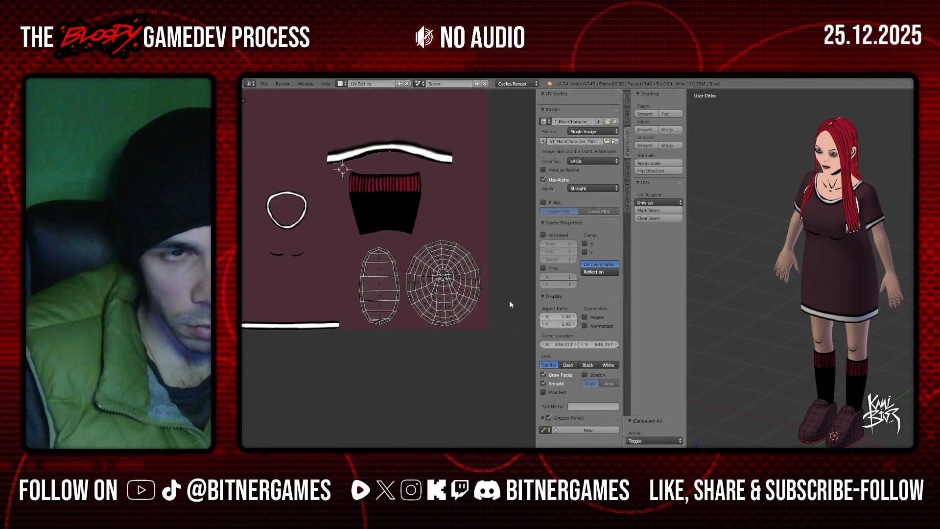
key(a)
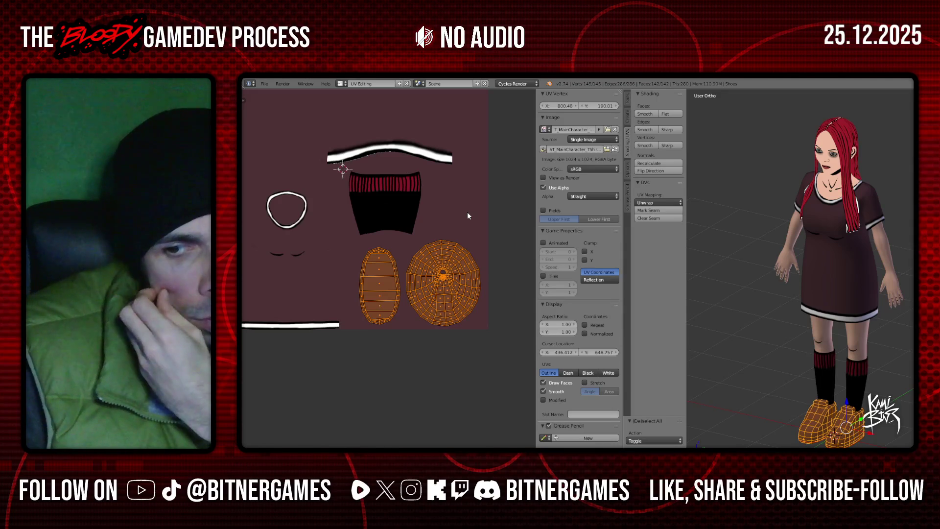
- Zoom in and out to inspect the dense centre of the round sole UV island
scroll(463, 235, up, 10)
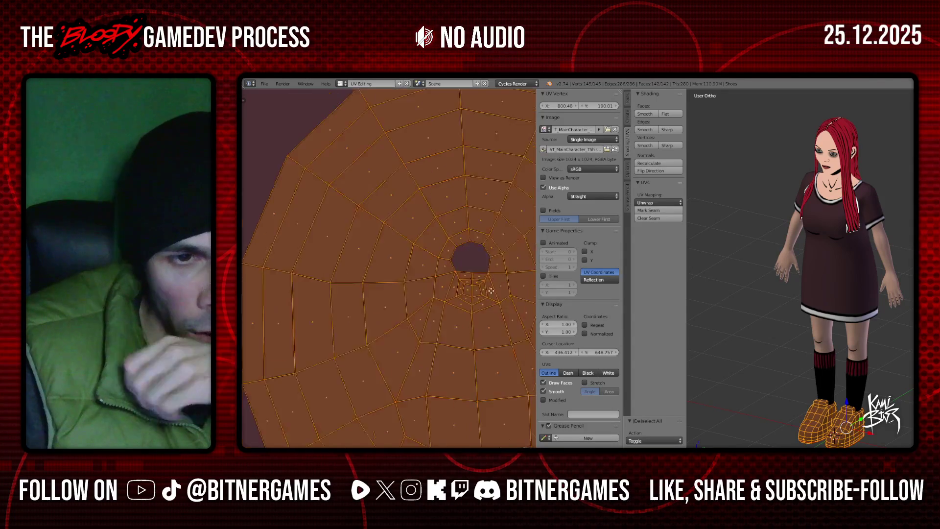
scroll(440, 296, down, 6)
scroll(443, 296, up, 2)
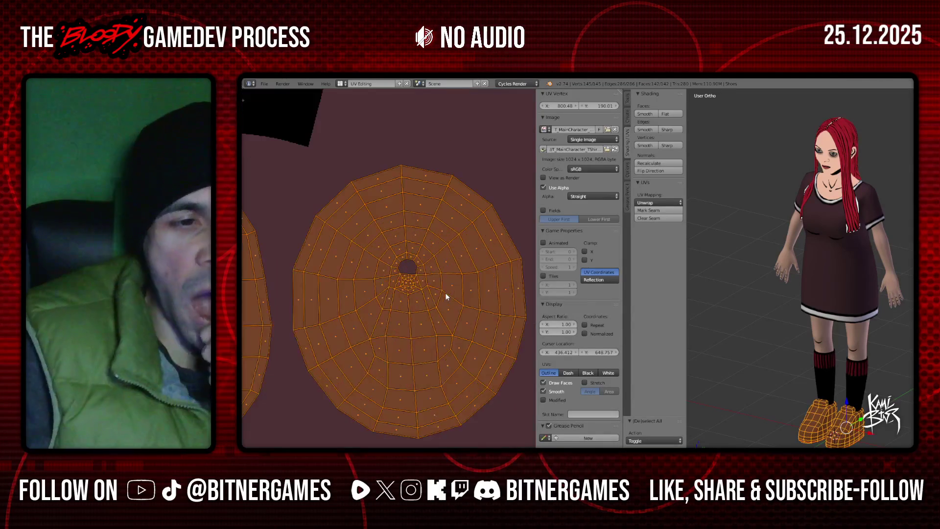
scroll(446, 296, up, 5)
scroll(446, 297, up, 2)
scroll(446, 296, down, 1)
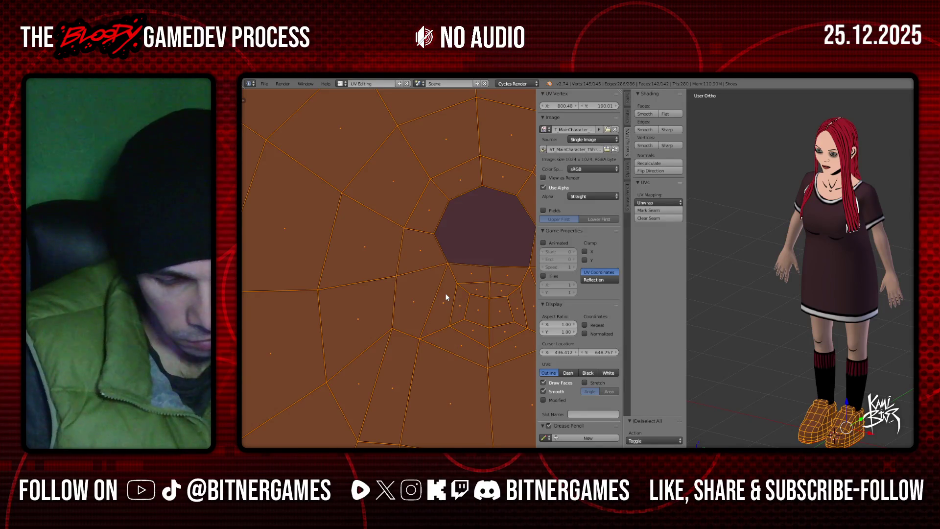
scroll(444, 294, down, 6)
scroll(439, 297, down, 1)
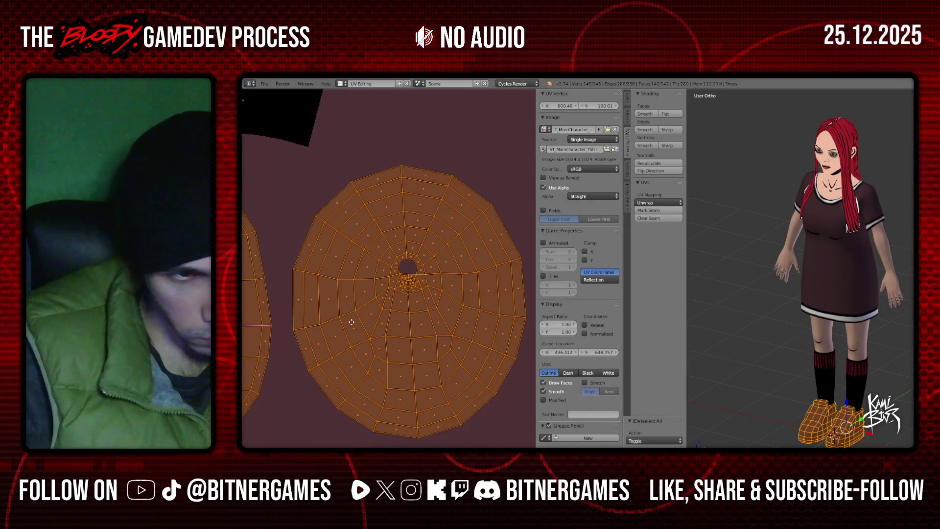
scroll(343, 322, up, 2)
scroll(380, 304, down, 2)
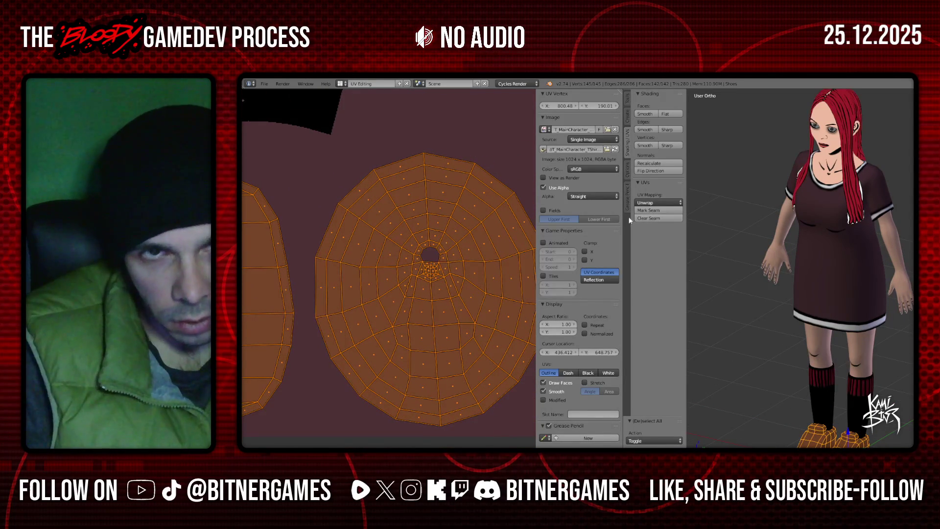
- Save the character's .blend file over the existing one, then select a small shoe face
key(ctrl+s)
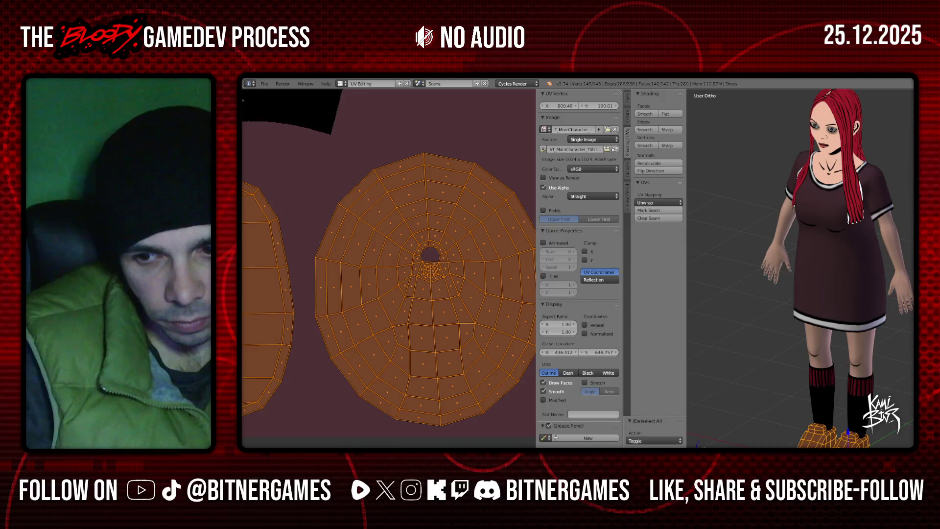
key(a)
right_click(848, 437)
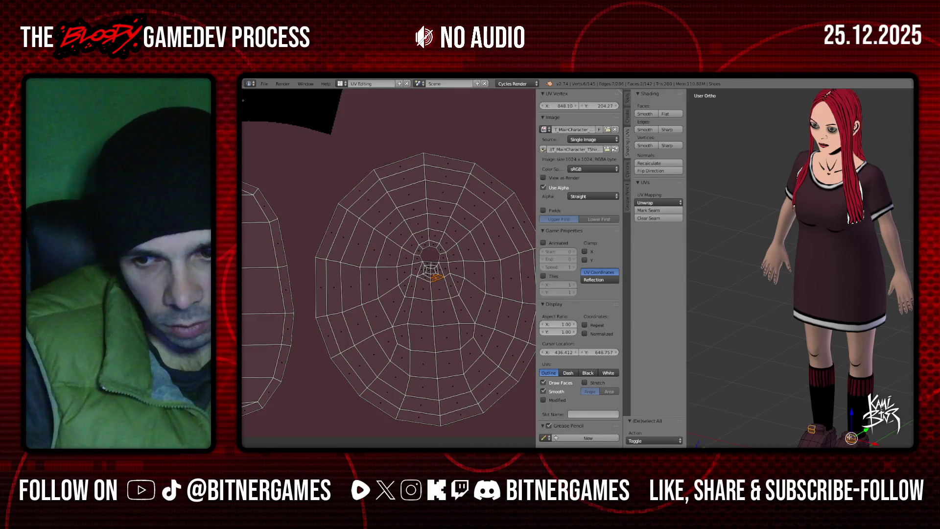
- Unwrap two remaining shoe faces into a strip island, shrinking and placing it above the sole islands
shift+right_click(817, 431)
key(u)
click(832, 431)
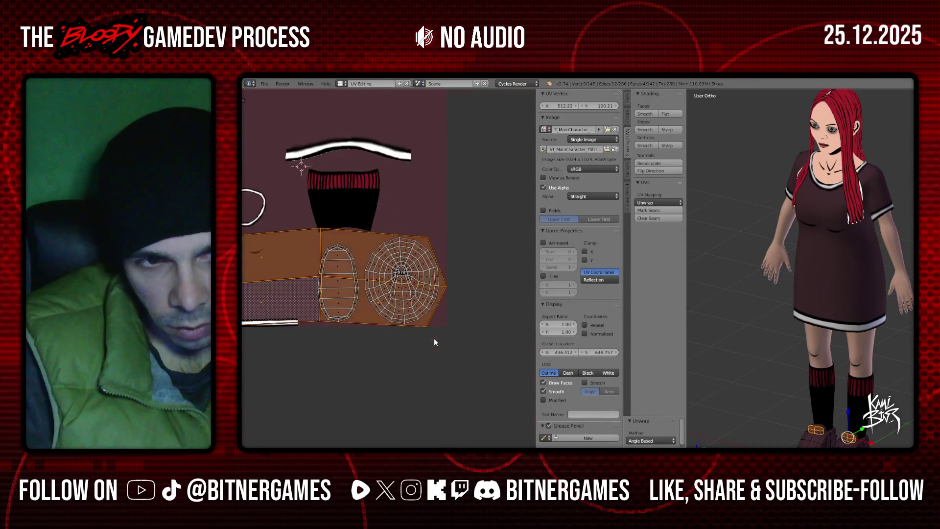
scroll(433, 338, down, 2)
key(s)
click(372, 296)
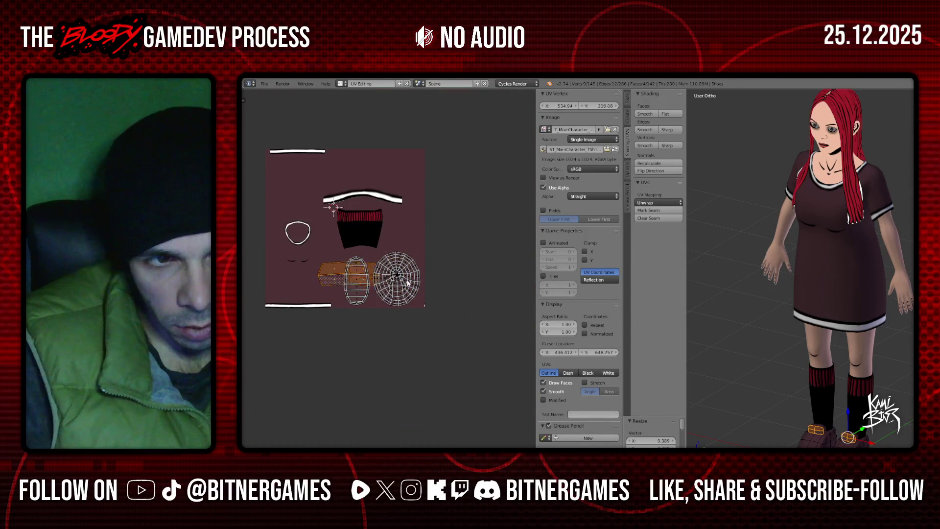
key(g)
click(448, 264)
key(s)
key(a)
key(a)
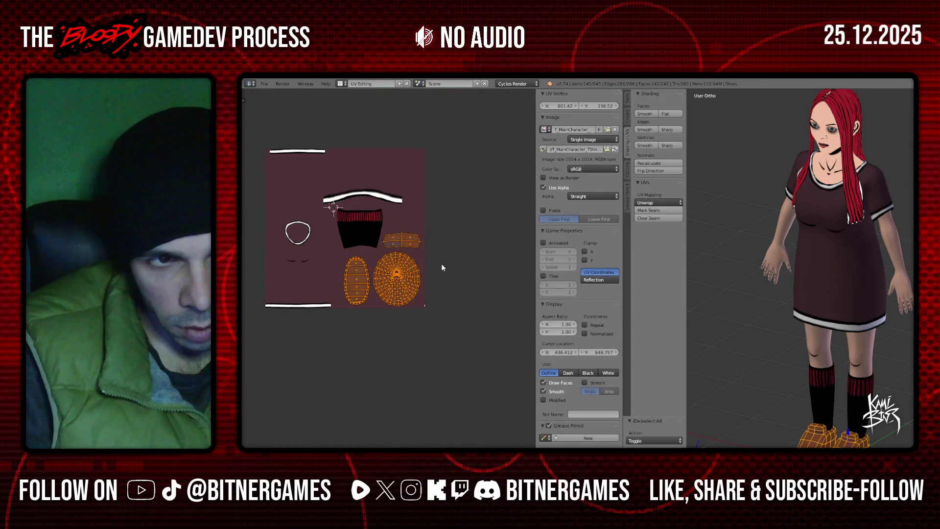
click(338, 447)
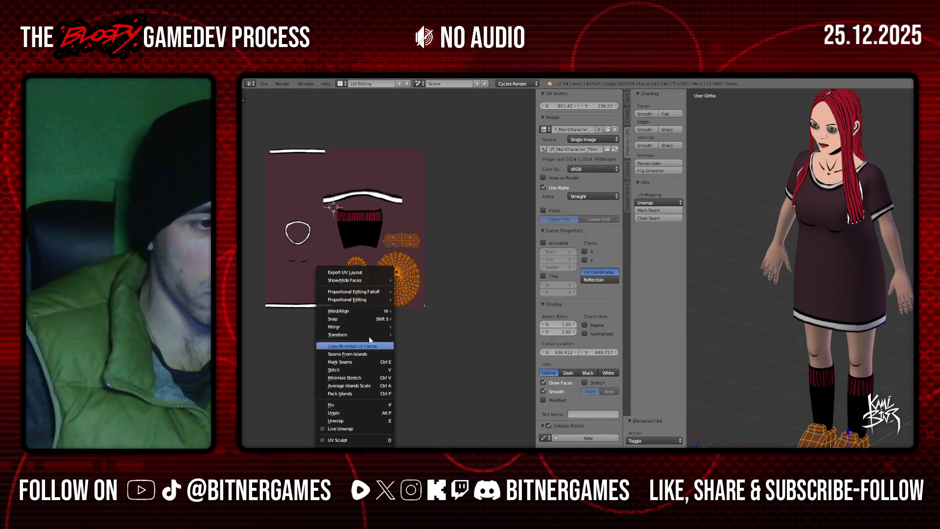
- Start Export UV Layout, renaming UV_MainCharacter_TShirt.png to UV_MainCharacter_Shoes.png as the output file
click(376, 274)
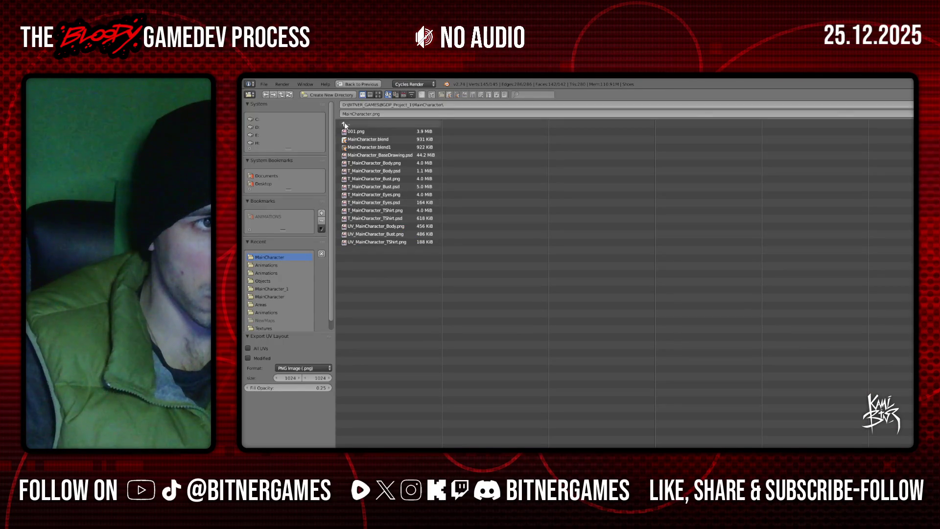
click(376, 241)
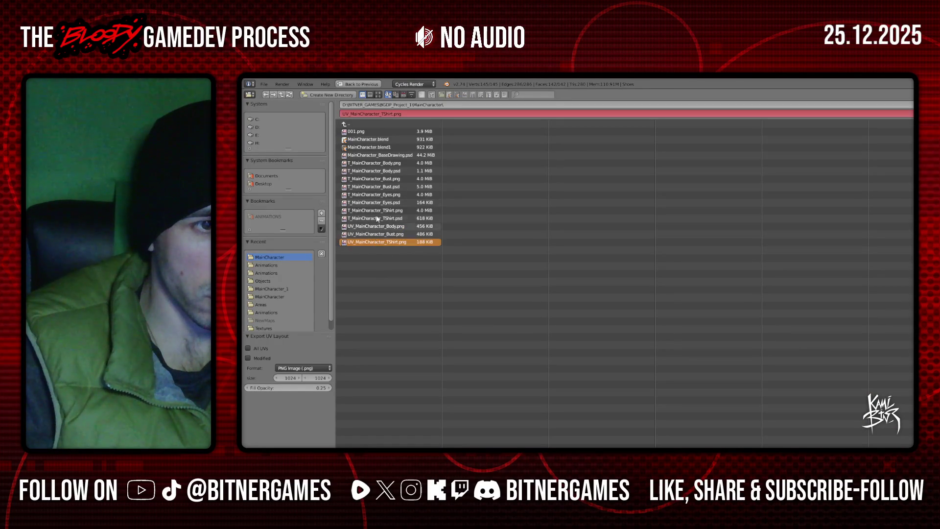
click(387, 114)
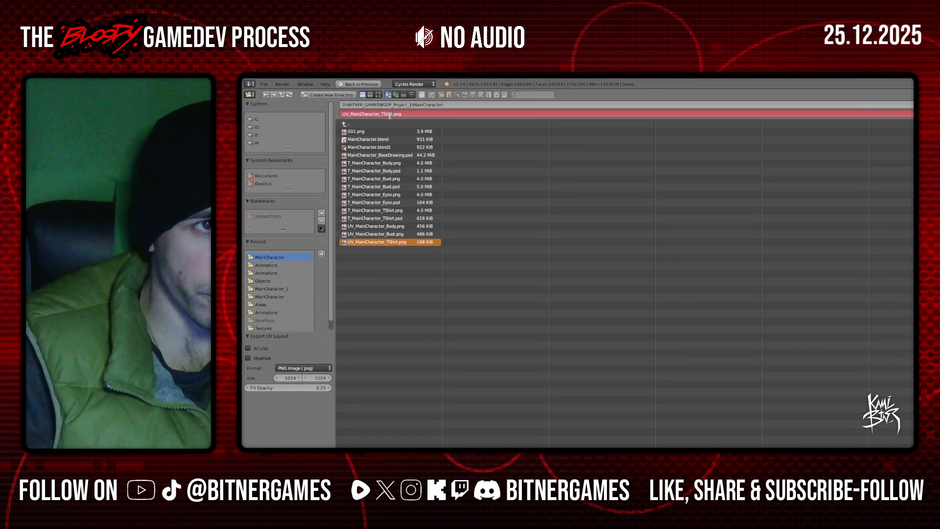
key(Delete)
key(Delete)
key(Delete)
text(Shoes)
key(Return)
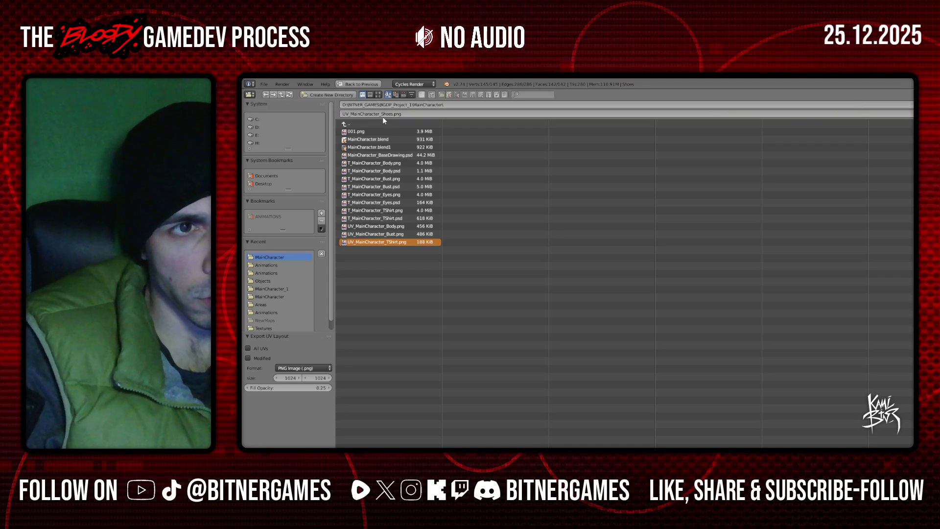
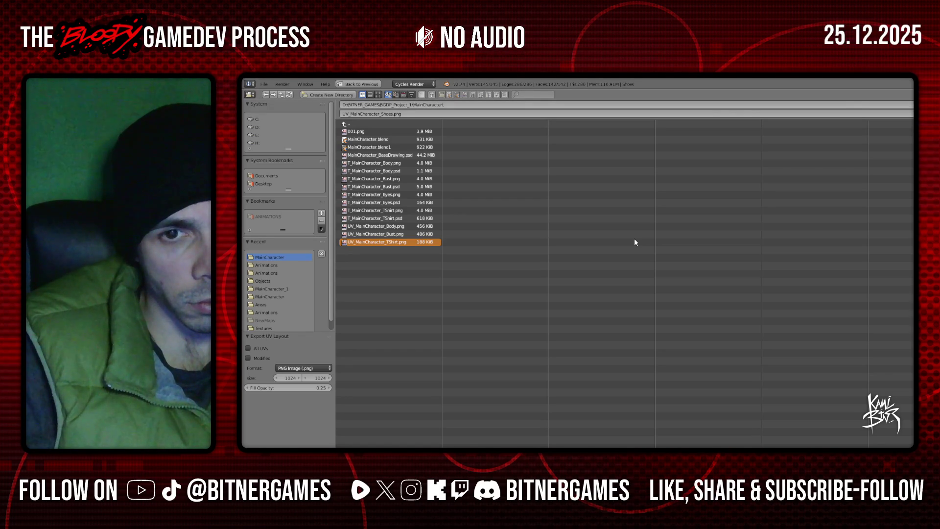
- Confirm exporting the shoe UV layout as UV_MainCharacter_Shoes.png and select all UVs
key(Return)
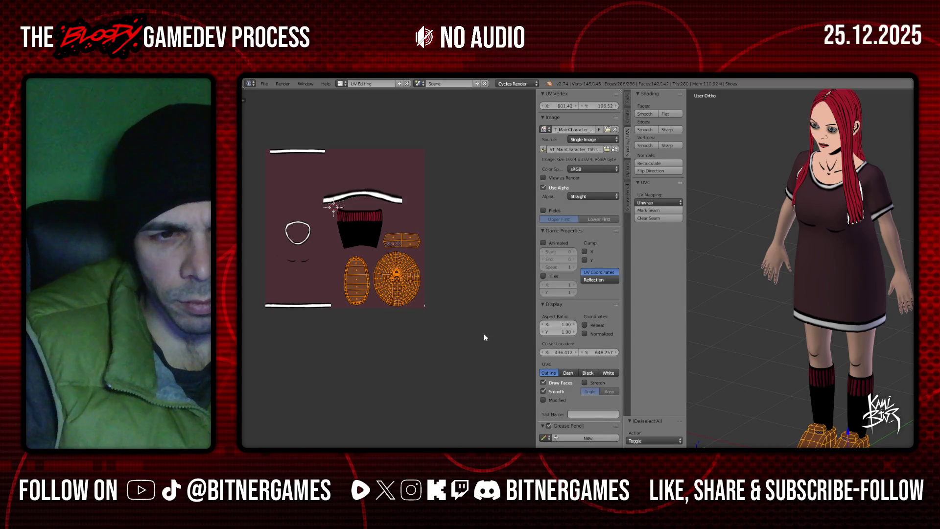
scroll(381, 258, up, 1)
key(a)
key(a)
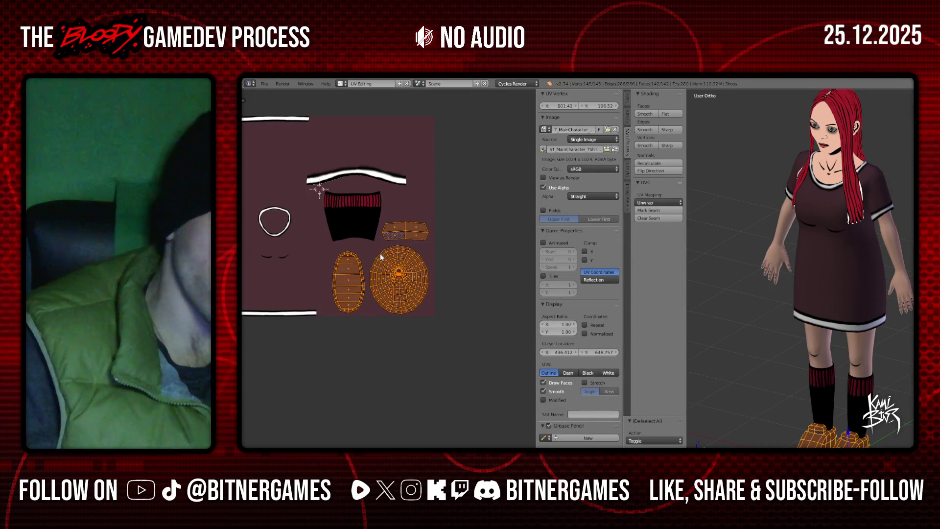
- Check the UVs menu, then switch to Photoshop Elements and the T-shirt texture
click(333, 445)
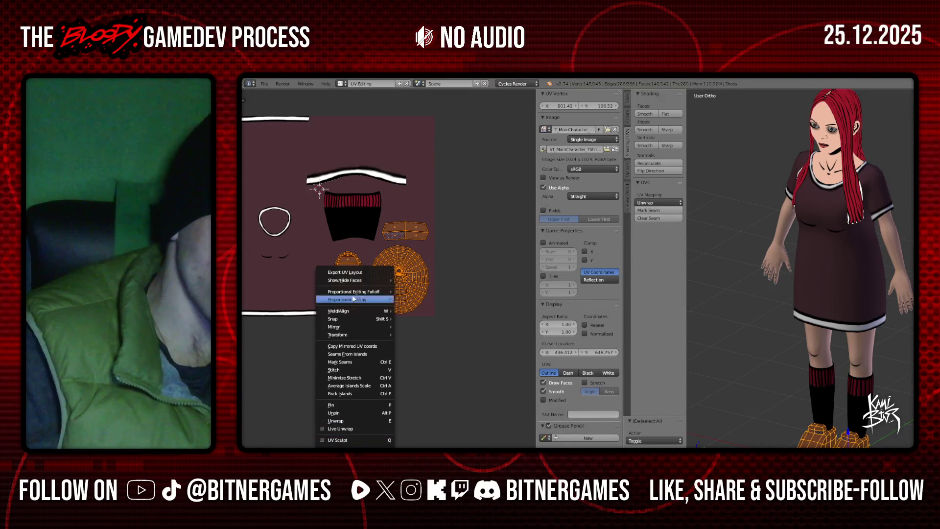
key(Escape)
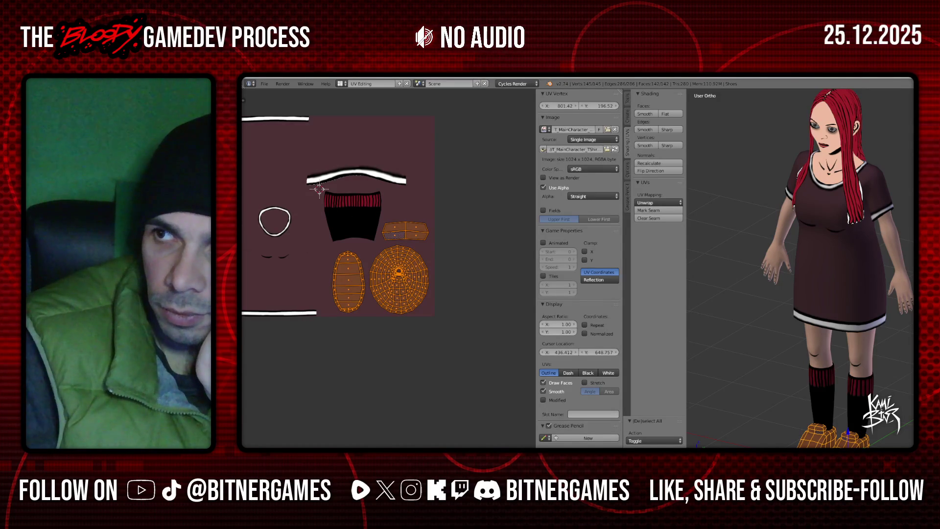
key(alt+Tab)
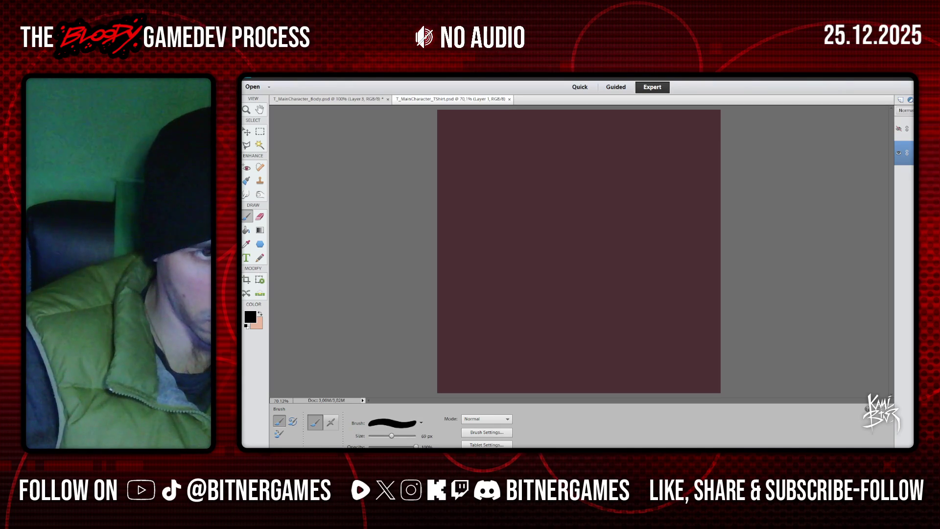
- Duplicate the T_MainCharacter_TShirt.png layer into T_MainCharacter_TShirt.psd and close the png
mouse_move(375, 453)
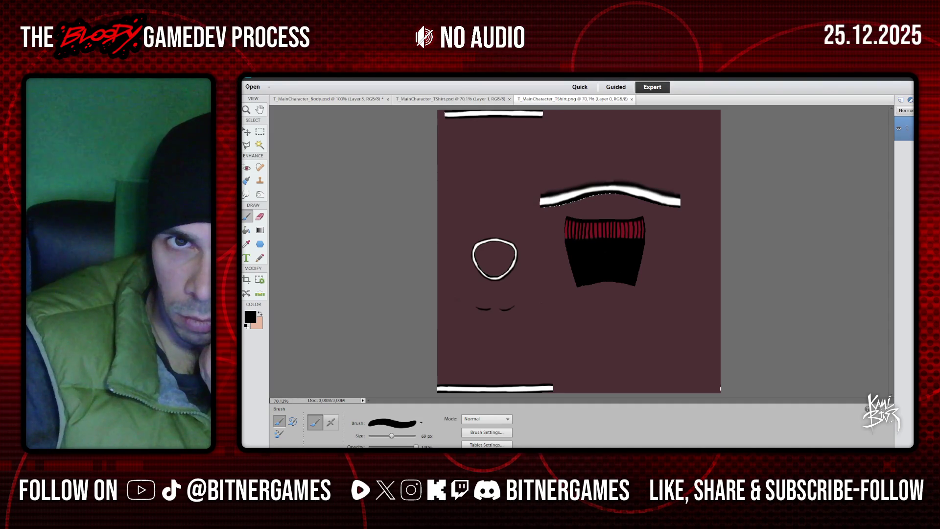
click(609, 216)
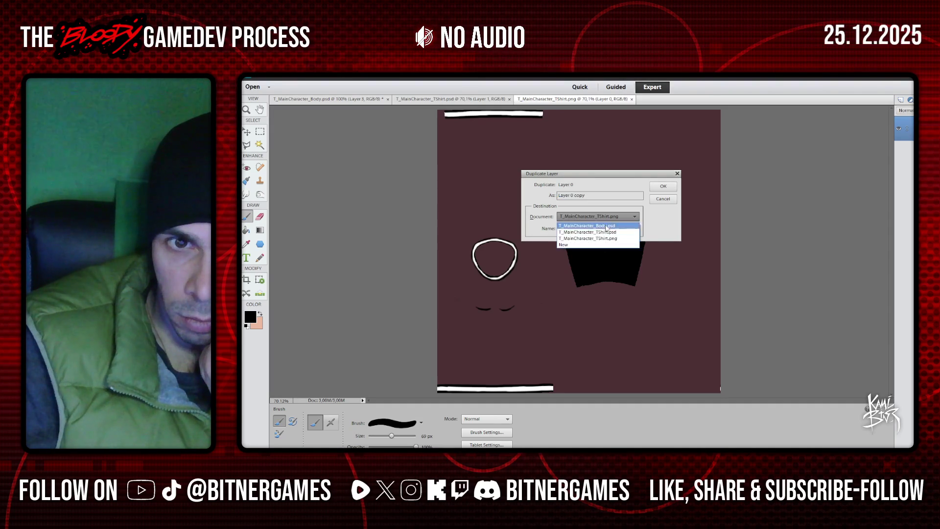
click(606, 232)
click(663, 186)
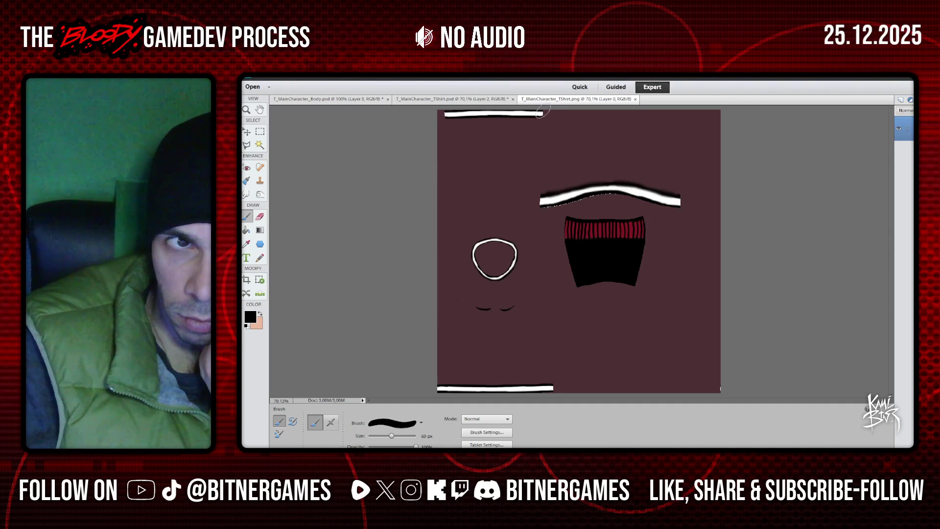
click(635, 99)
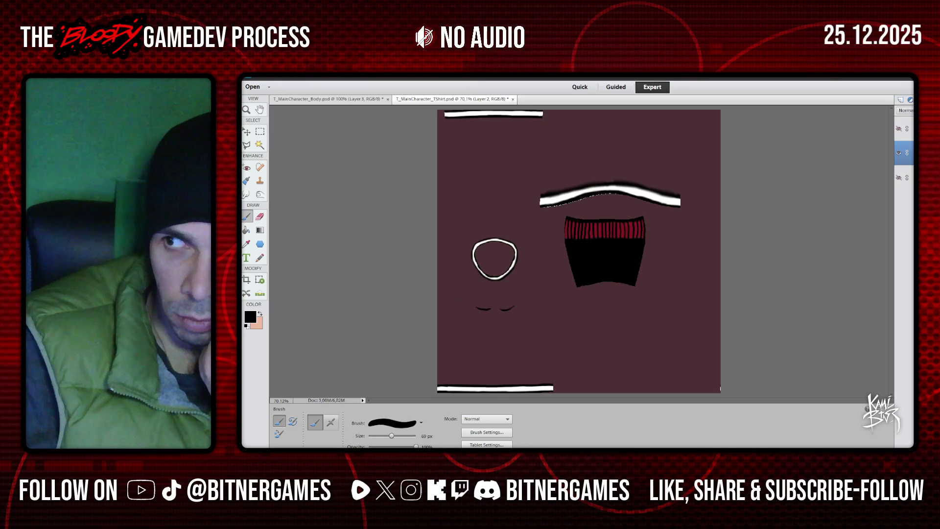
- Open UV_MainCharacter_Shoes.png, duplicate its layer into T_MainCharacter_TShirt.psd and close the png
drag(827, 287, 724, 269)
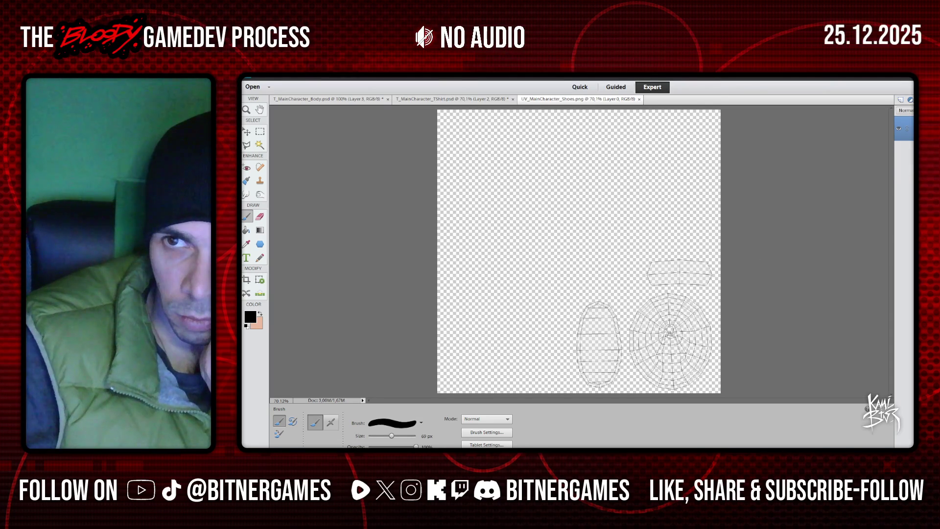
click(786, 155)
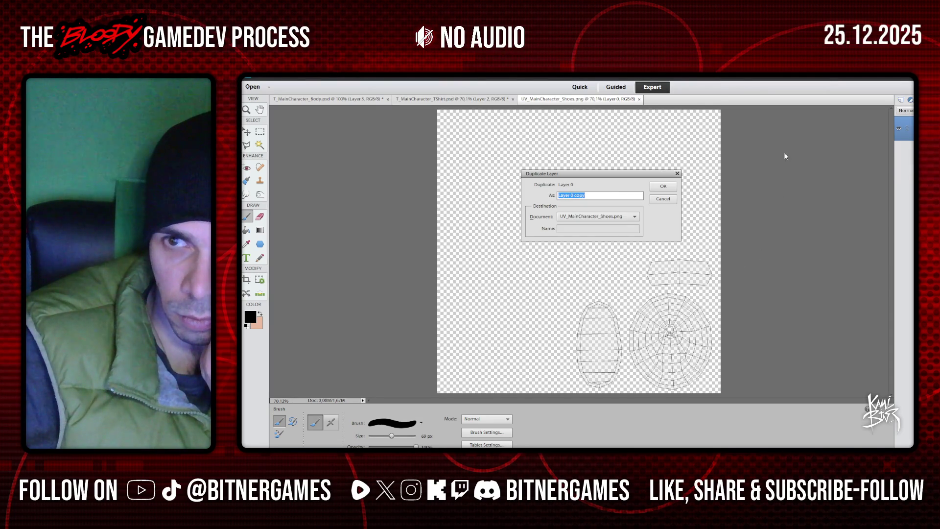
click(601, 216)
click(604, 232)
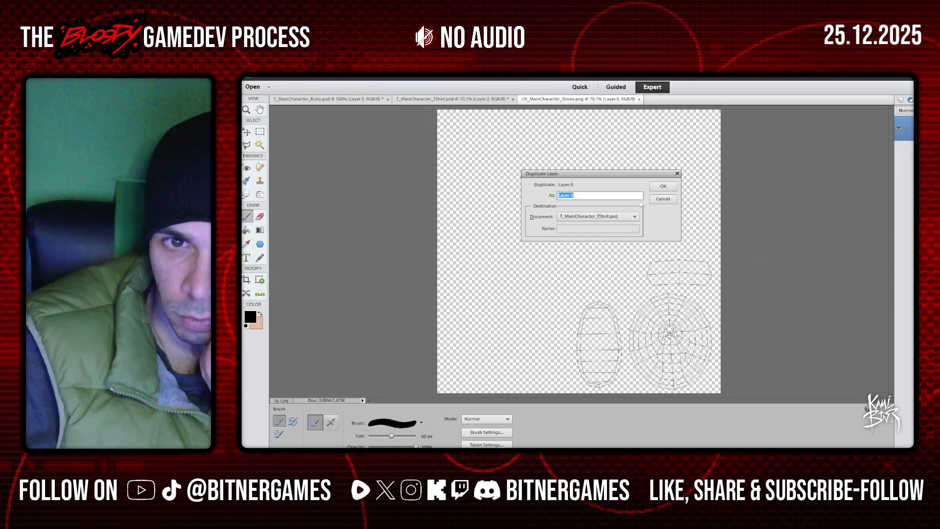
click(663, 186)
click(639, 99)
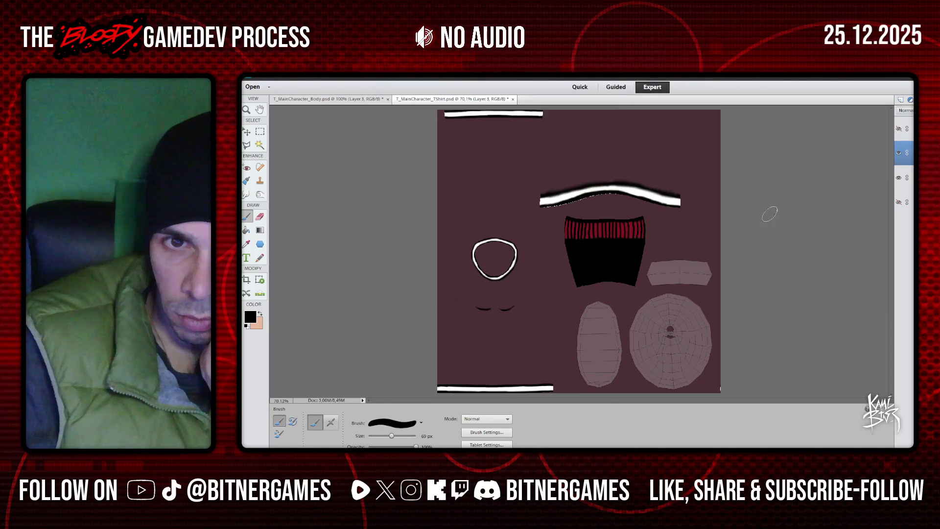
- Show the hidden shirt wireframe layer, delete the extra layer and recheck the top layer
click(898, 129)
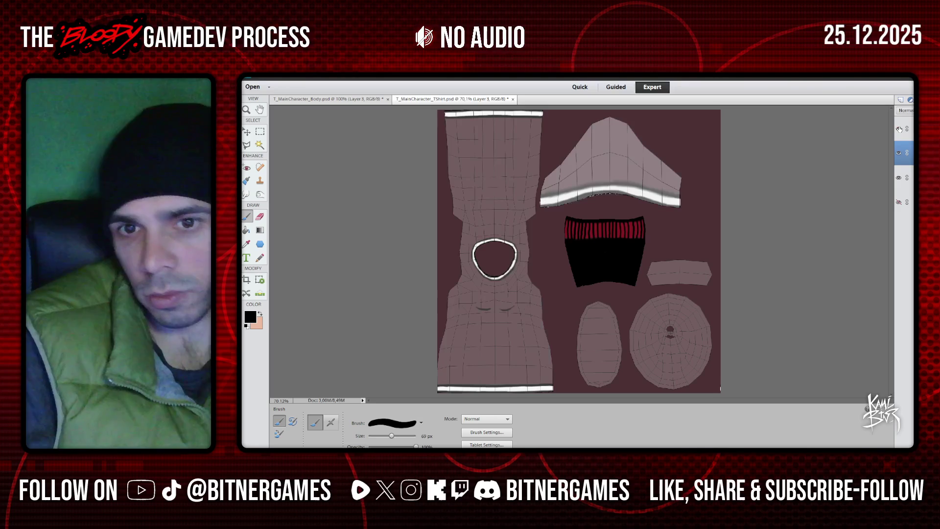
key(Delete)
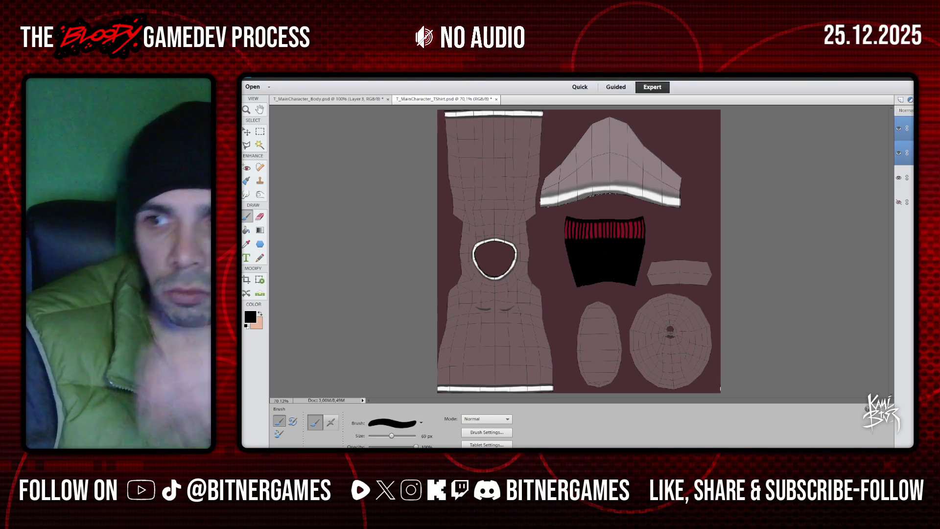
click(898, 128)
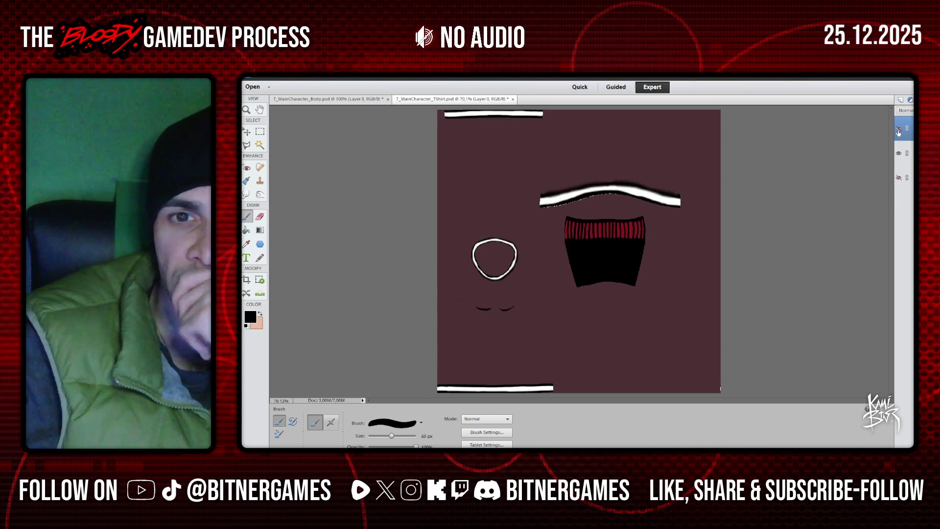
click(899, 129)
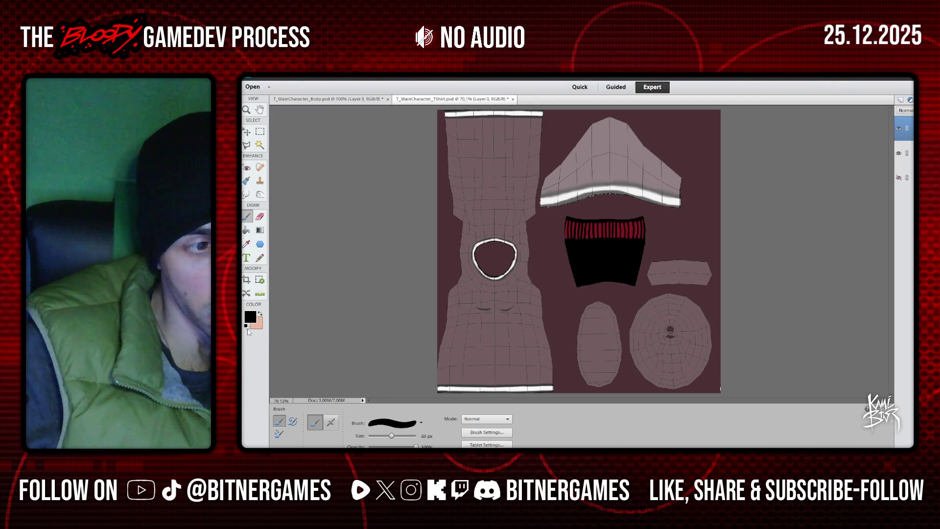
- Select Layer 2 and paint the oval shoe sole piece white
click(260, 315)
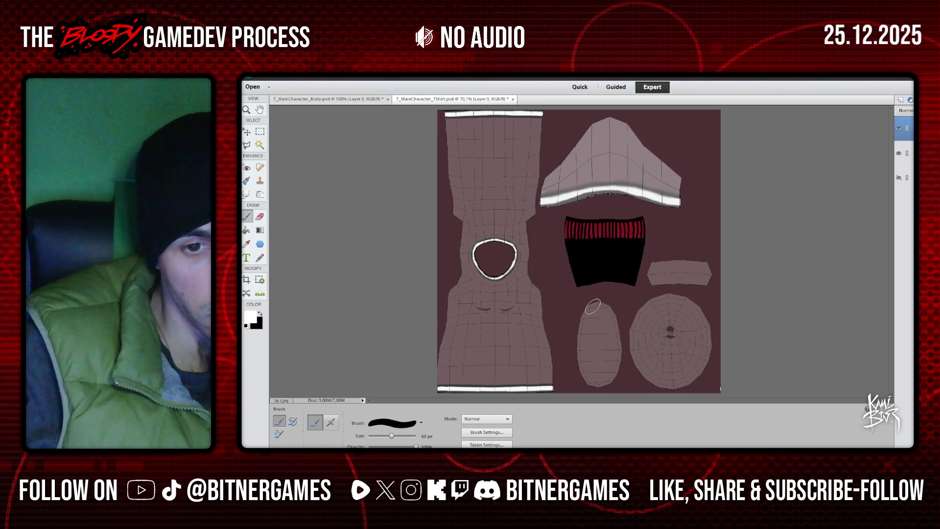
click(907, 154)
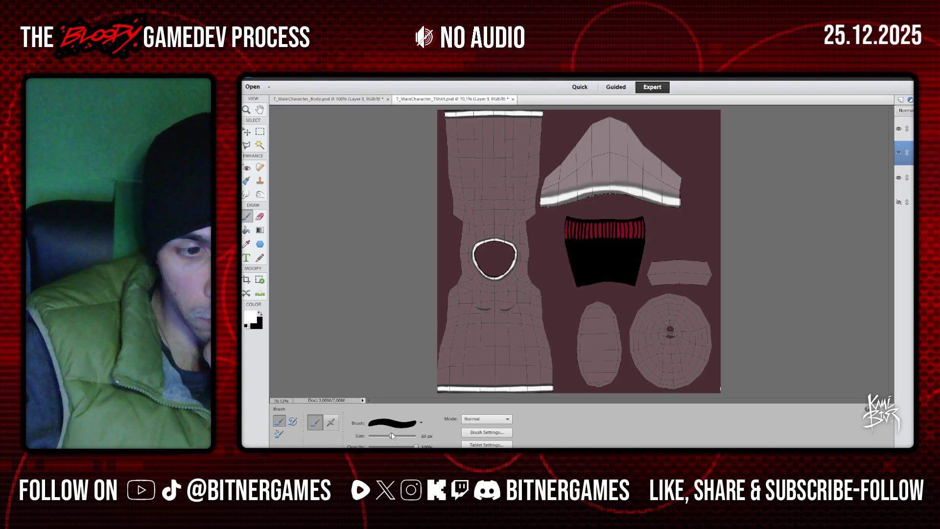
mouse_move(660, 302)
mouse_down()
mouse_move(610, 304)
mouse_move(613, 368)
mouse_up()
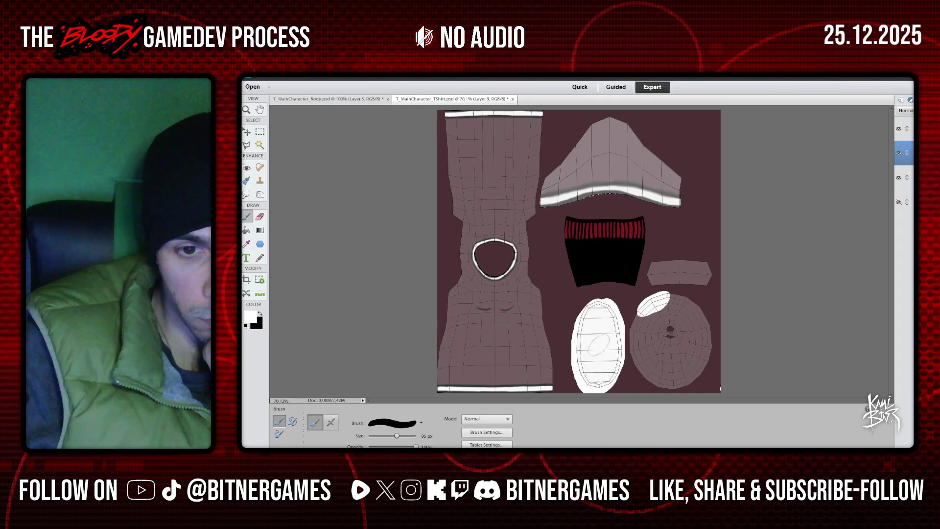
drag(654, 313, 646, 316)
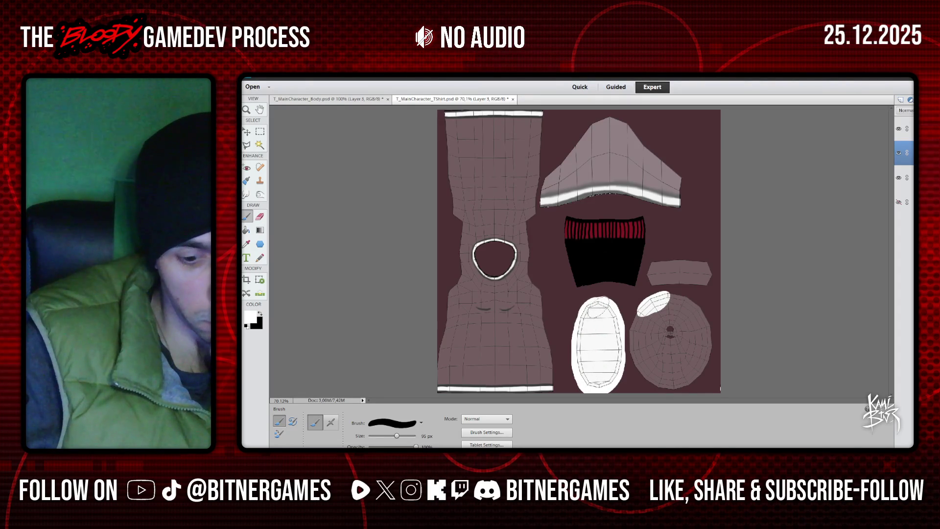
- Switch to black and paint the round shoe piece's dark rim
key(x)
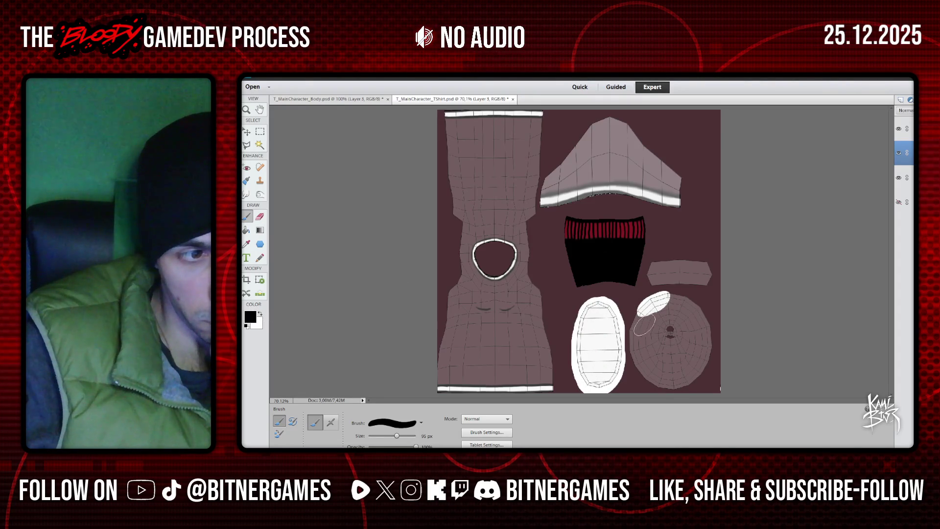
mouse_move(651, 311)
mouse_down()
mouse_move(678, 302)
mouse_move(690, 358)
mouse_move(656, 315)
mouse_up()
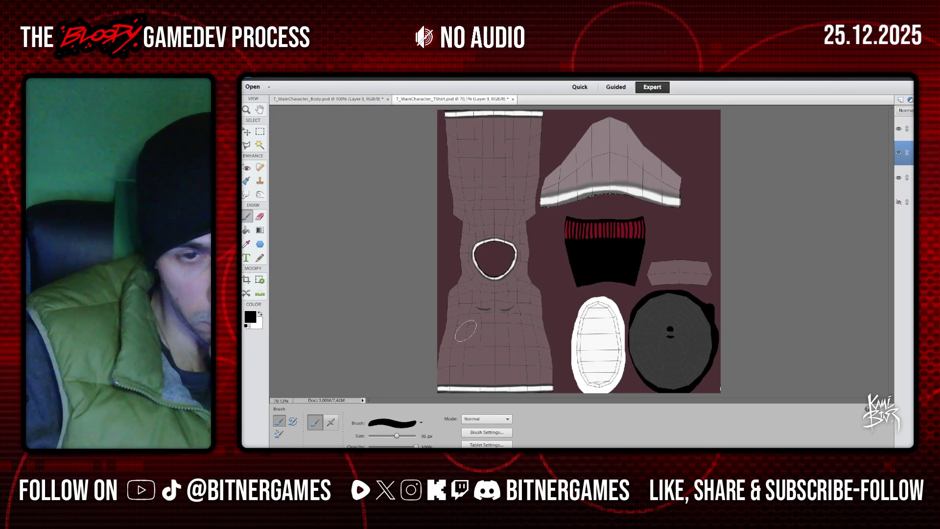
click(247, 244)
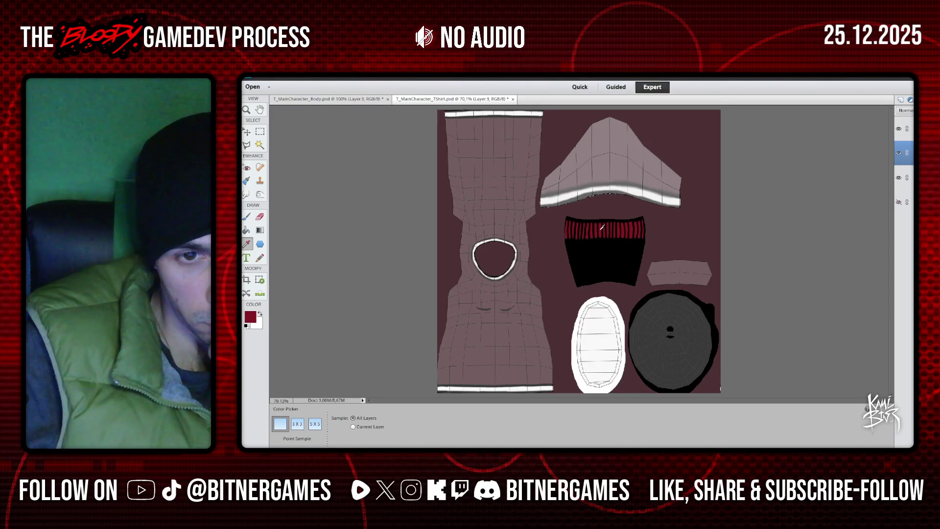
- Set black as the painting colour and outline the strap piece in black
click(246, 216)
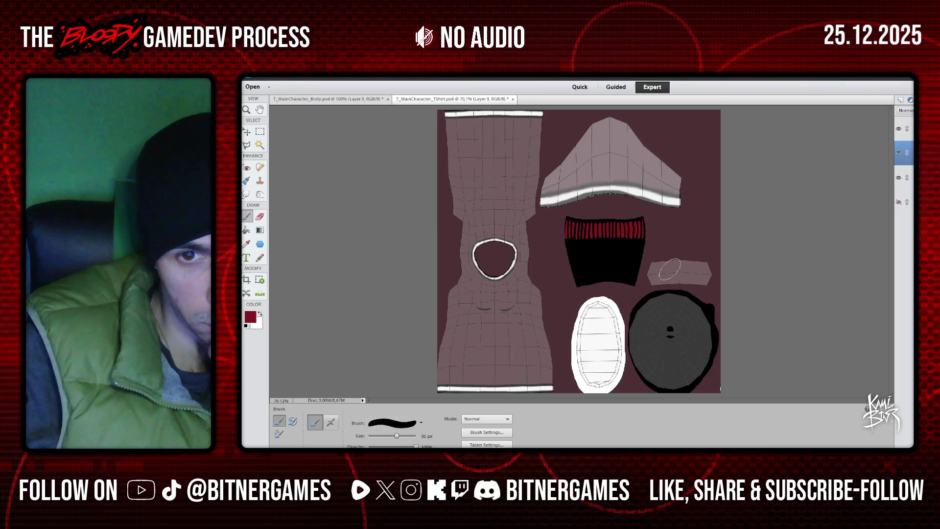
click(260, 314)
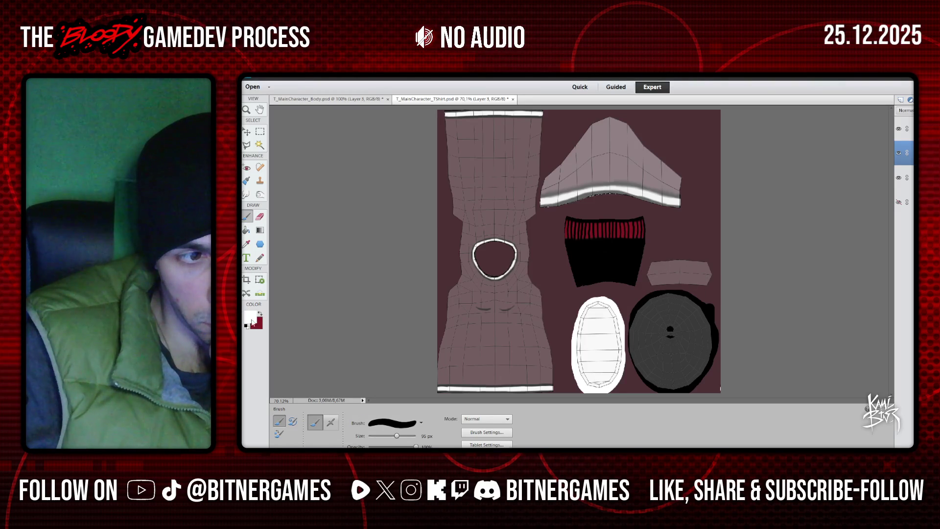
click(251, 317)
drag(591, 268, 543, 335)
click(704, 171)
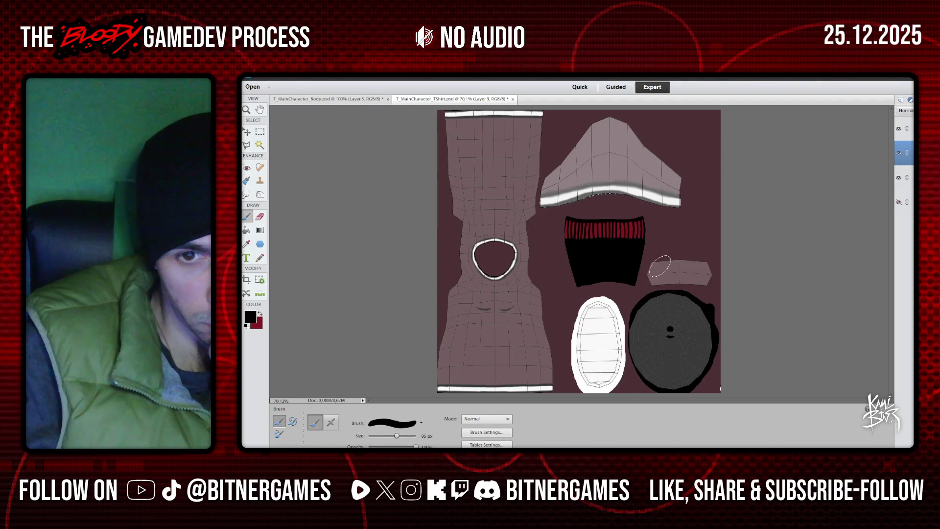
drag(656, 267, 655, 266)
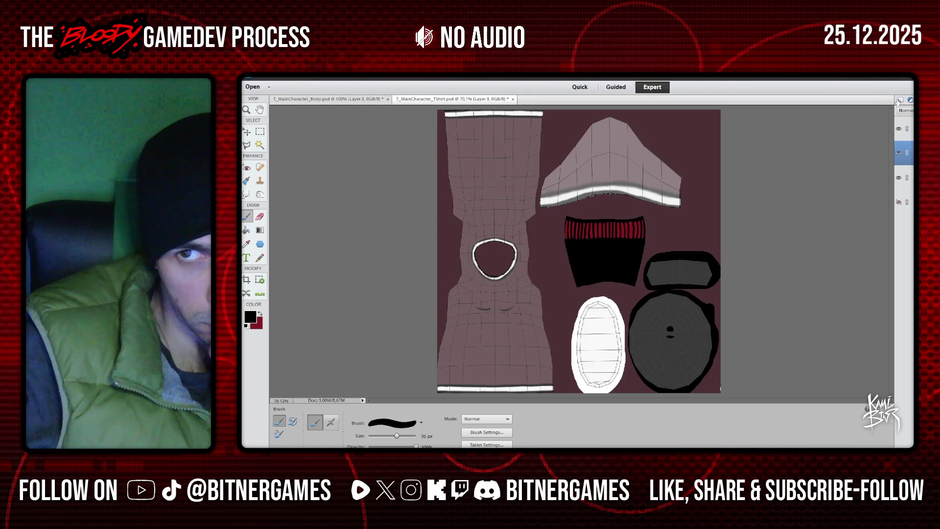
- Fill the strap piece dark red, then switch to a 33 px Eraser
click(260, 313)
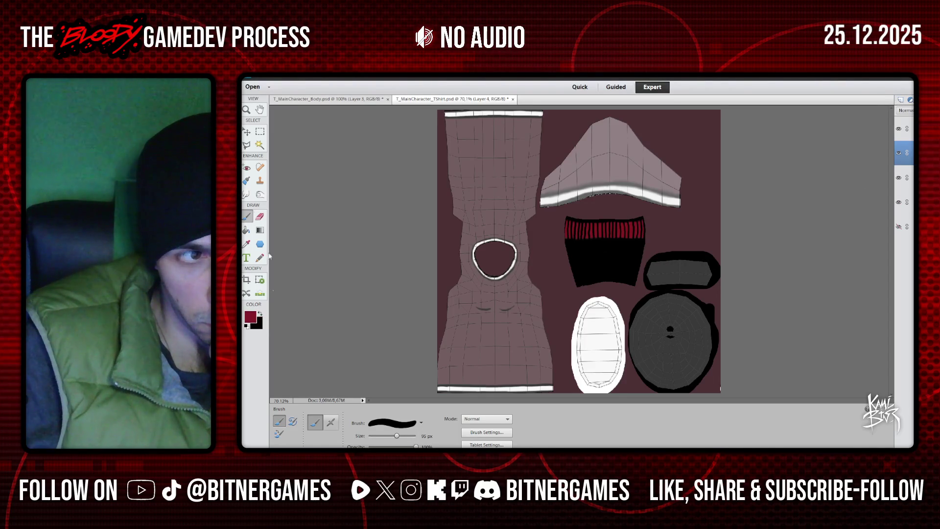
drag(659, 271, 656, 269)
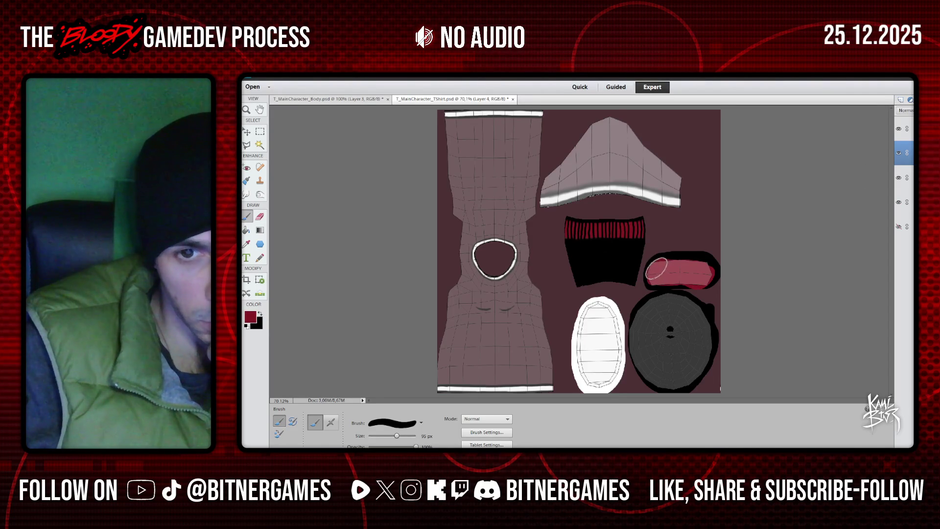
key(e)
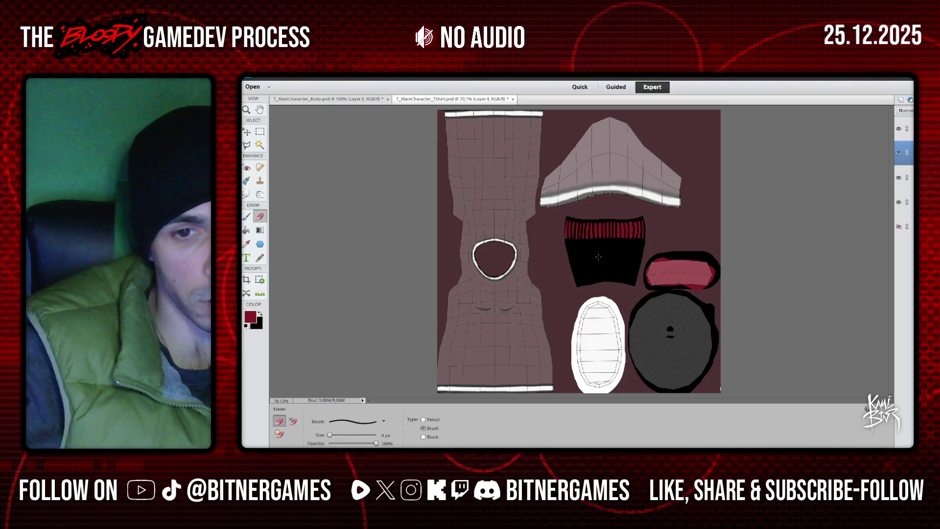
key(bracketright)
key(bracketright)
key(bracketright)
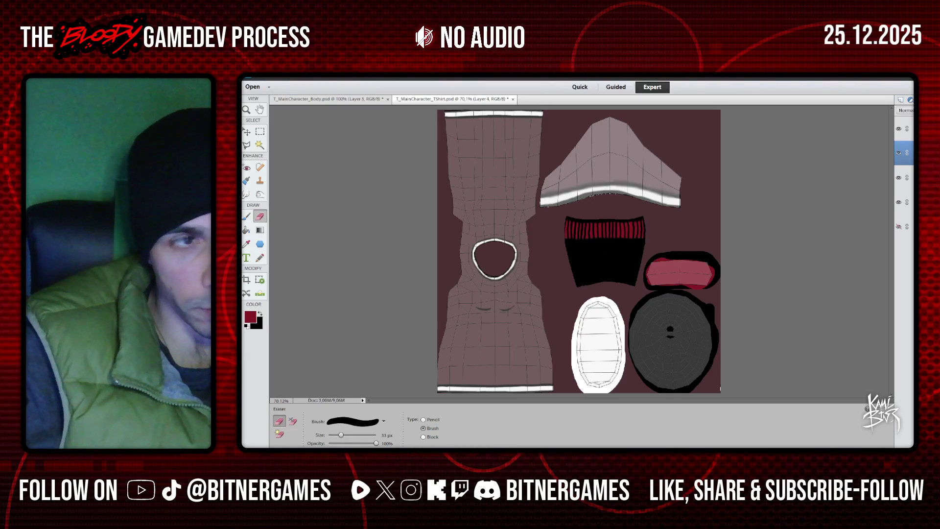
- Zoom to 200% on the strap and erase the pink patch's ragged top, ends and dark-red slivers
key(z)
click(689, 244)
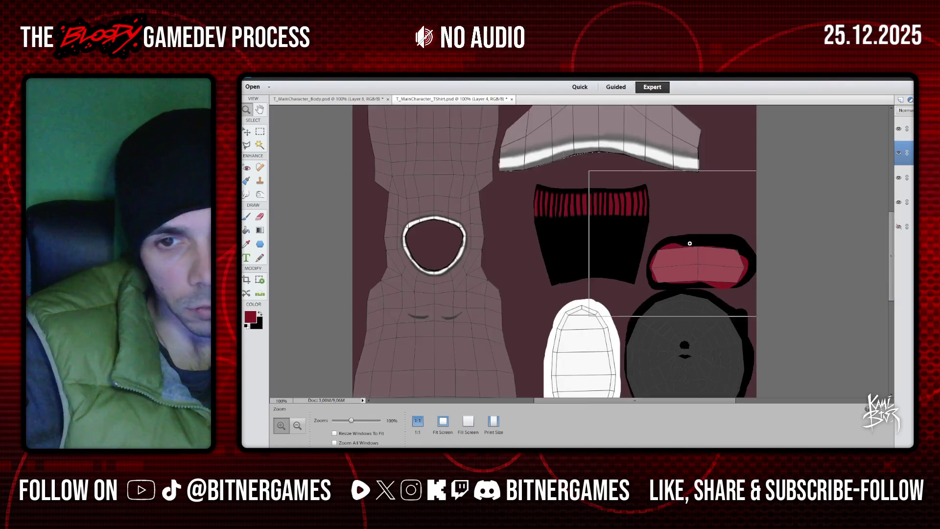
click(689, 243)
drag(682, 331, 506, 307)
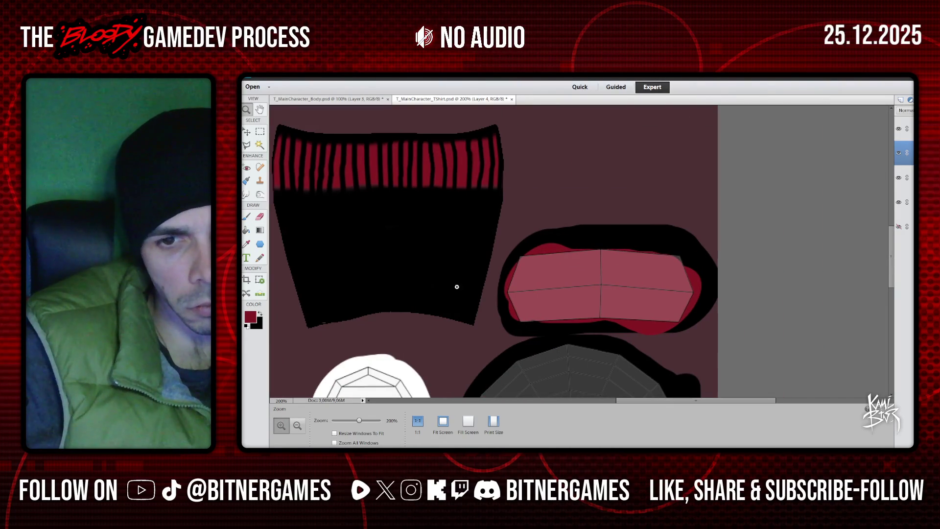
key(e)
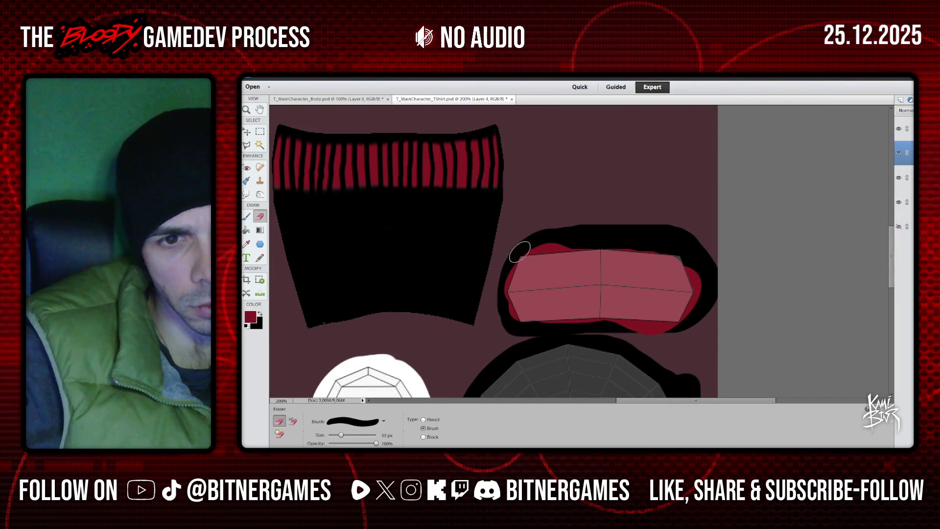
drag(514, 258, 607, 248)
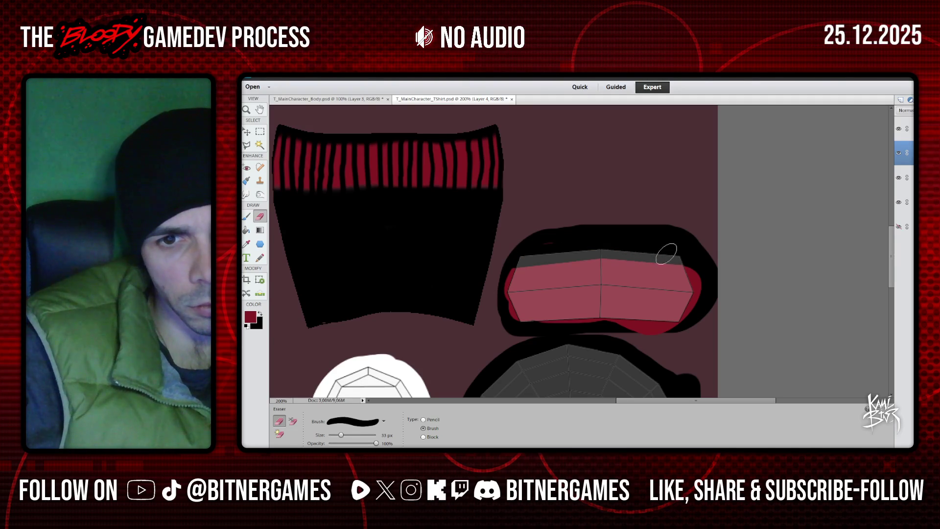
drag(518, 253, 524, 247)
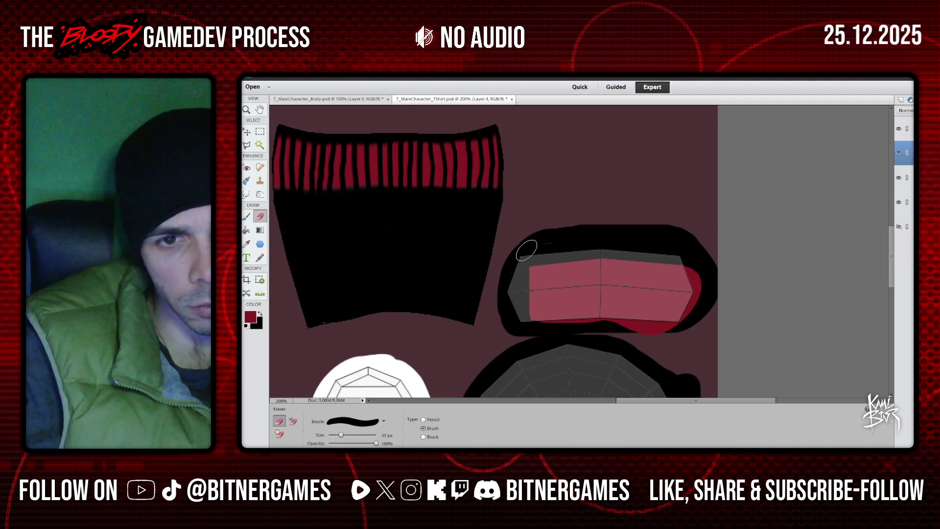
drag(674, 264, 691, 320)
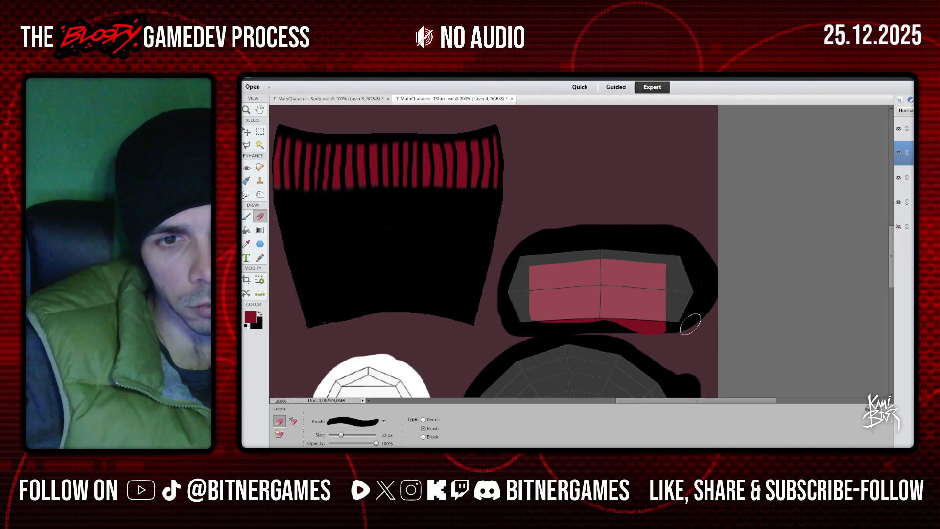
drag(514, 325, 677, 318)
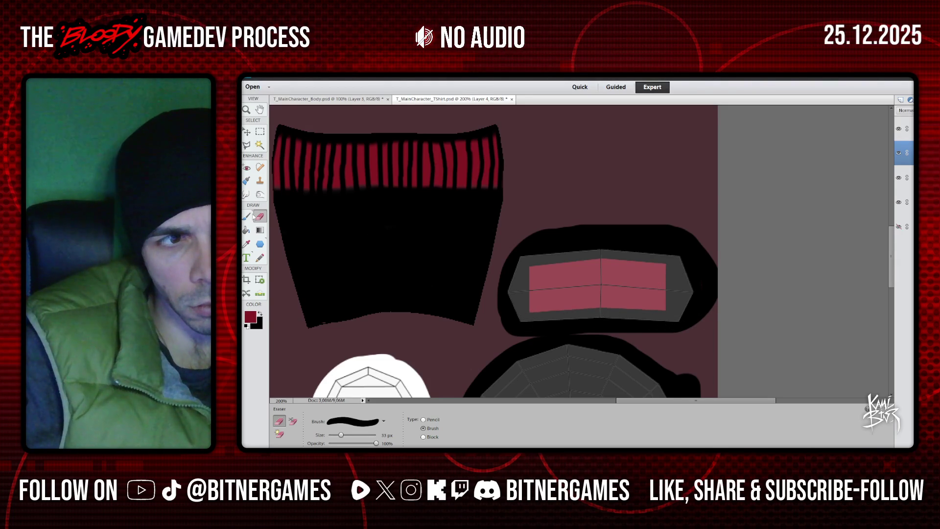
- Stretch the red patch to about 107% width and commit the transform
key(v)
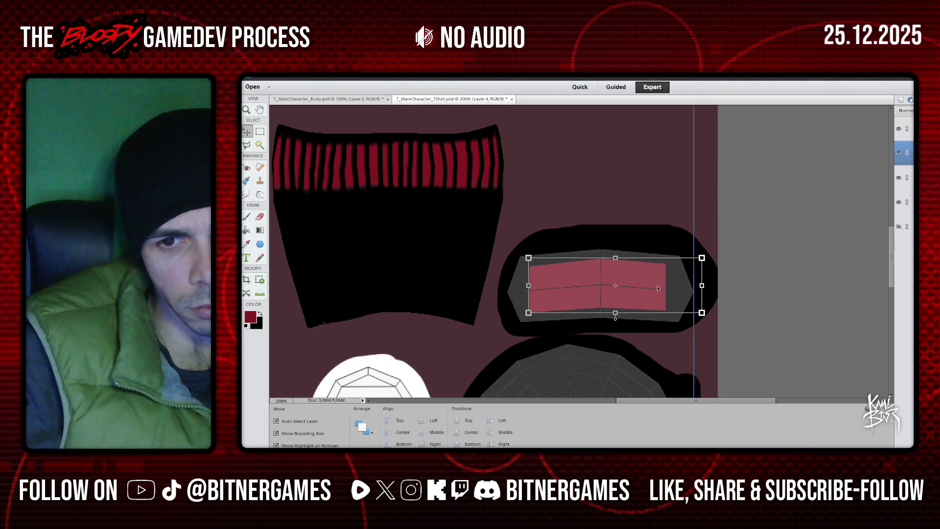
drag(702, 286, 711, 284)
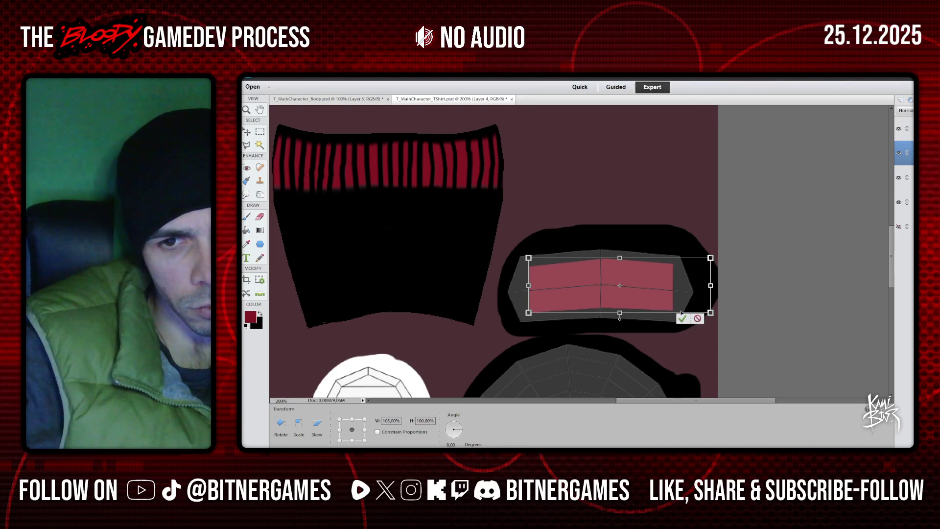
click(682, 319)
key(e)
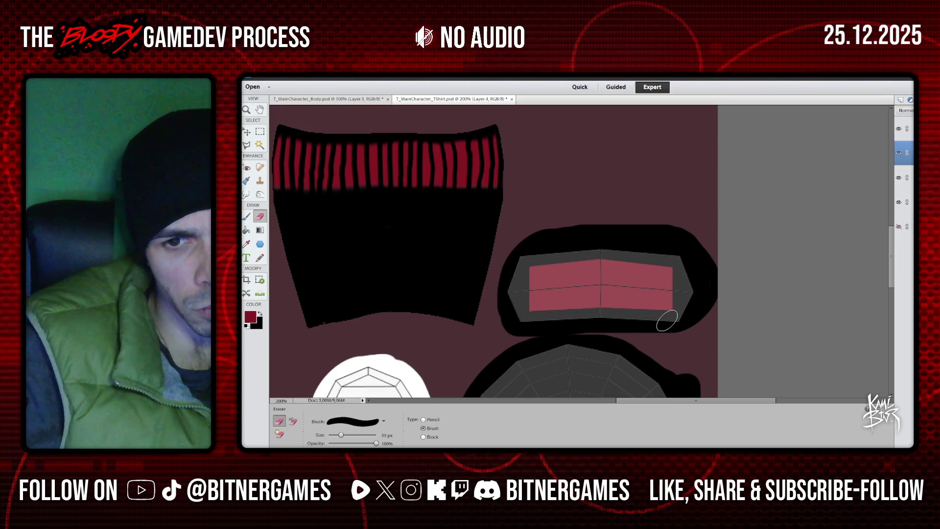
click(904, 131)
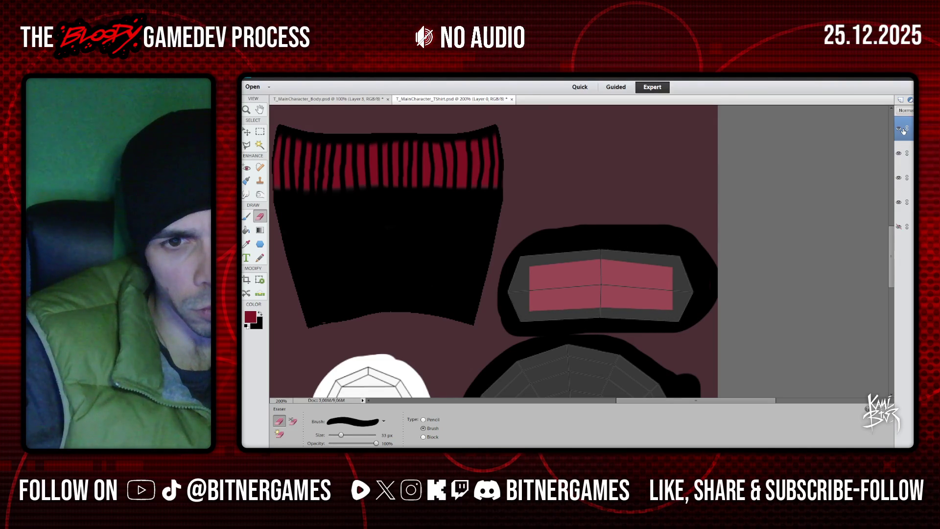
- Hide the wireframe layer and duplicate the red patch Layer 4 as Layer 4 copy
click(899, 128)
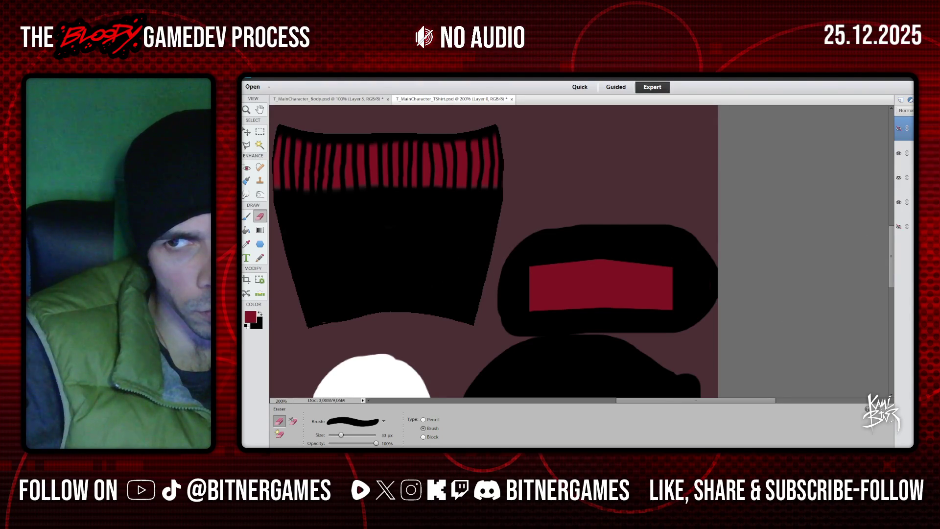
click(899, 154)
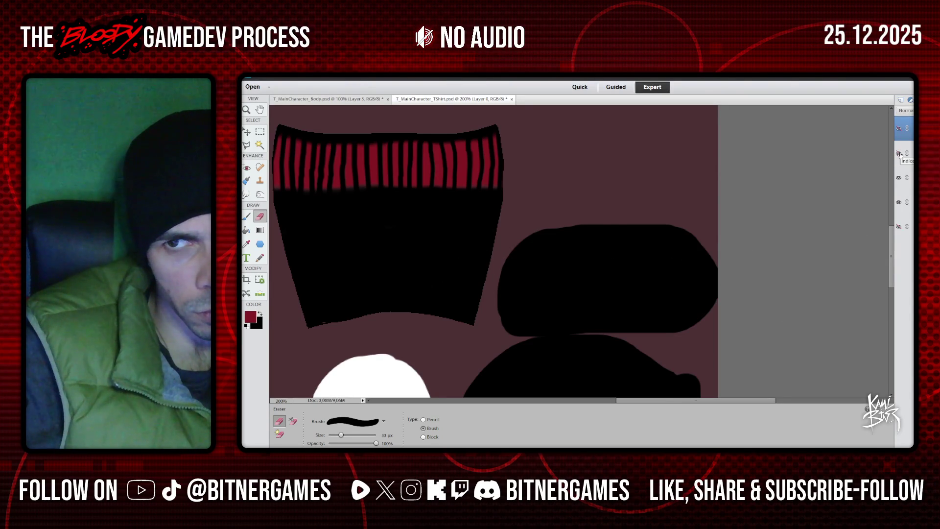
click(899, 155)
click(906, 153)
right_click(905, 153)
click(877, 166)
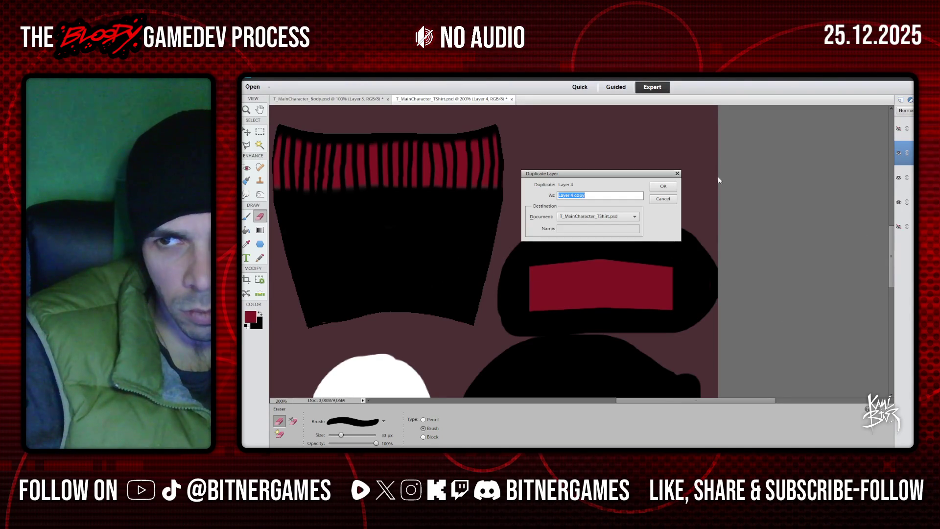
click(662, 187)
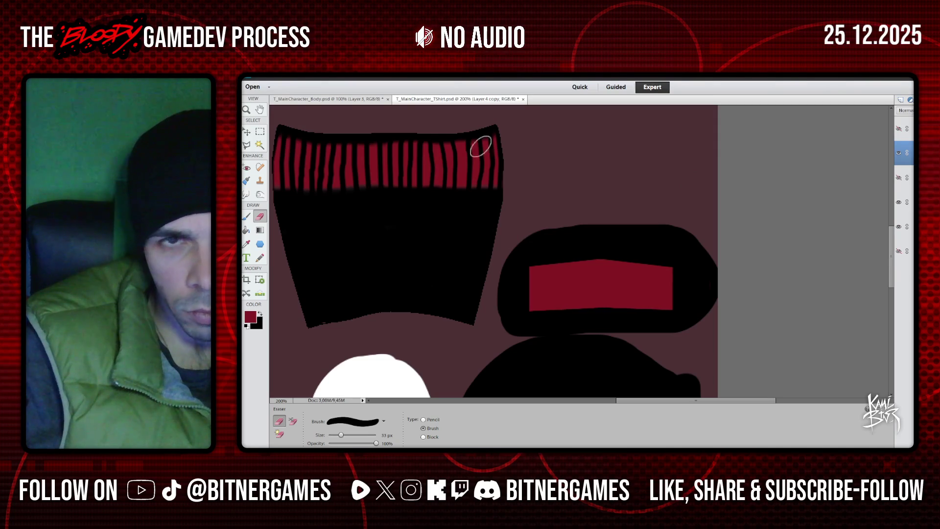
- Hide the black shapes layer and apply a 5 px Stroke style to the patch copy
click(334, 77)
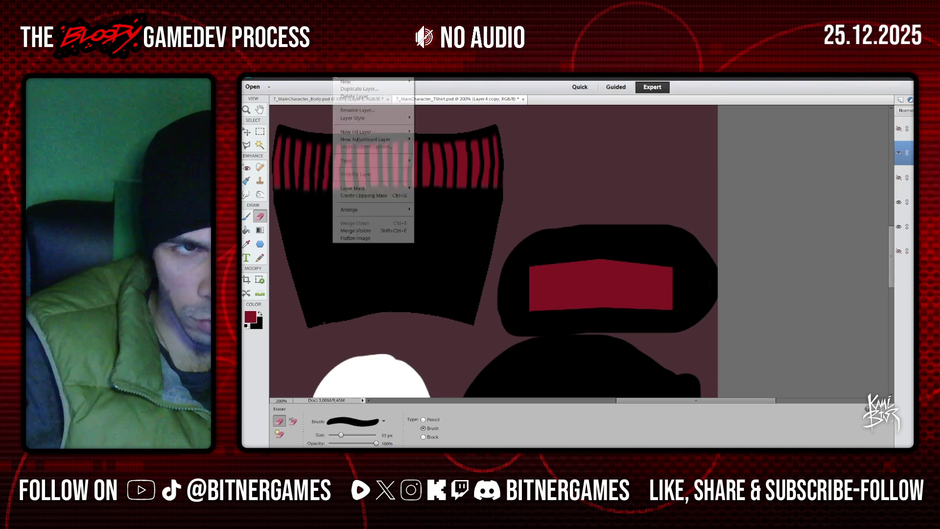
mouse_move(387, 77)
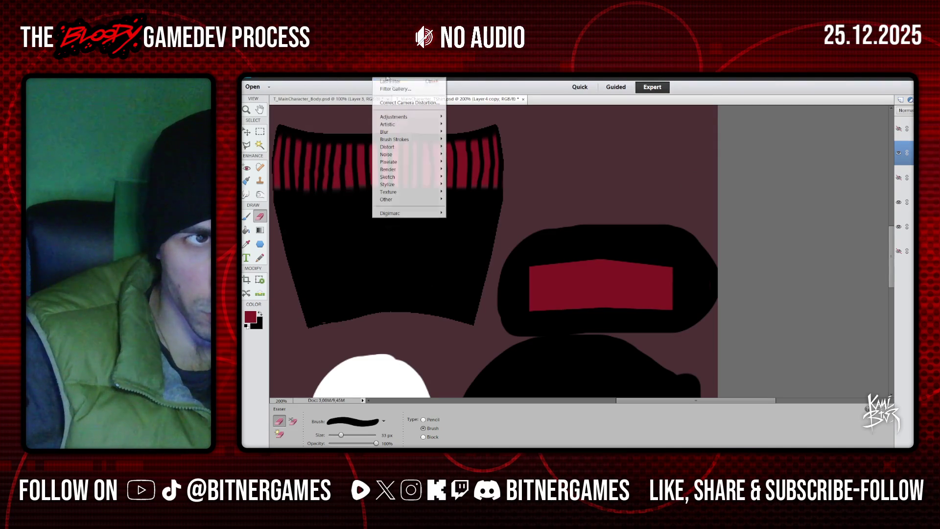
click(898, 202)
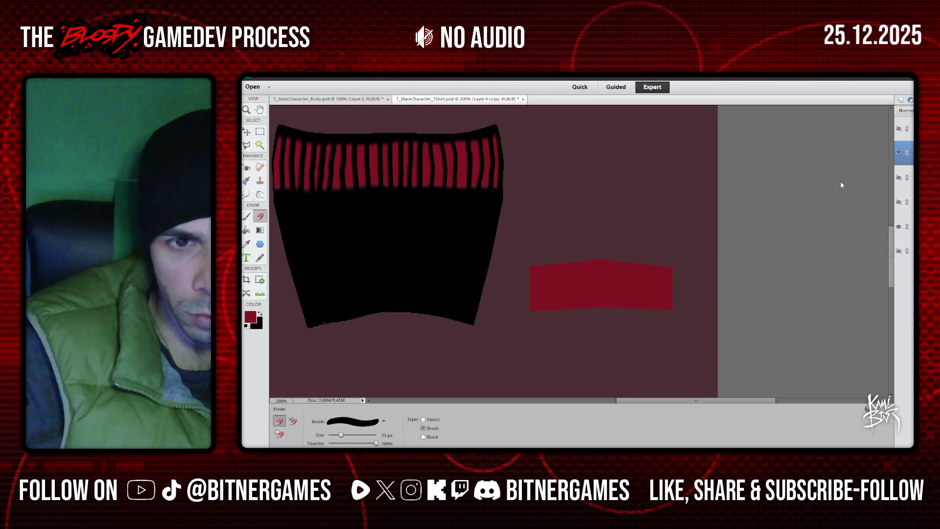
click(348, 77)
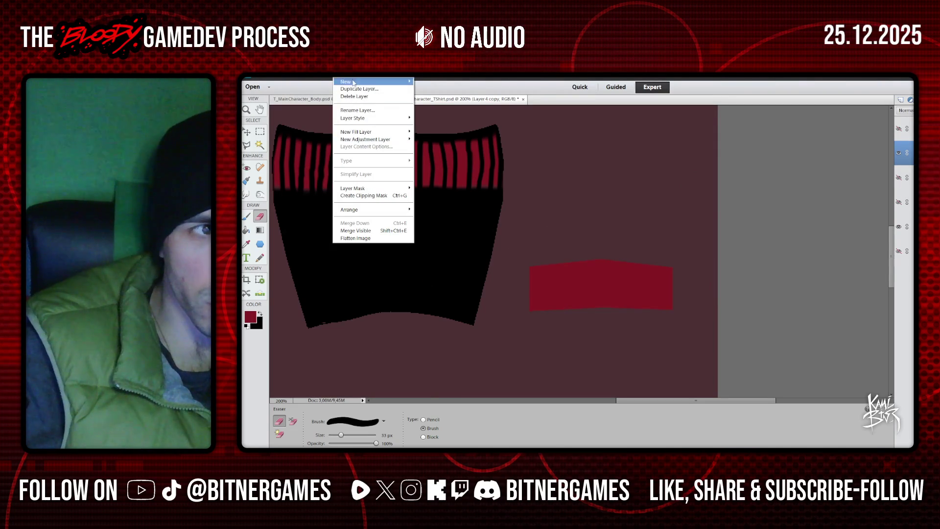
click(424, 117)
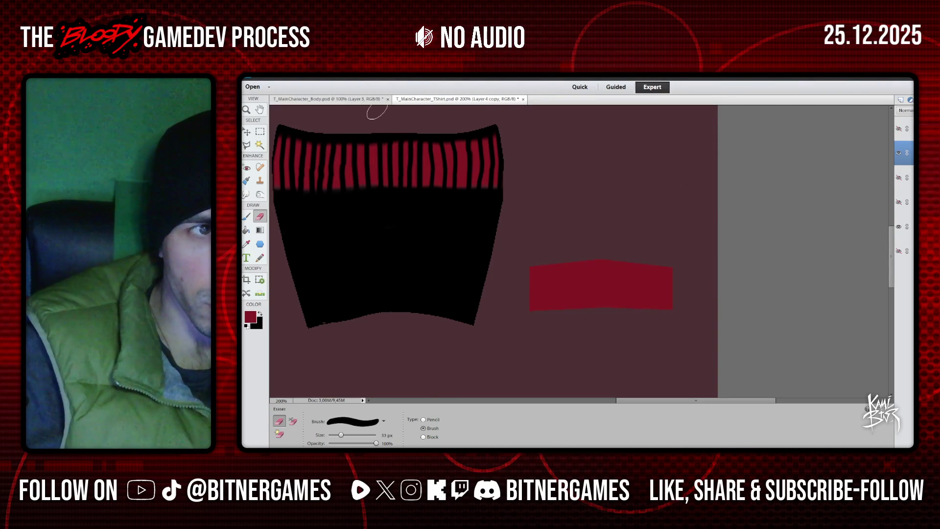
click(332, 79)
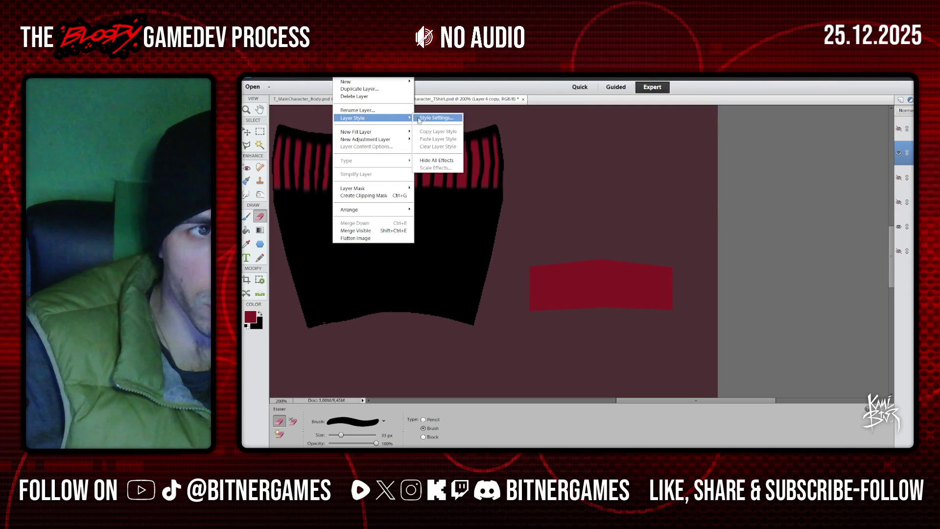
click(419, 119)
click(746, 326)
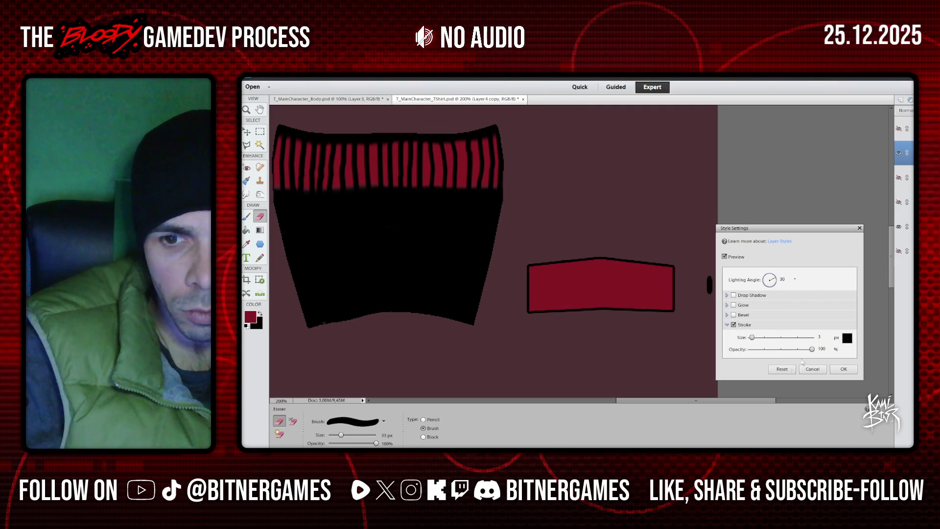
drag(753, 337, 755, 337)
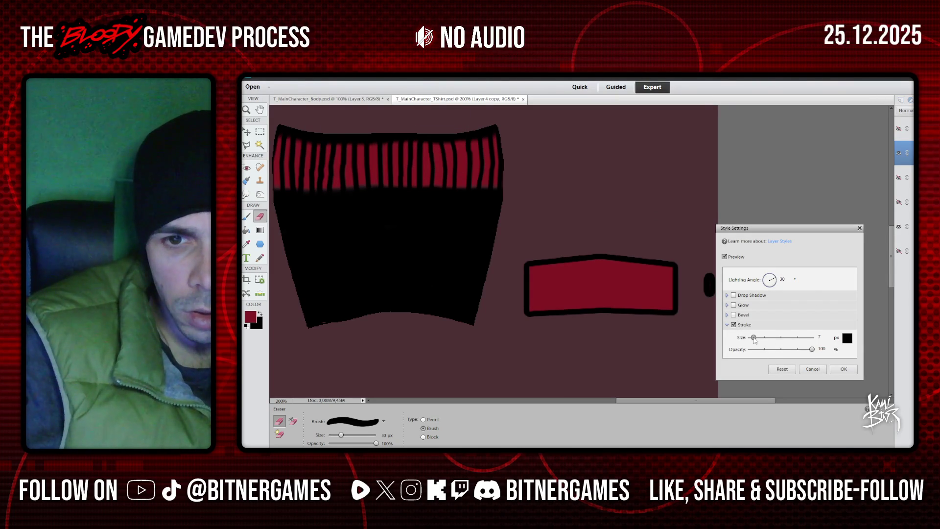
drag(755, 337, 753, 337)
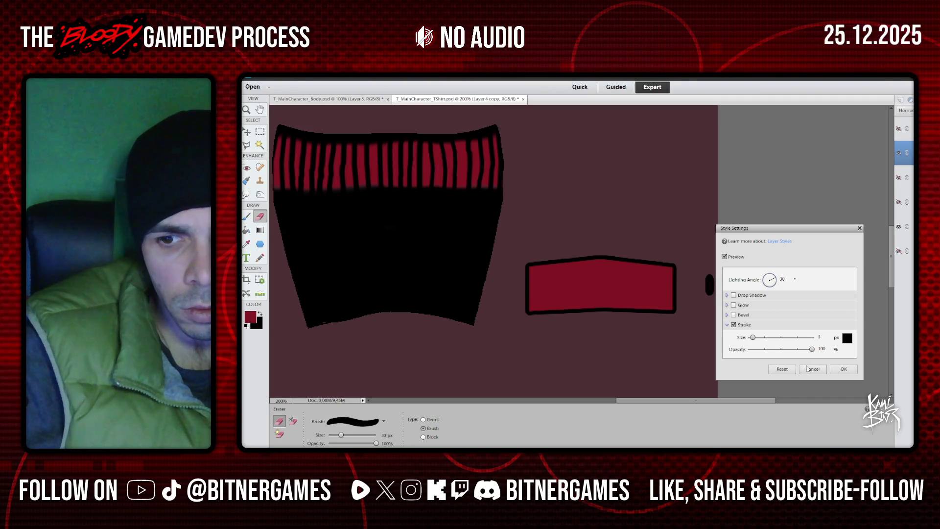
click(852, 371)
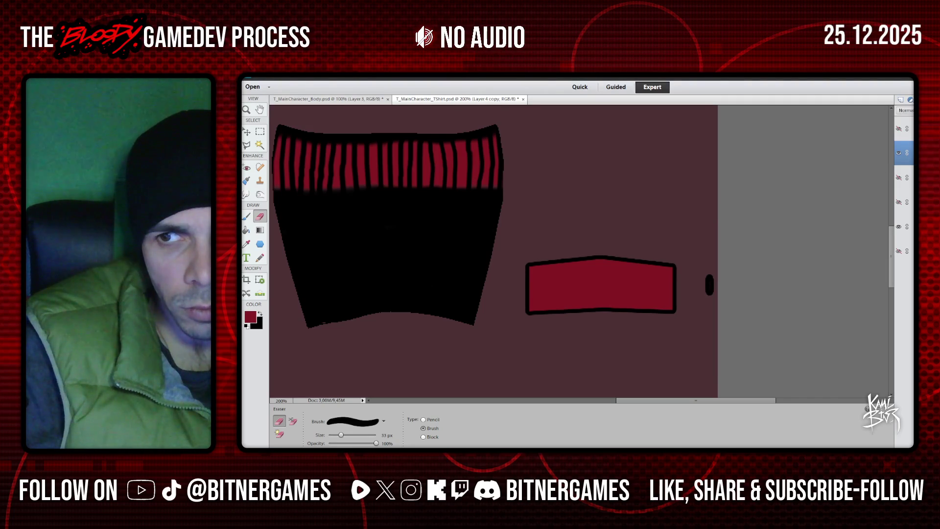
- Reopen Style Settings, enable a 6 px Stroke and choose white as its colour
click(344, 80)
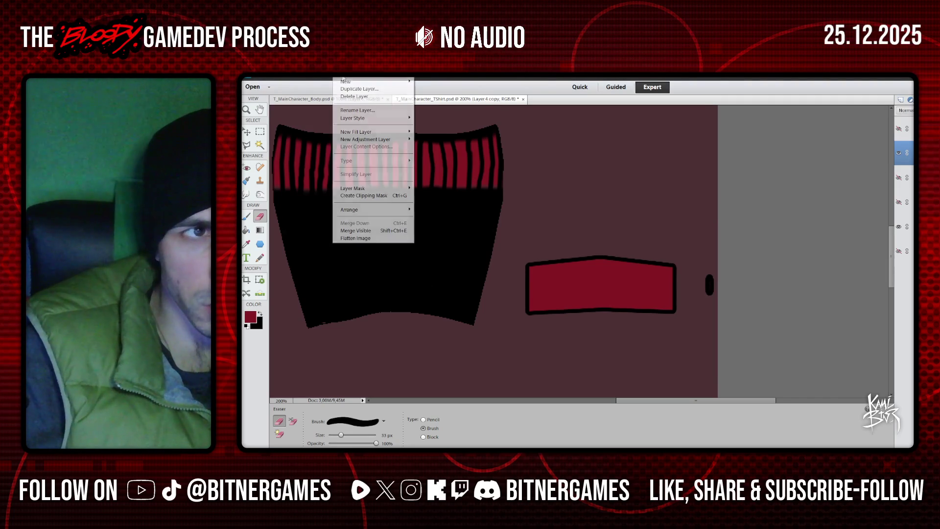
mouse_move(386, 120)
click(422, 119)
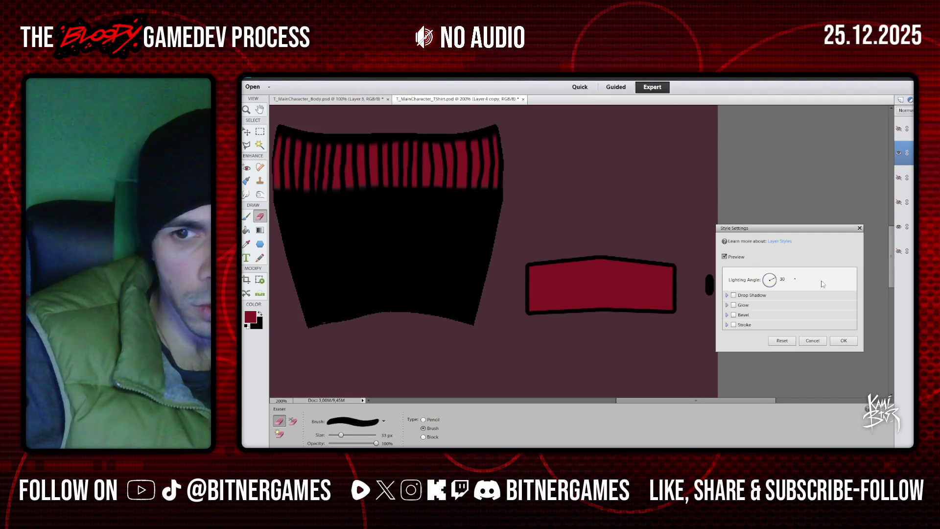
click(734, 324)
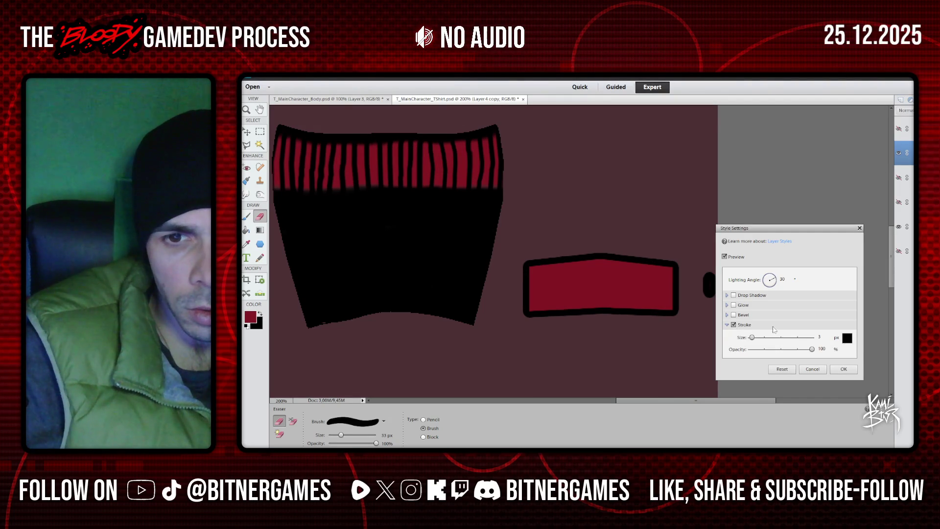
drag(752, 338, 754, 338)
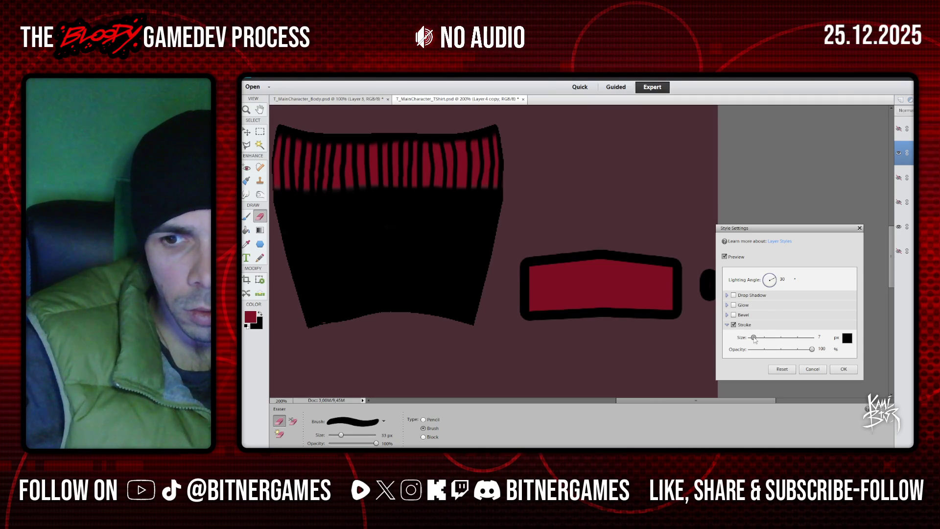
click(845, 339)
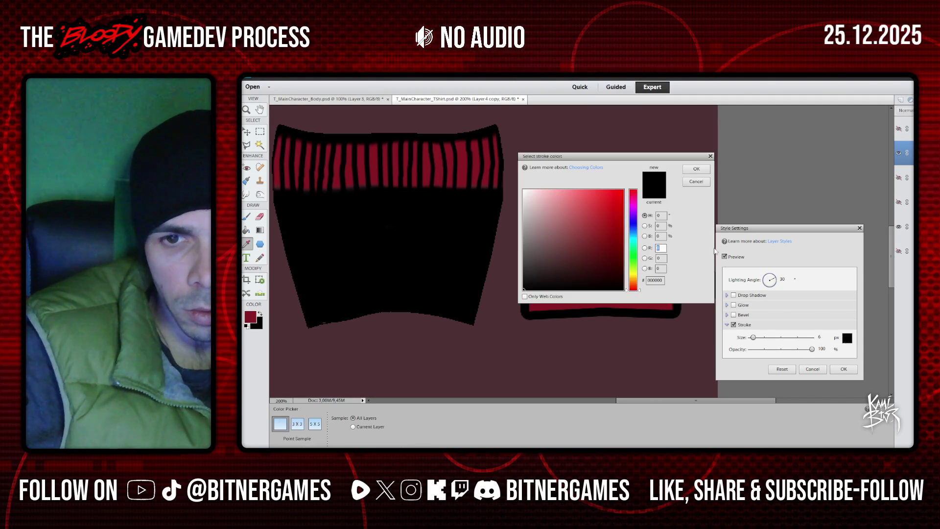
- Apply the white outline to the patch and erase the stray white ring beside it
click(696, 170)
click(844, 370)
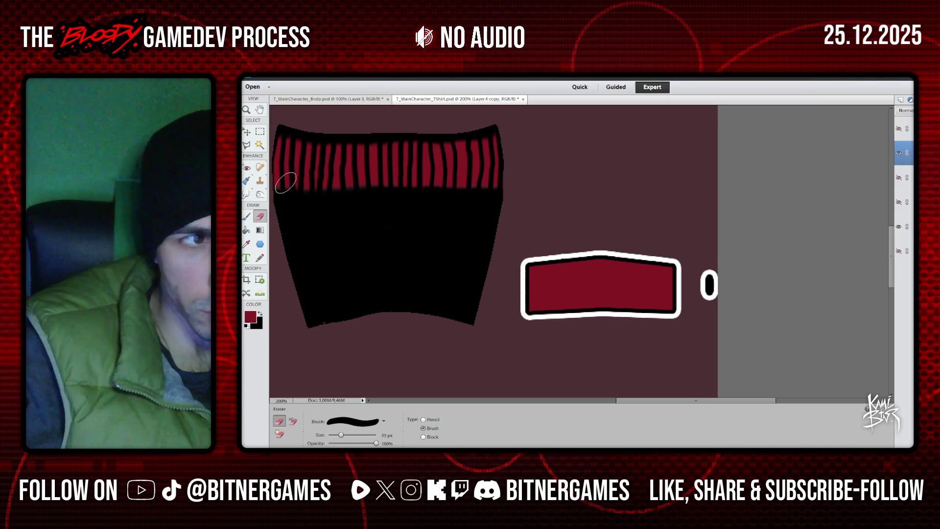
drag(712, 270, 702, 294)
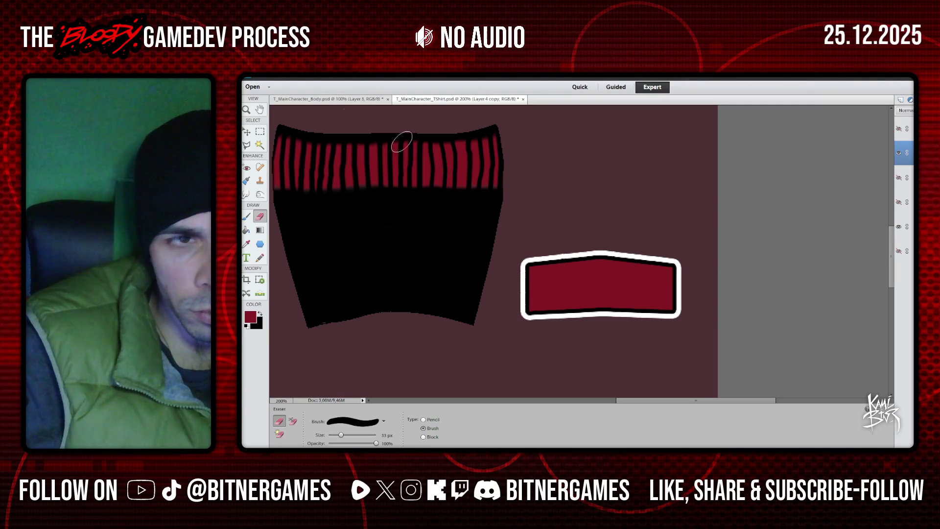
- Add a 5 px black outer stroke via Style Settings, then show the UV wireframe
click(299, 77)
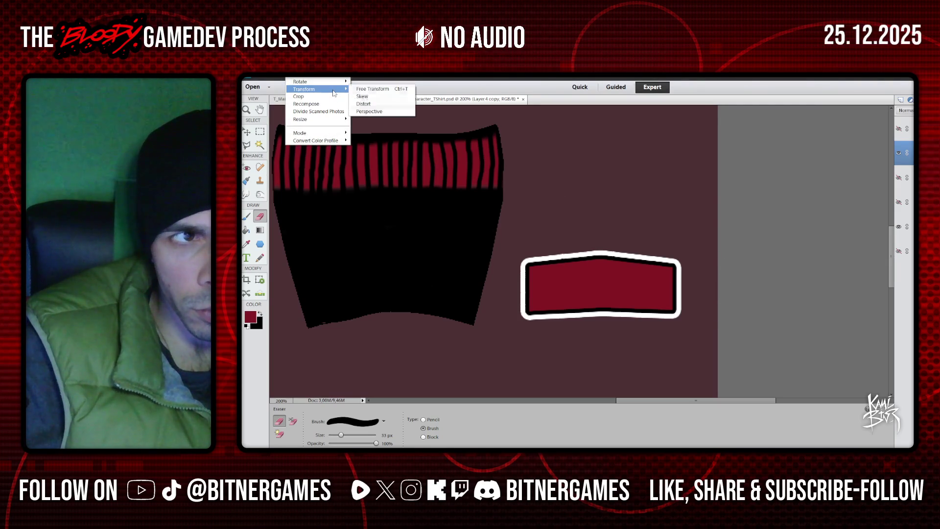
mouse_move(318, 74)
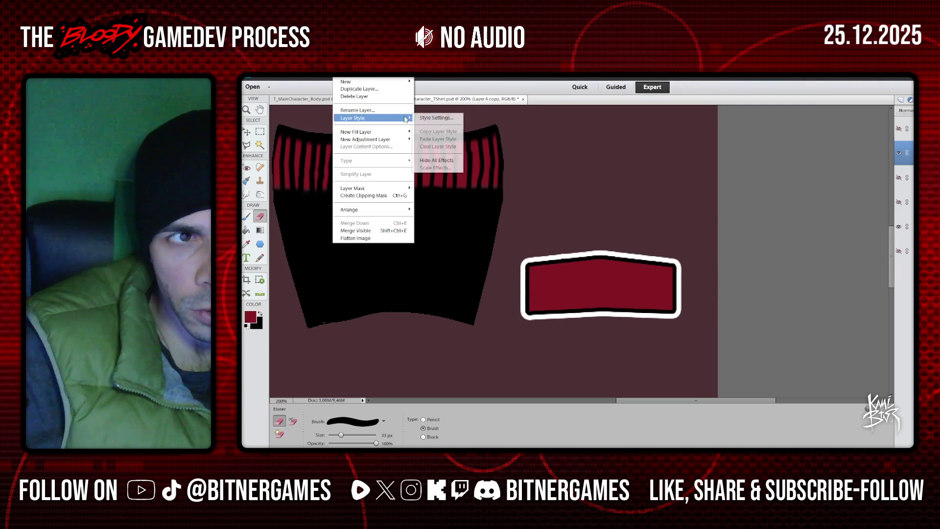
click(388, 102)
click(337, 77)
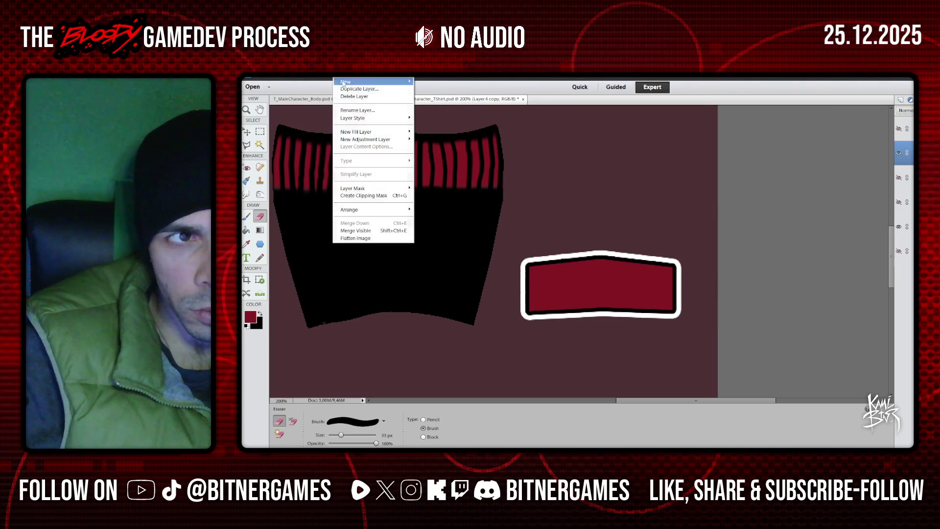
click(429, 118)
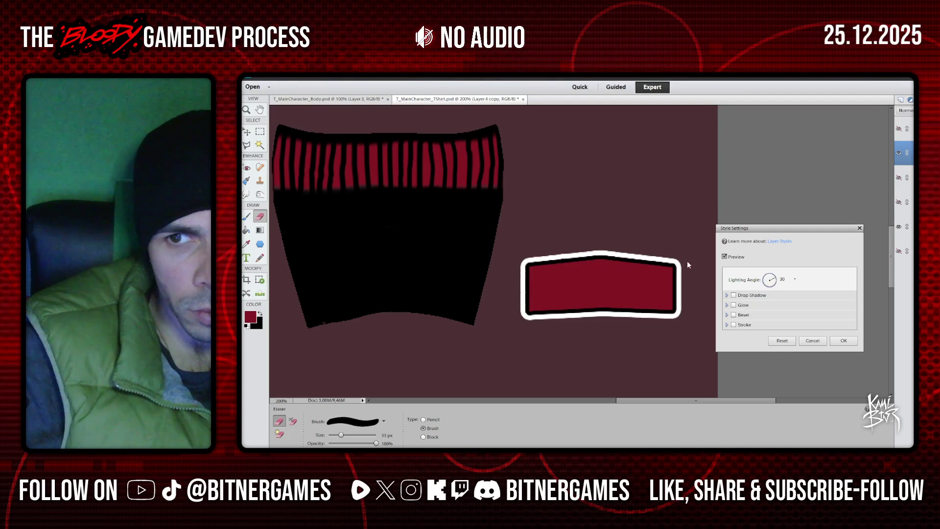
click(742, 324)
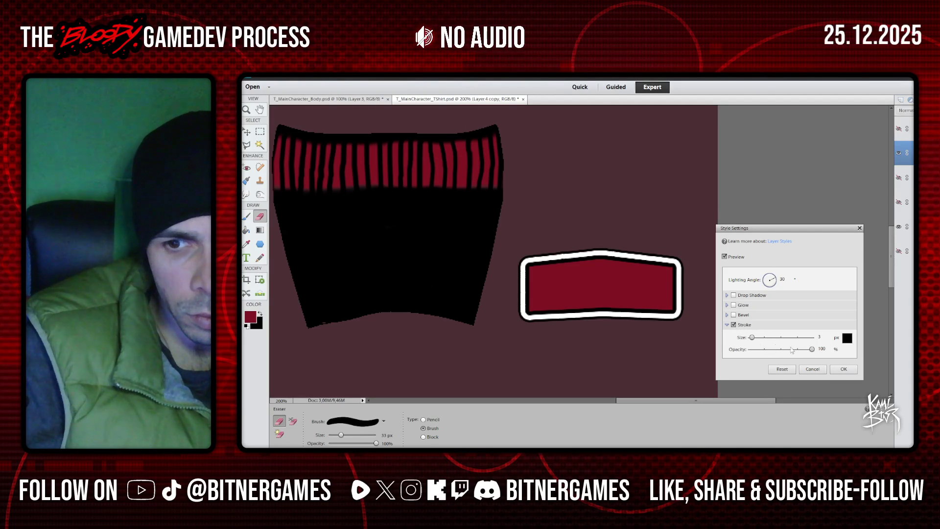
drag(753, 340, 754, 340)
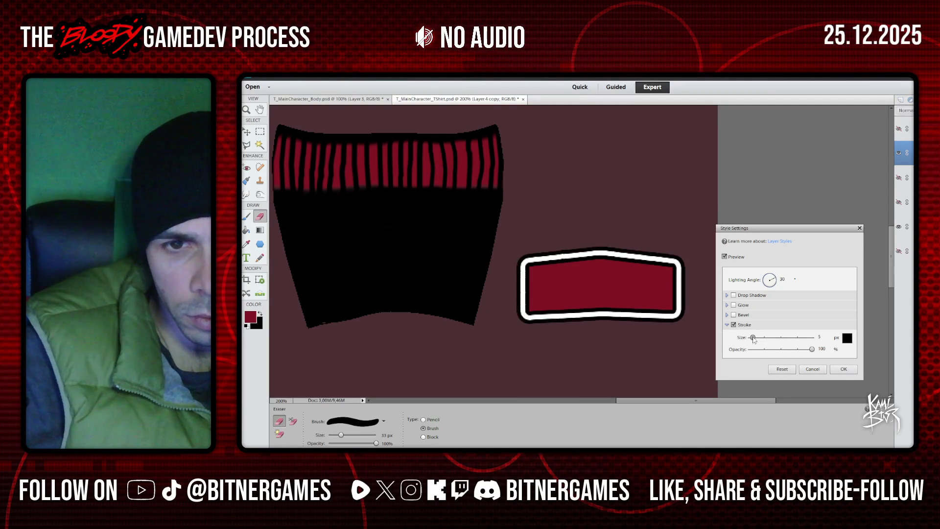
click(848, 370)
click(898, 129)
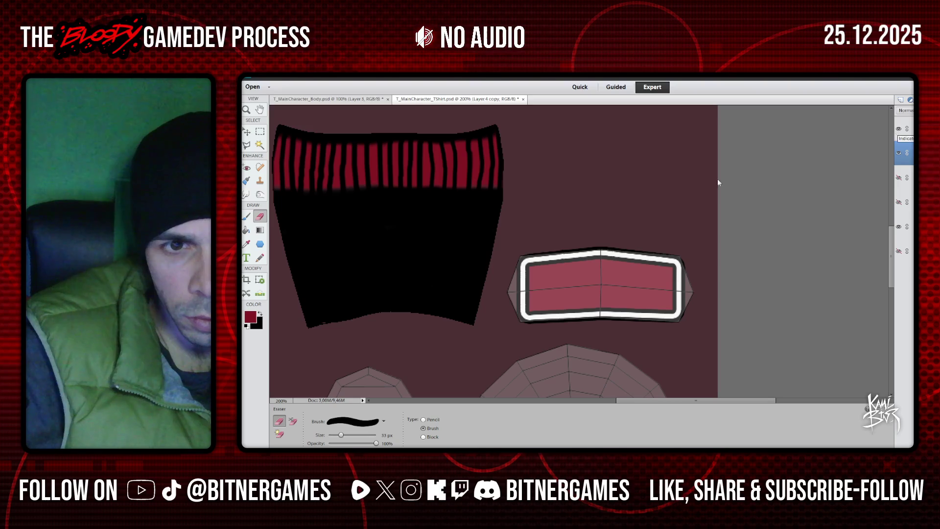
- Scale the stroked red patch to 75%, show the black outline shapes and select Layer 3
key(v)
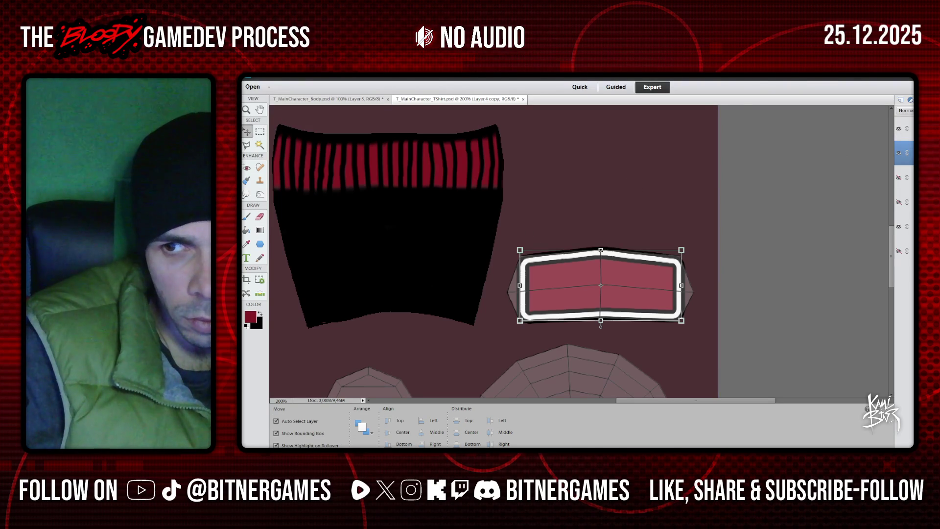
alt+drag(520, 250, 516, 246)
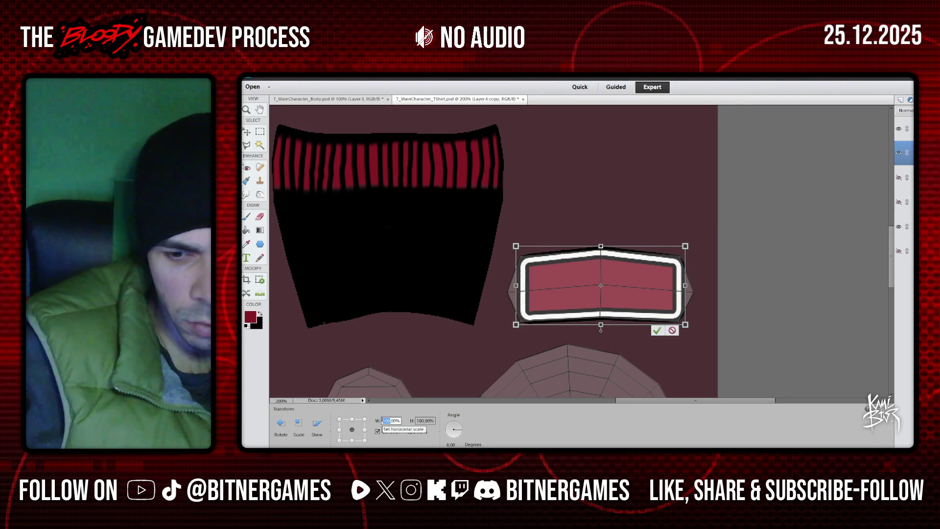
text(75)
key(Return)
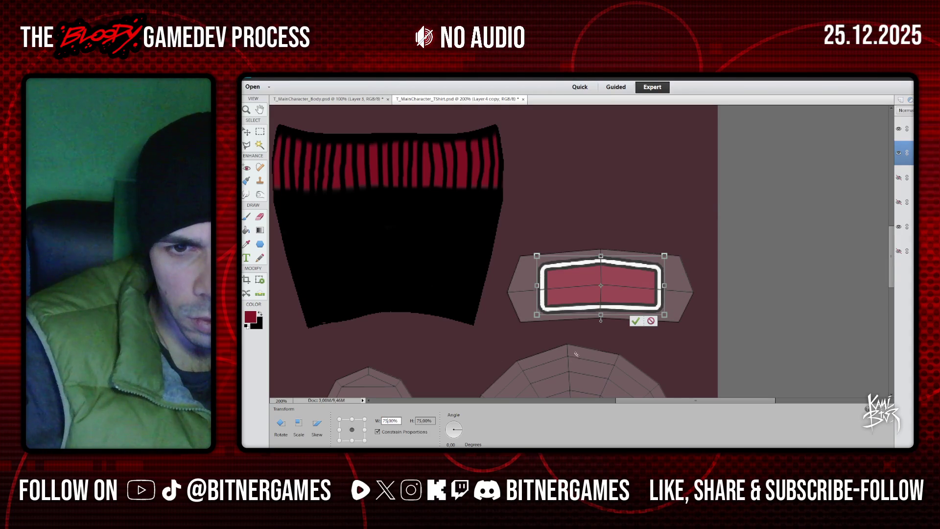
click(635, 321)
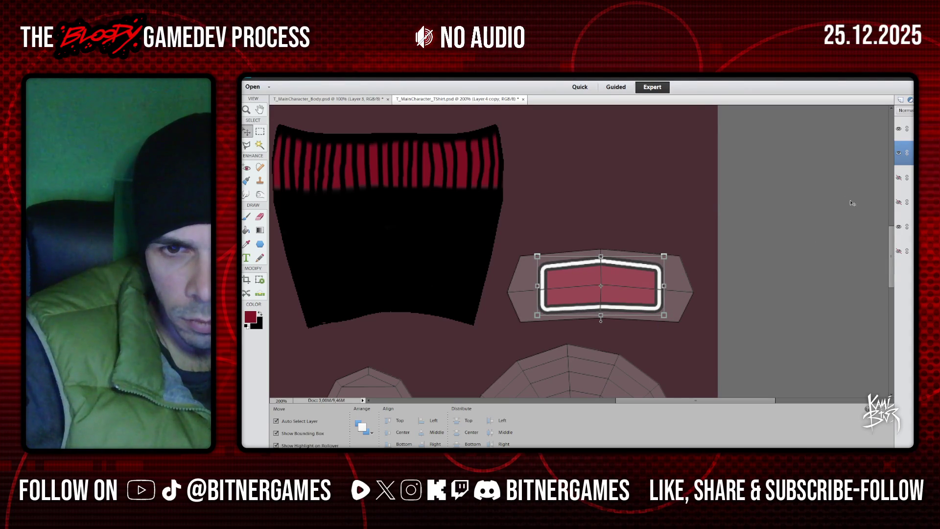
click(900, 202)
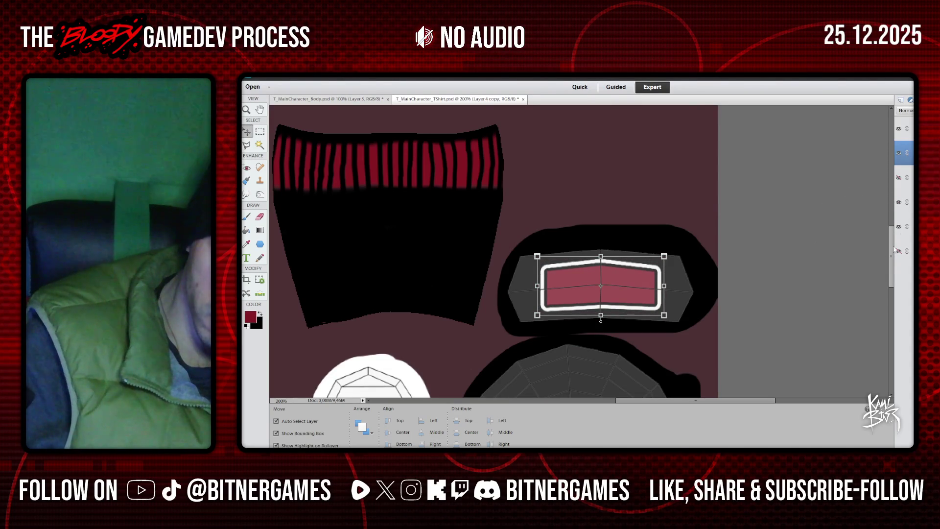
click(906, 202)
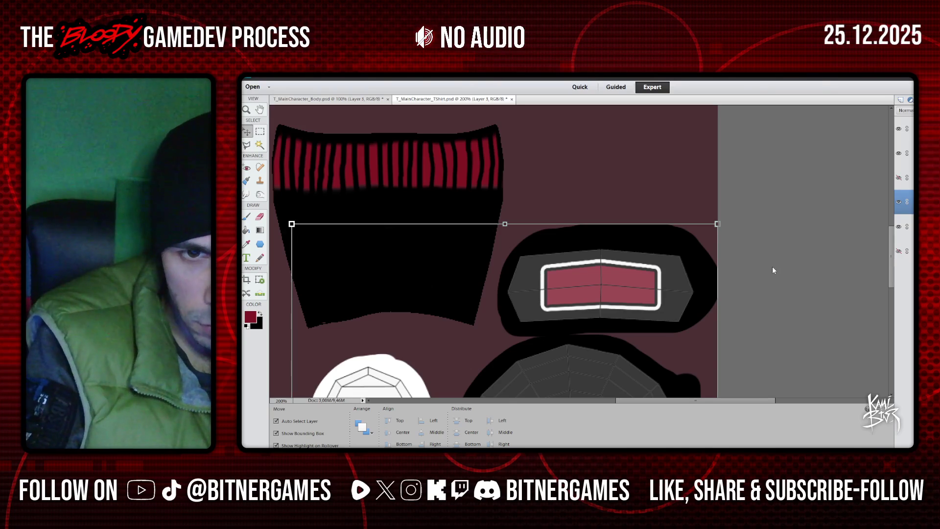
- Invert Layer 3 so its black outline shapes turn white, and select the Burn tool
key(ctrl+i)
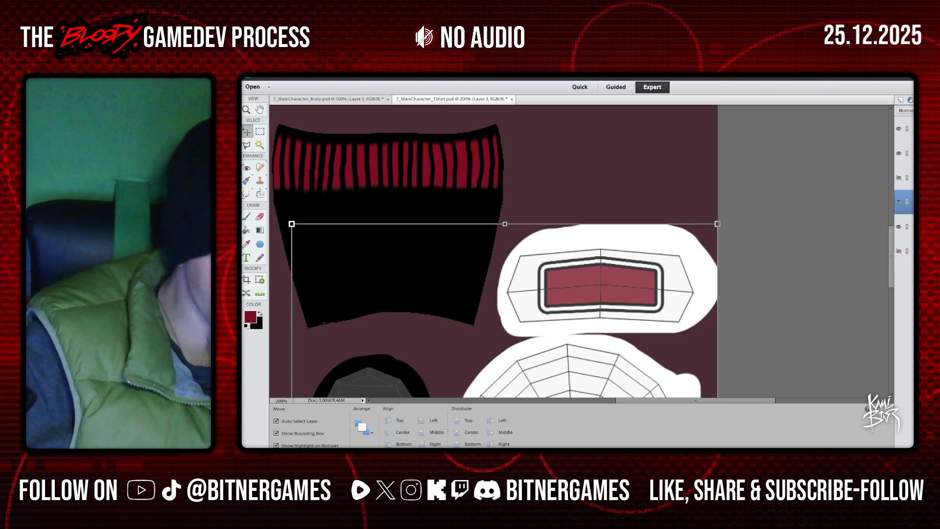
key(o)
click(375, 421)
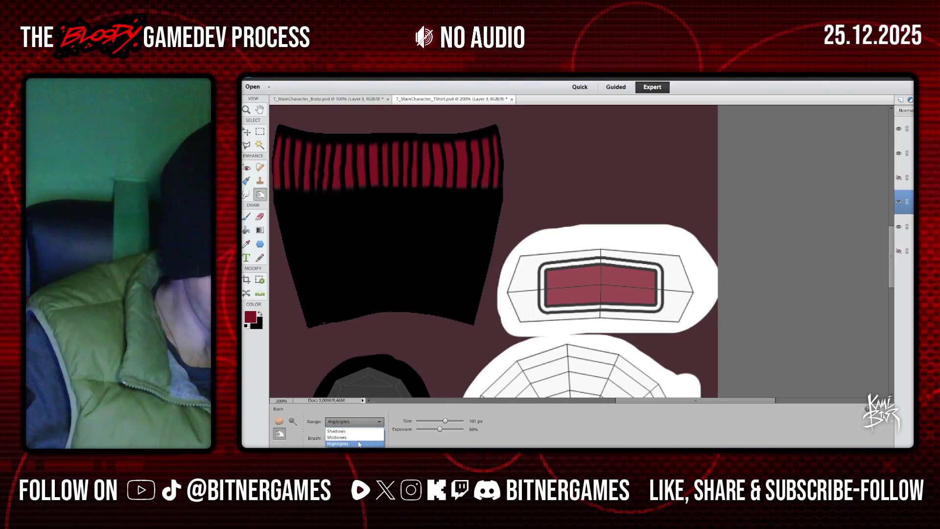
click(350, 438)
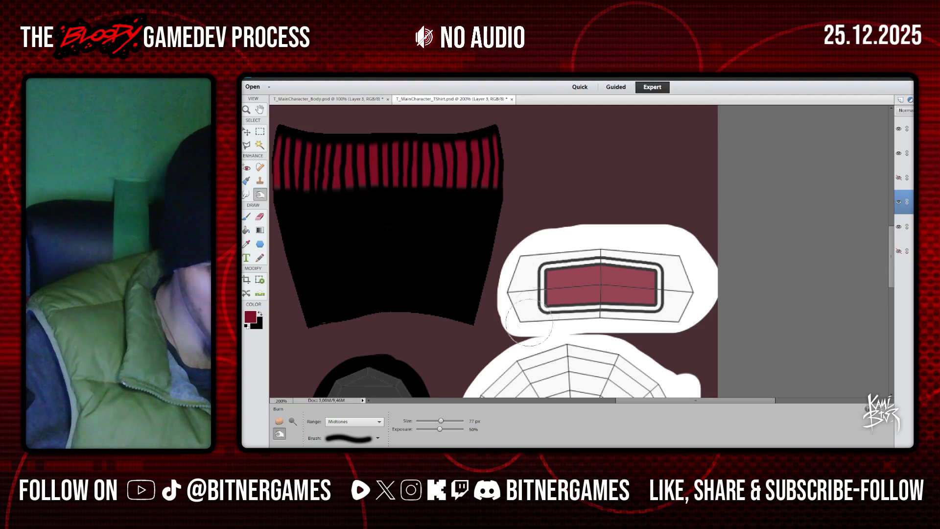
- Burn the white area left of the red patch with Highlights range, then show the dark layer
click(364, 422)
click(360, 443)
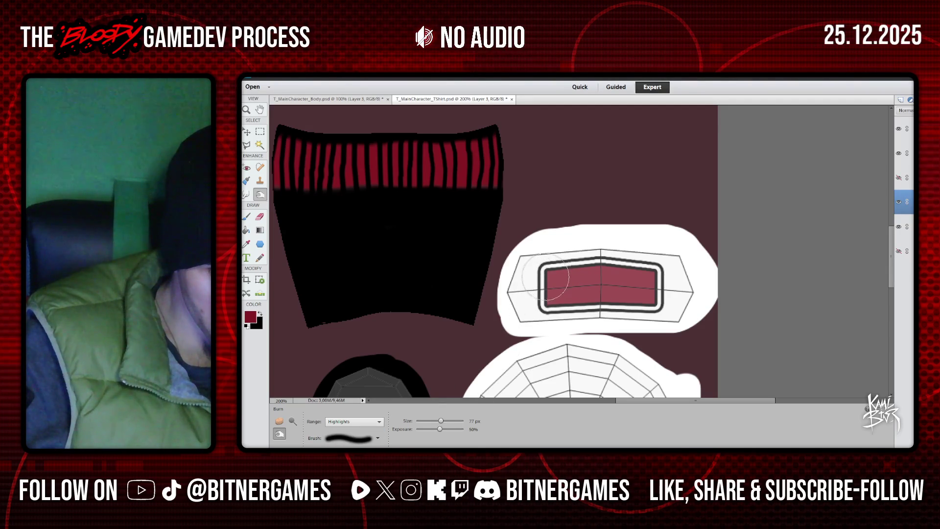
mouse_move(545, 280)
mouse_down()
mouse_move(636, 291)
mouse_move(596, 278)
mouse_up()
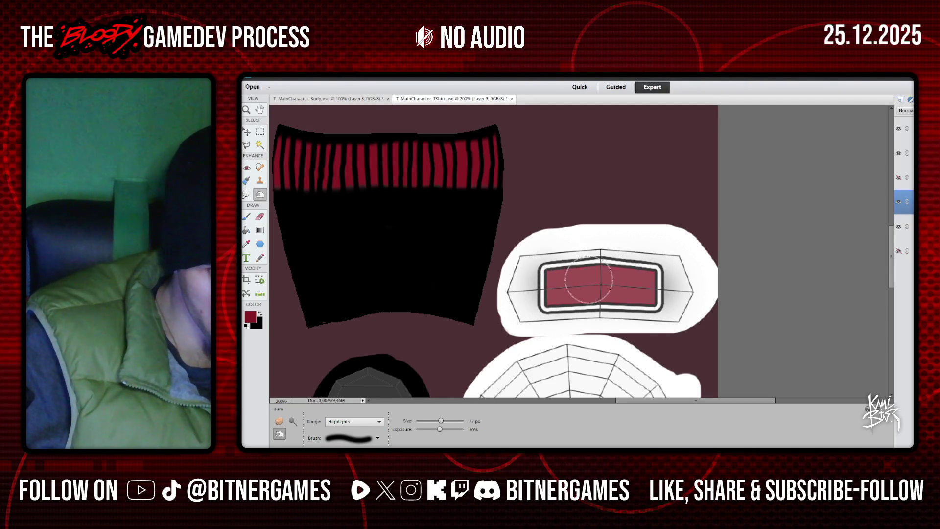
click(899, 226)
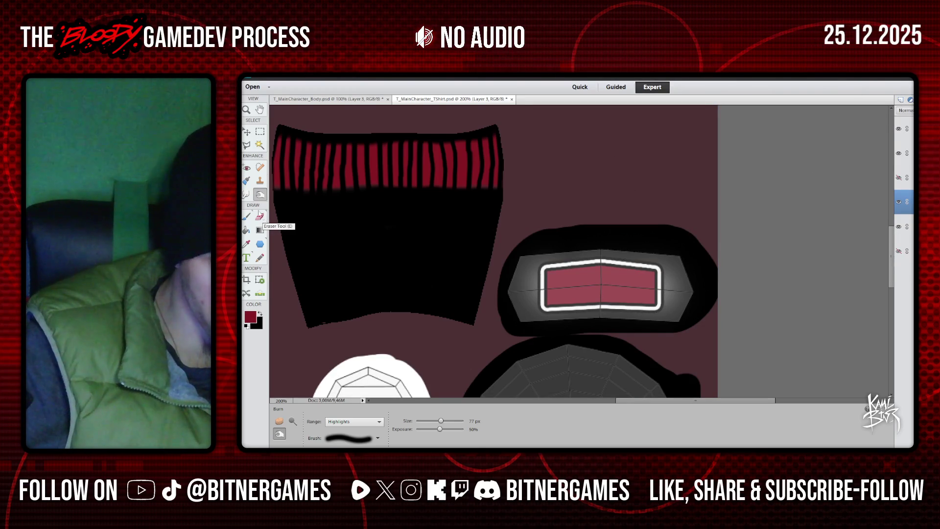
- Paint a black stroke with the 65 px soft Basic Brush along the island edge, then undo it
click(245, 216)
click(394, 423)
click(397, 333)
scroll(398, 350, up, 3)
click(386, 343)
scroll(438, 412, down, 3)
scroll(437, 412, down, 3)
click(390, 368)
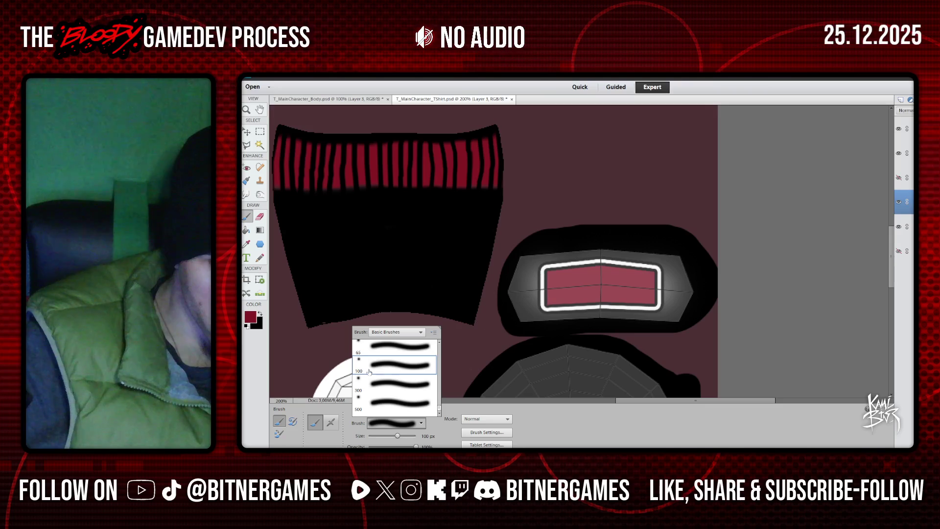
click(393, 346)
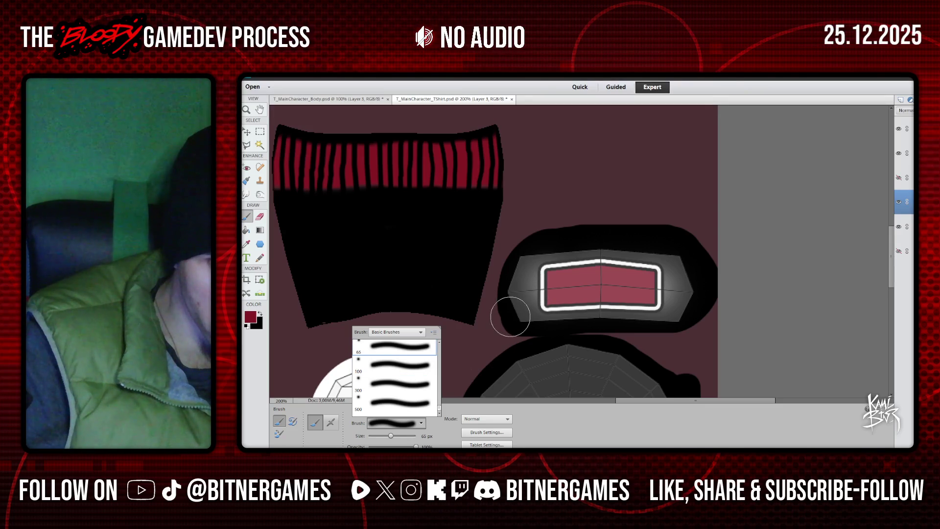
key(x)
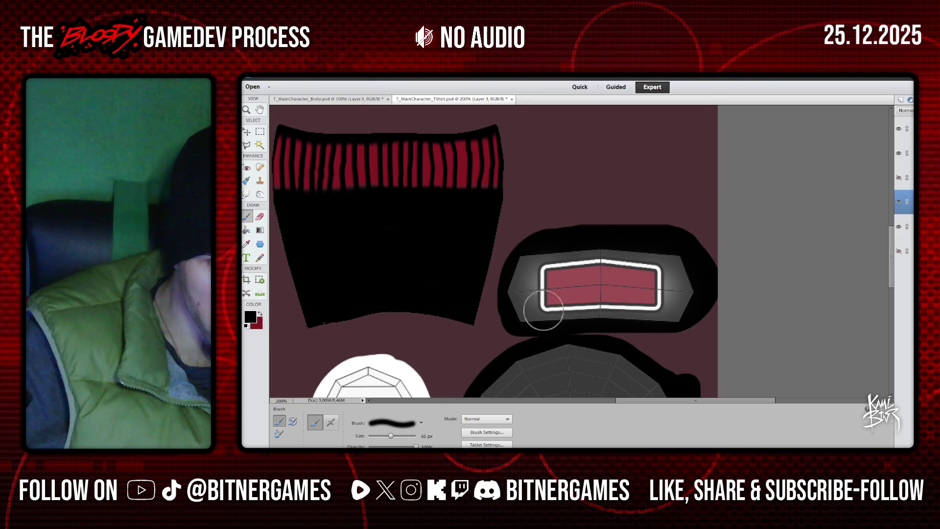
mouse_move(509, 302)
mouse_down()
mouse_move(664, 236)
mouse_move(634, 331)
mouse_up()
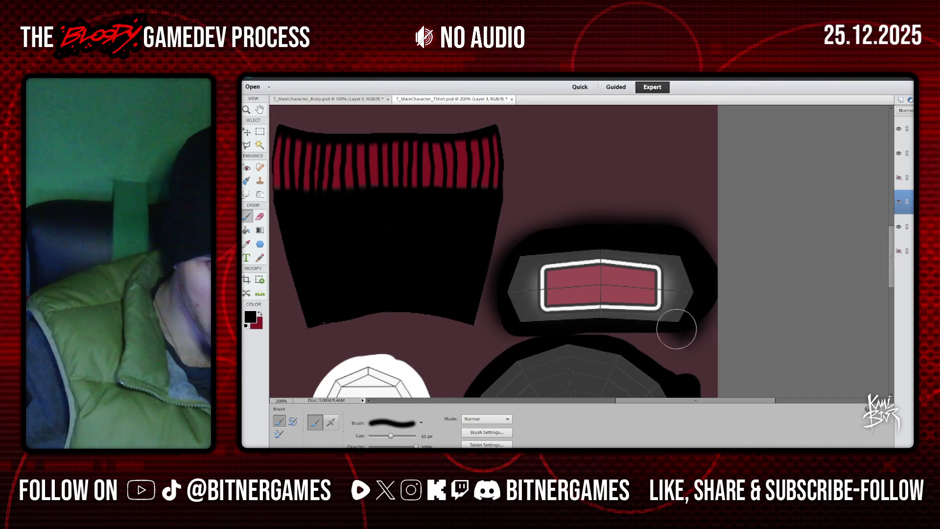
key(ctrl+z)
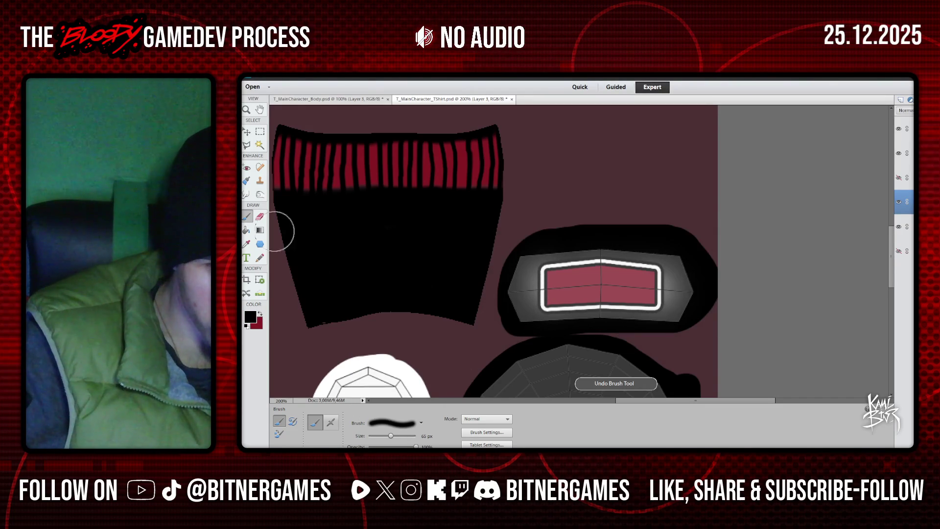
- Draw a Polygonal Lasso selection around the patch island, then deselect it
key(l)
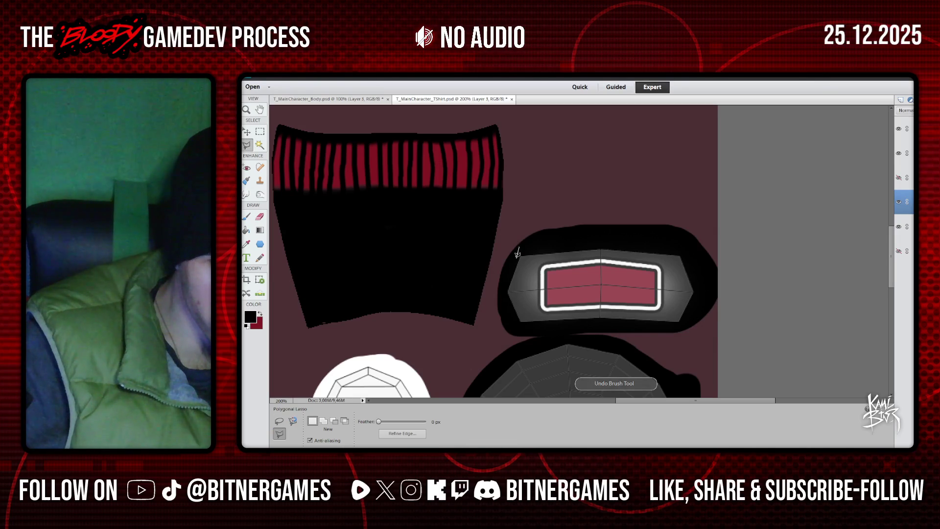
click(518, 331)
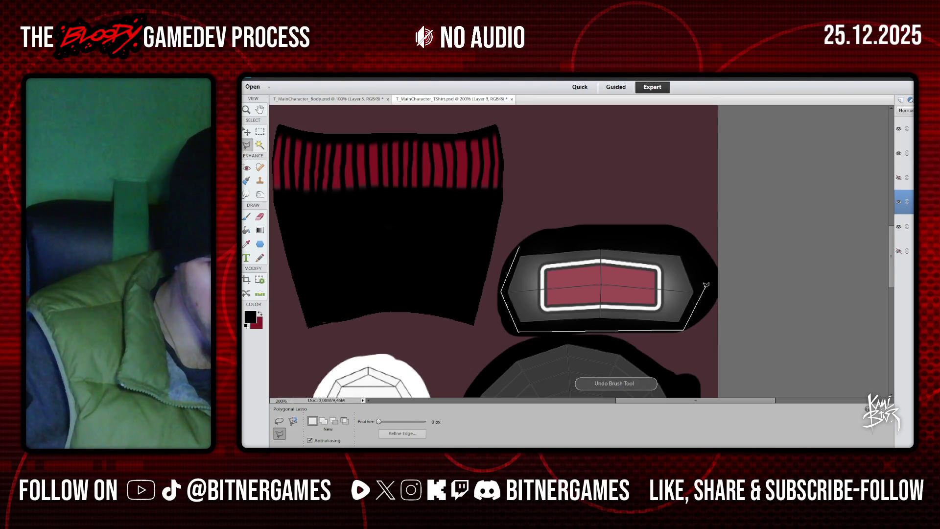
click(684, 243)
click(520, 244)
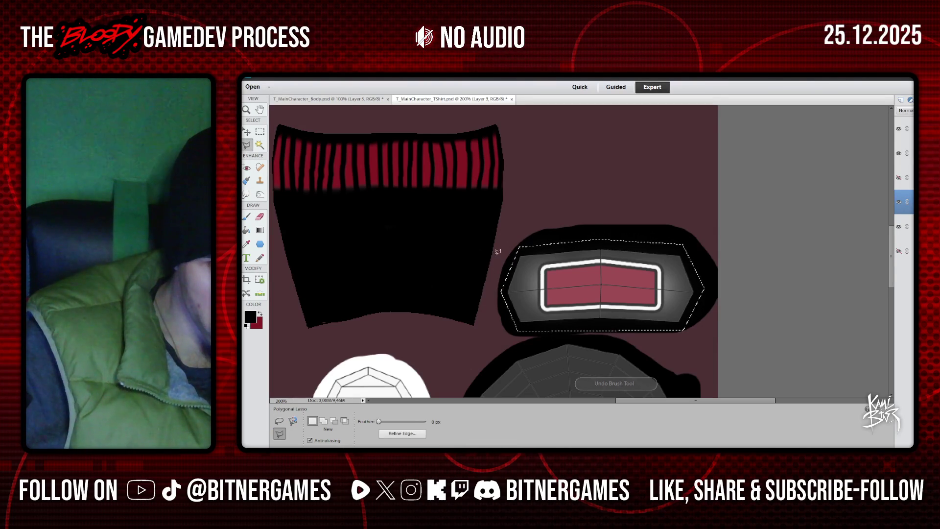
key(b)
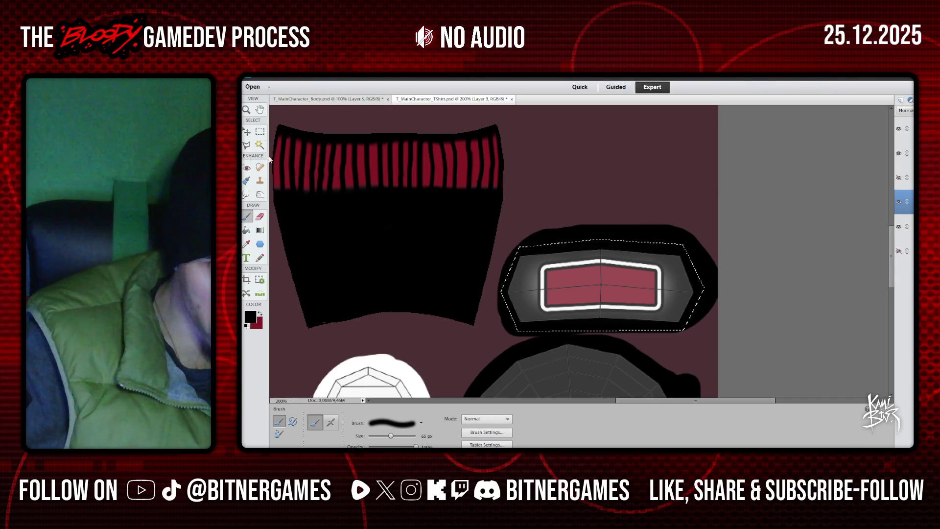
key(m)
key(ctrl+d)
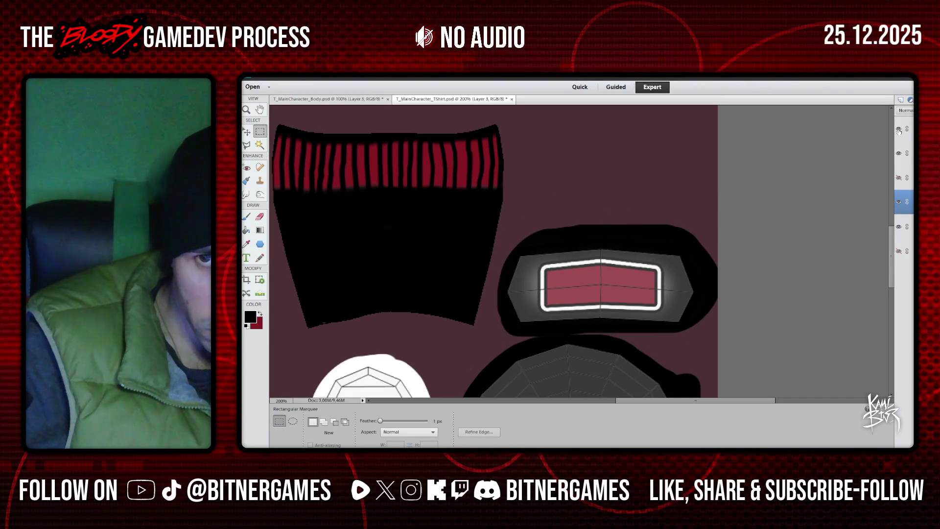
- Hide the UV wireframe layer
click(898, 128)
scroll(578, 267, down, 1)
scroll(578, 267, down, 2)
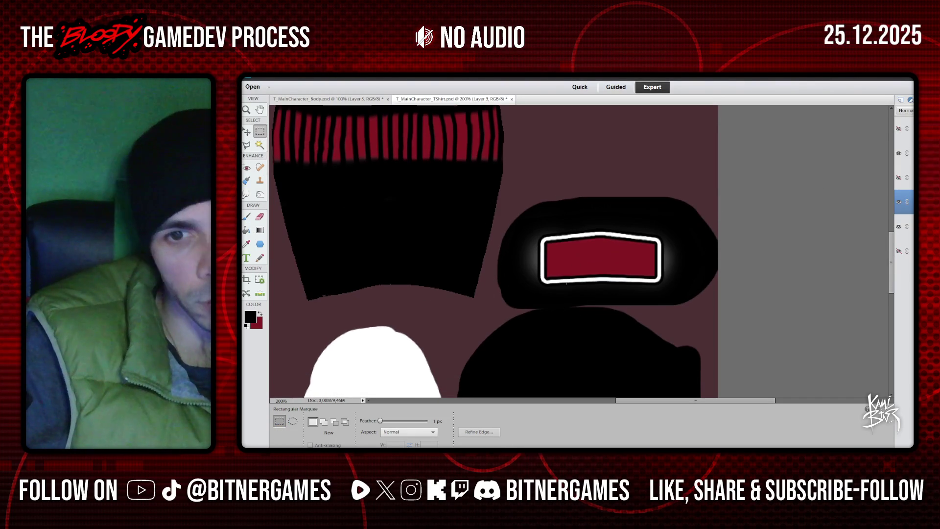
- Briefly show the UV wireframe guide over the texture, then hide it again
scroll(578, 267, down, 6)
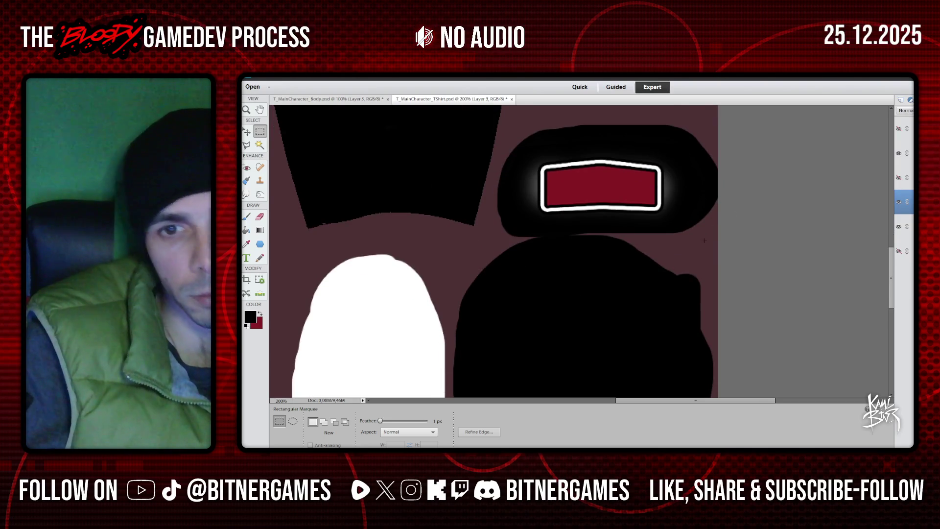
scroll(578, 267, down, 6)
scroll(413, 307, down, 2)
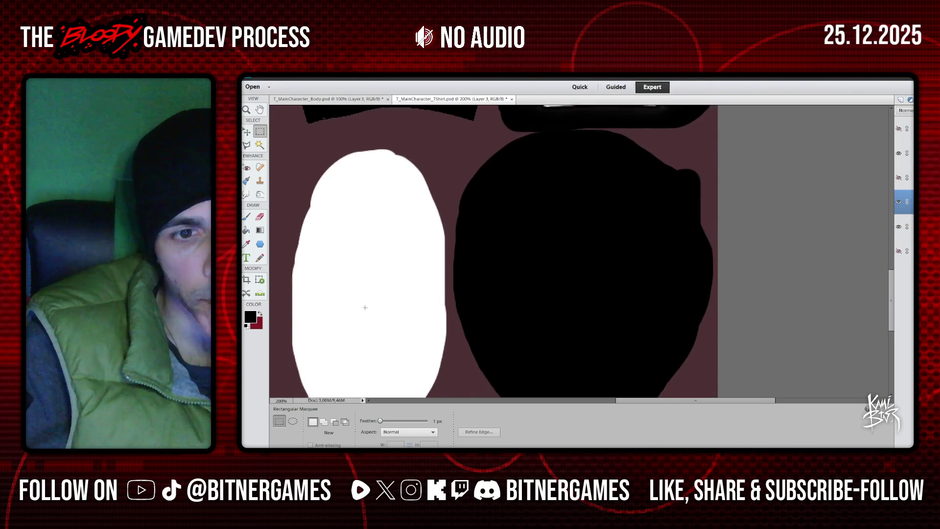
scroll(425, 308, down, 2)
scroll(451, 300, up, 1)
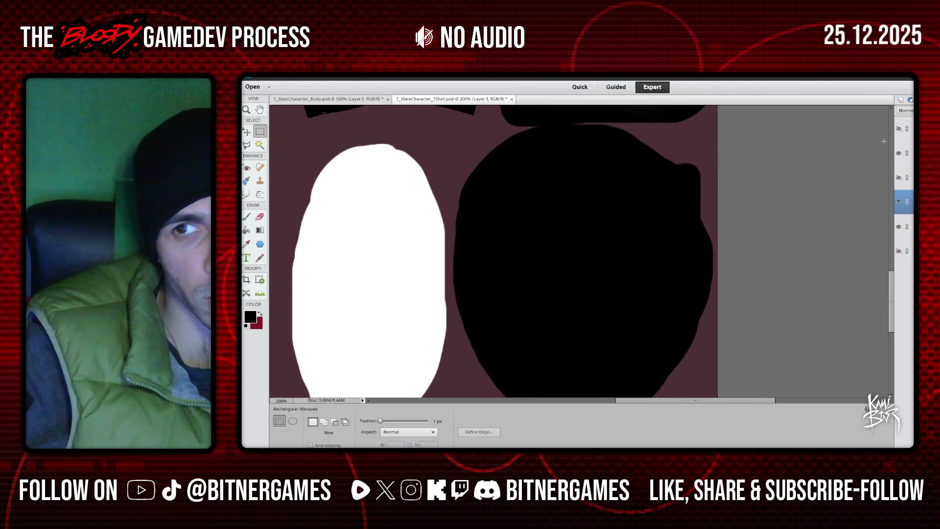
click(899, 129)
click(899, 128)
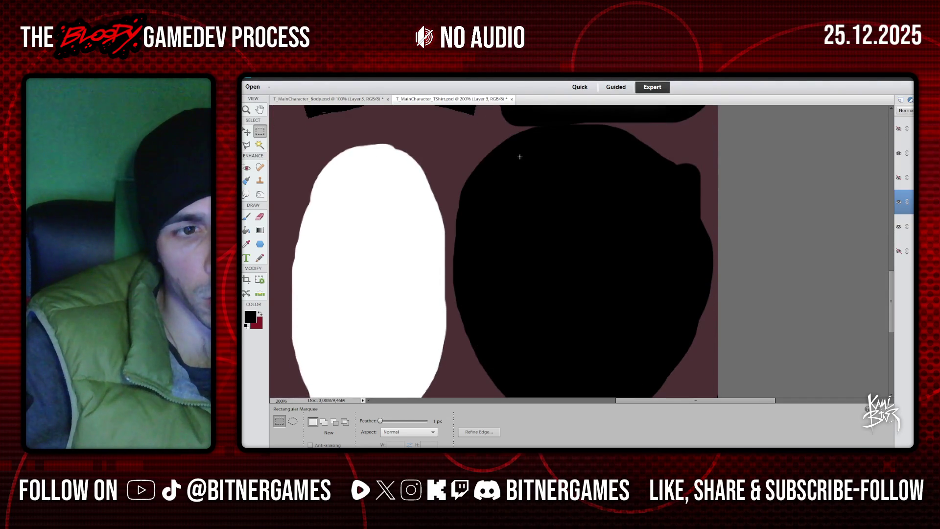
- Save the layered texture, then save a PNG copy replacing the existing PNG file
click(267, 78)
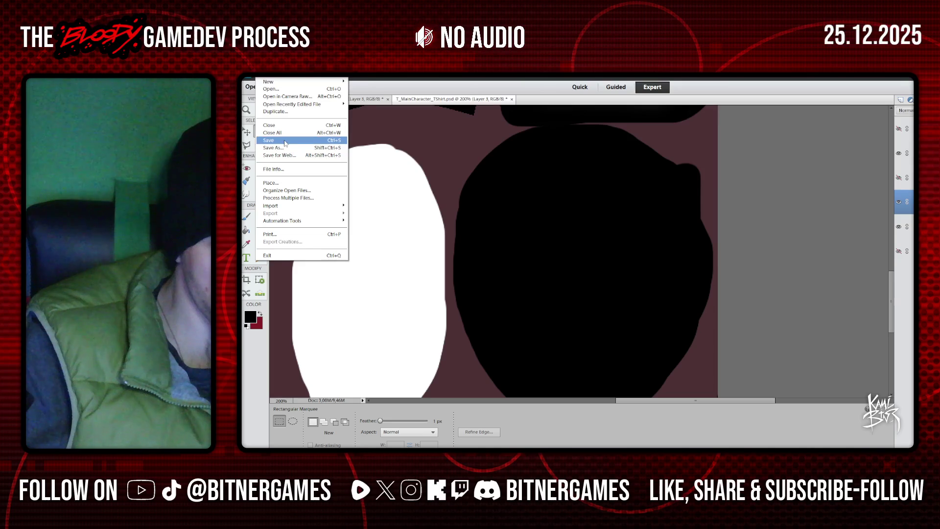
click(275, 141)
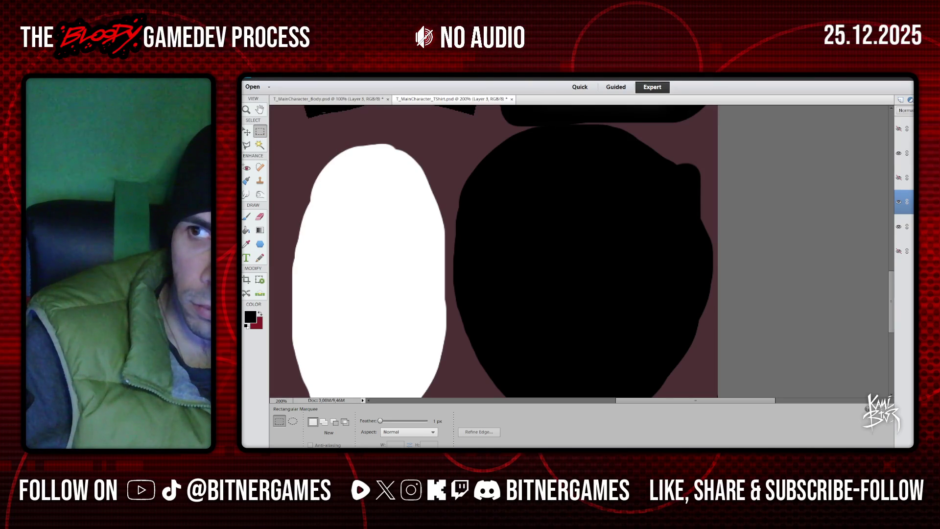
click(601, 224)
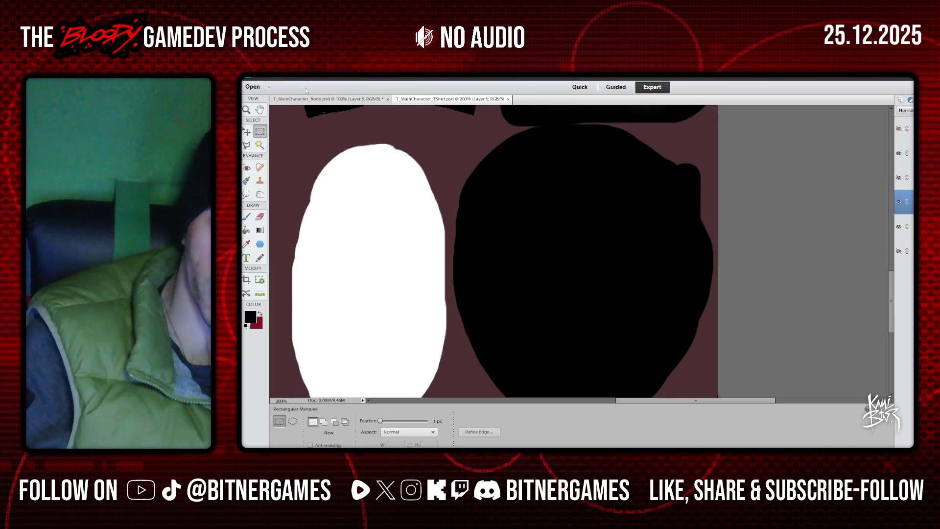
click(266, 77)
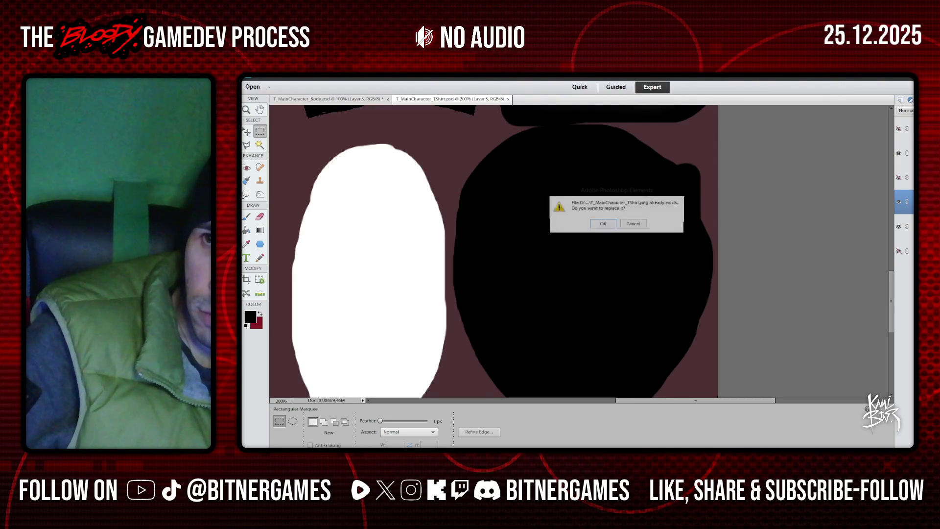
click(602, 224)
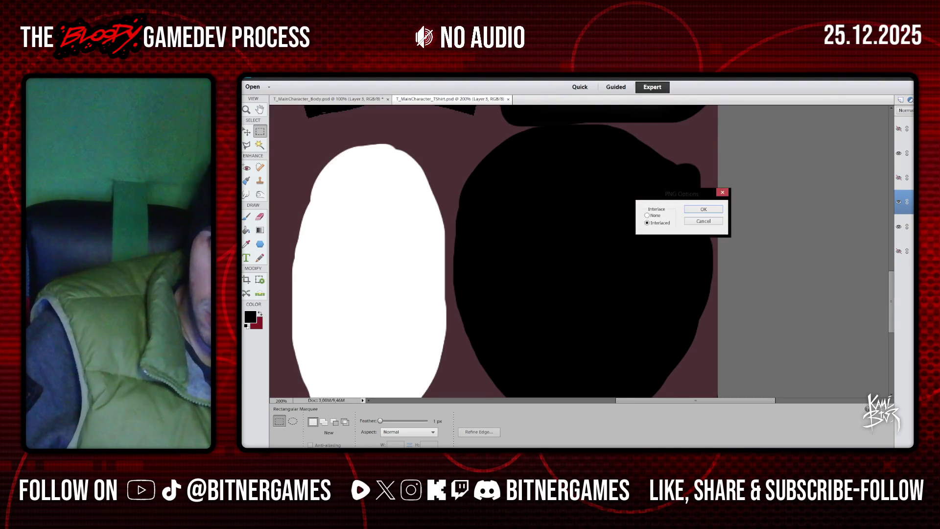
click(696, 211)
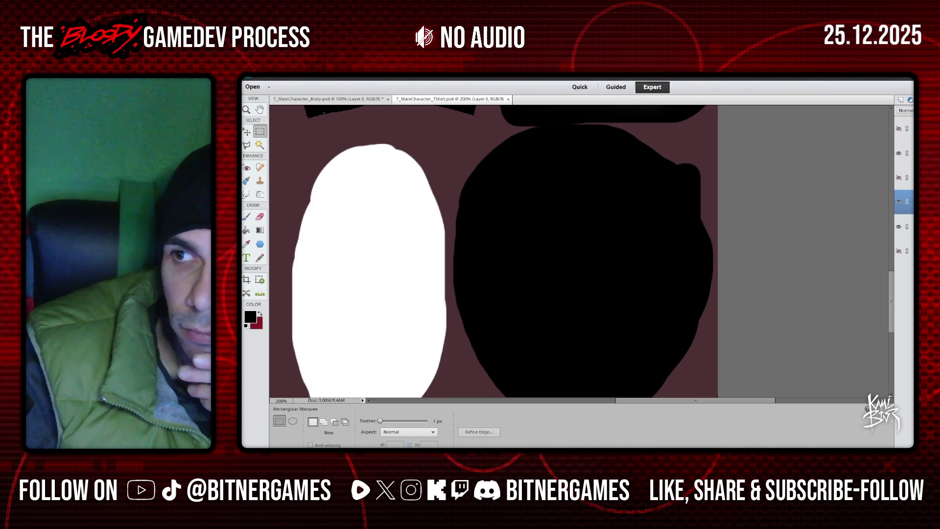
- Return to Blender and switch to the Default screen layout
key(alt+Tab)
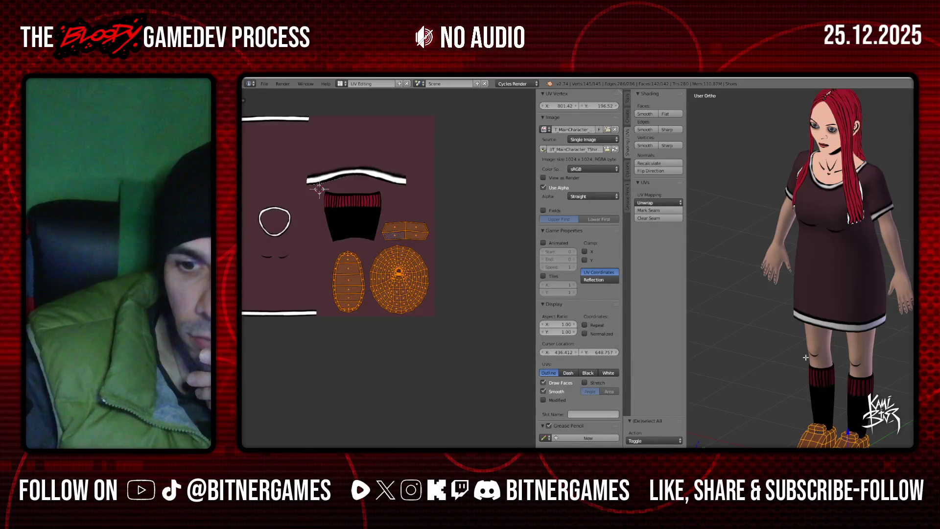
click(340, 84)
click(362, 119)
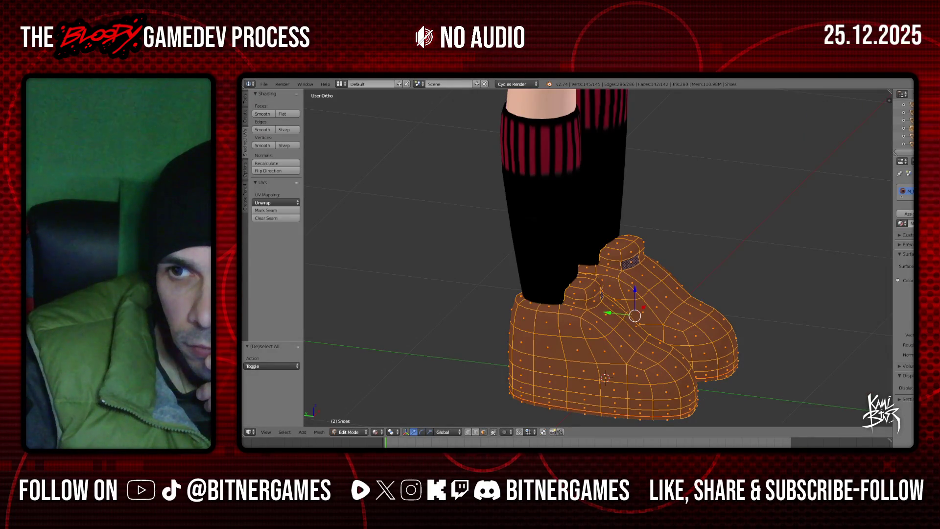
key(ctrl+o)
key(Escape)
- Deselect all and orbit around the shoes to inspect the new texture
mouse_move(705, 244)
middle_down()
mouse_move(741, 245)
mouse_move(686, 255)
middle_up()
key(a)
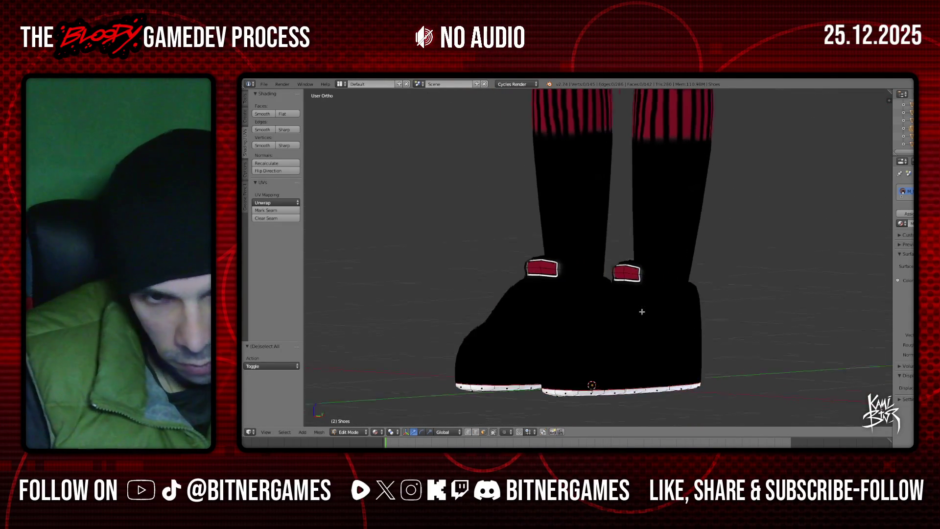
mouse_move(648, 313)
middle_down()
mouse_move(705, 311)
mouse_move(587, 351)
middle_up()
scroll(696, 318, down, 2)
scroll(661, 324, up, 1)
scroll(587, 351, up, 3)
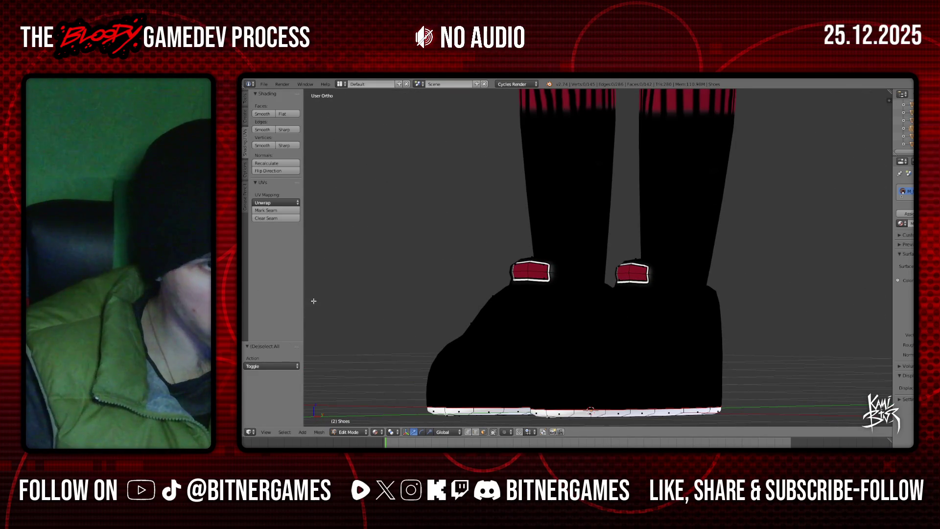
- Switch to Texture Paint mode and save the project, overwriting the existing file
click(348, 432)
click(348, 384)
scroll(595, 248, down, 1)
scroll(596, 247, down, 1)
scroll(596, 247, down, 3)
key(ctrl+s)
click(572, 257)
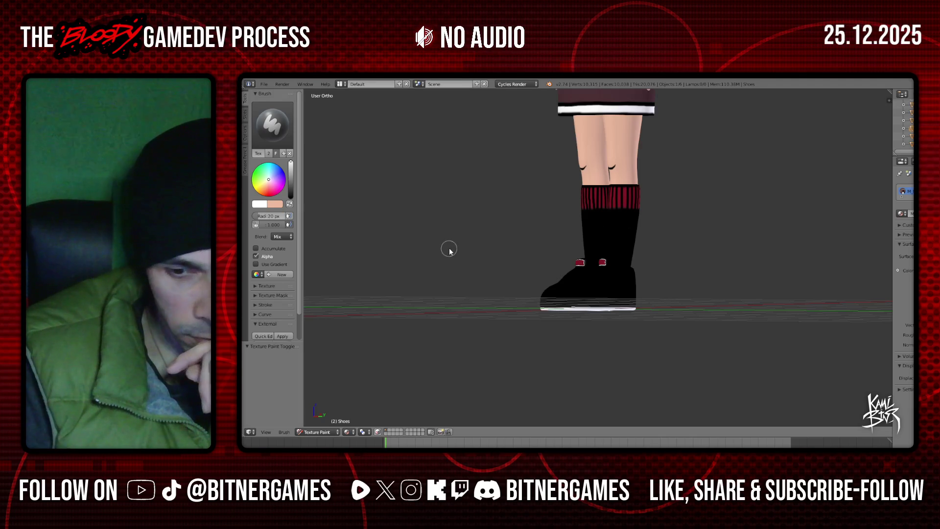
- Paint white along the soles in side and front views, undoing the uneven strokes
key(KP_3)
scroll(537, 336, up, 2)
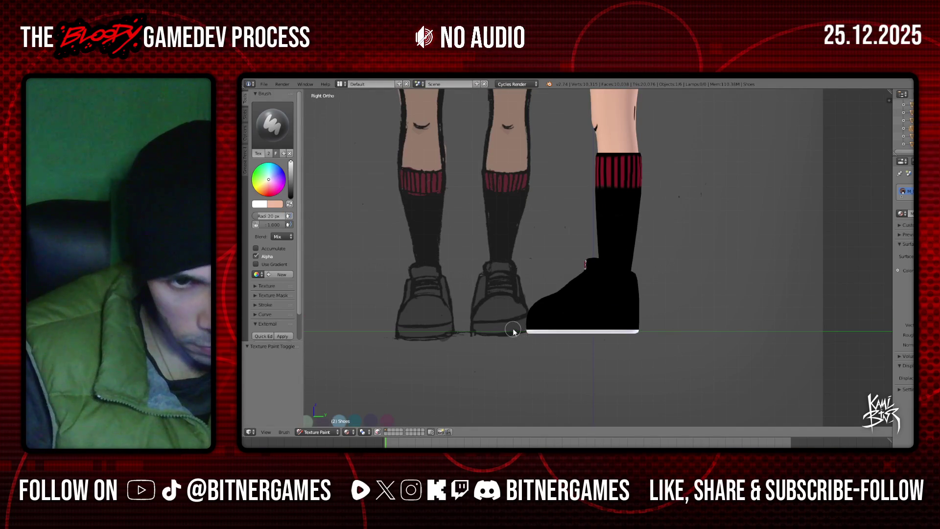
drag(530, 331, 644, 332)
key(KP_1)
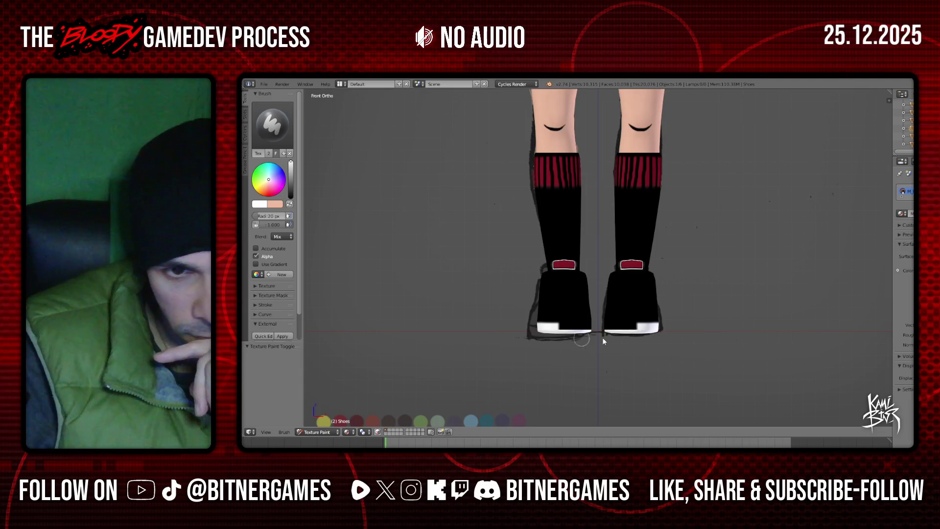
mouse_move(558, 328)
mouse_down()
mouse_move(597, 331)
mouse_move(584, 332)
mouse_up()
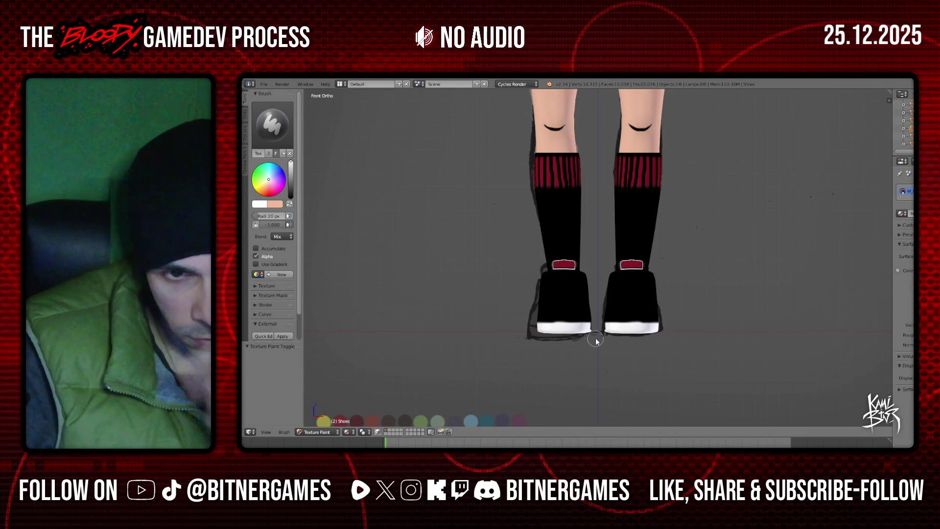
key(ctrl+z)
mouse_move(594, 338)
mouse_down()
mouse_move(566, 331)
mouse_move(594, 329)
mouse_up()
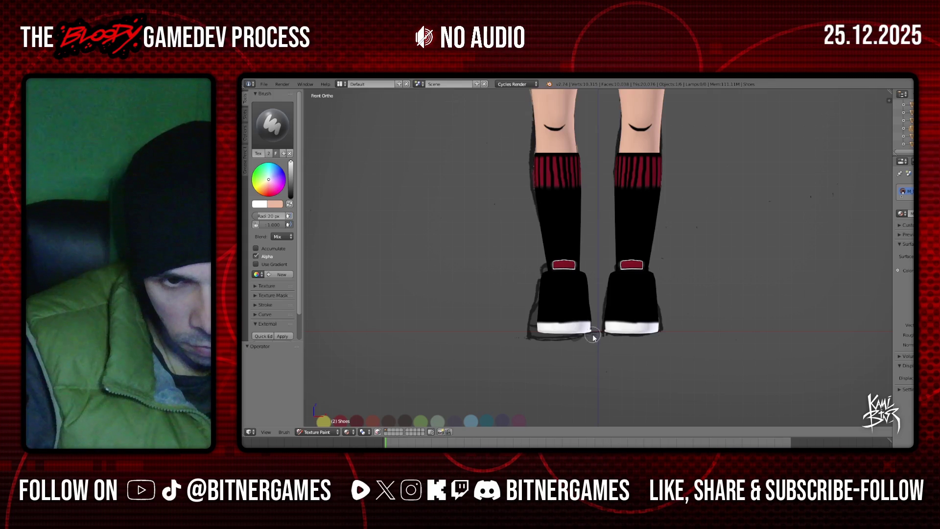
key(ctrl+z)
drag(556, 329, 556, 333)
key(ctrl+z)
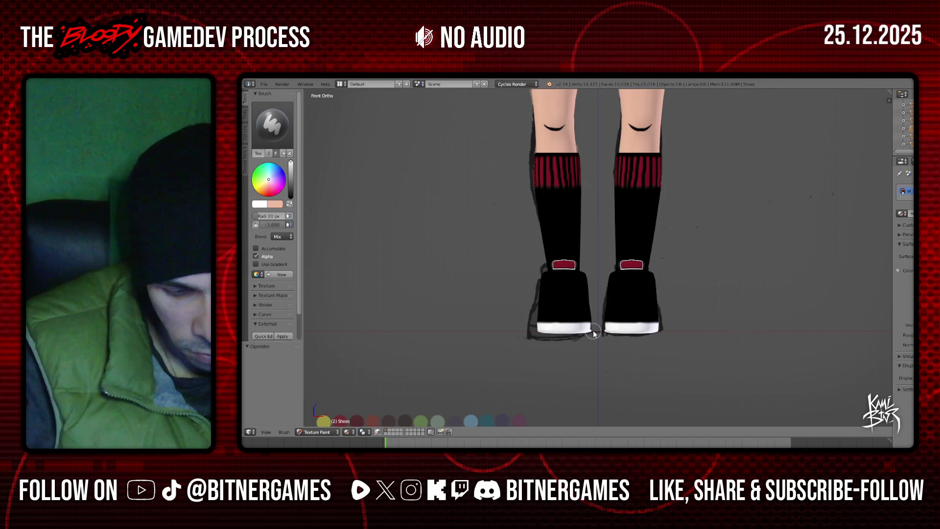
- From the back, extend the white band along the soles' upper edges and near the heel
key(ctrl+KP_1)
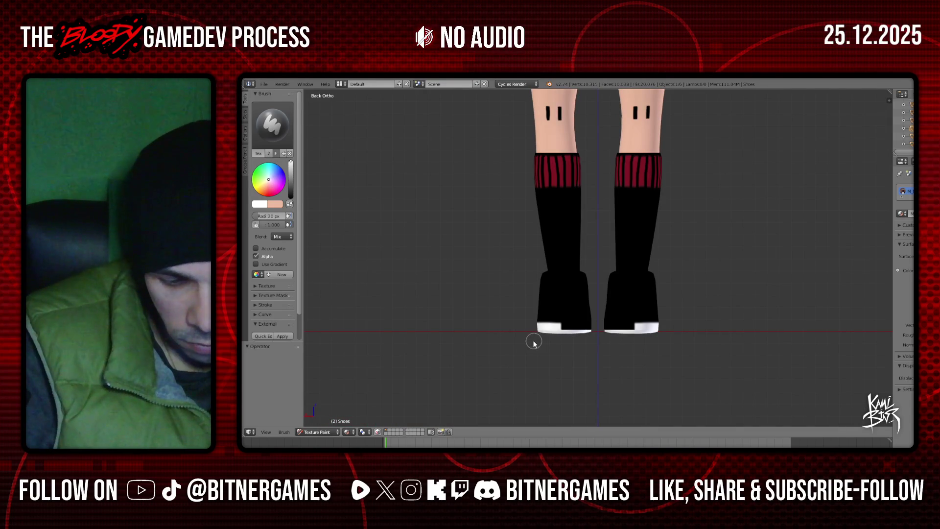
drag(643, 339, 567, 329)
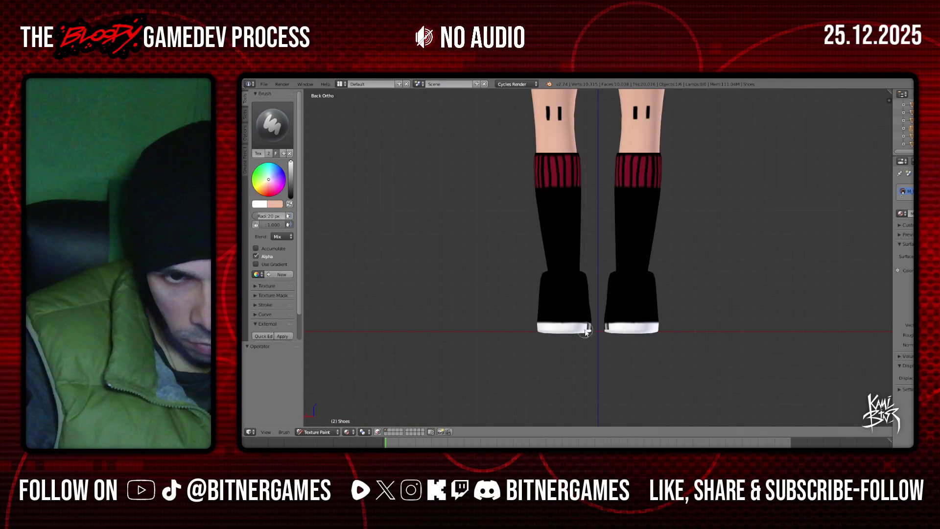
key(KP_5)
scroll(590, 338, up, 2)
scroll(602, 357, up, 2)
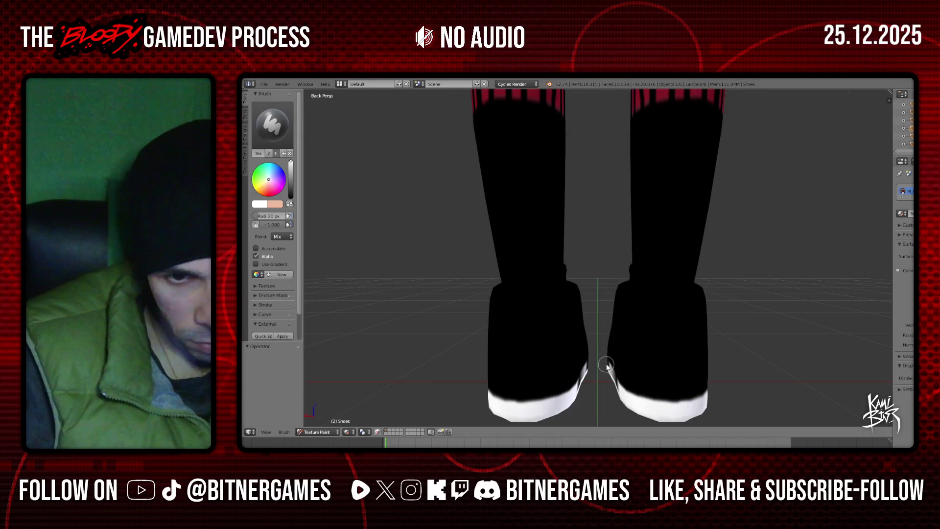
middle_drag(607, 367, 558, 394)
drag(490, 383, 589, 387)
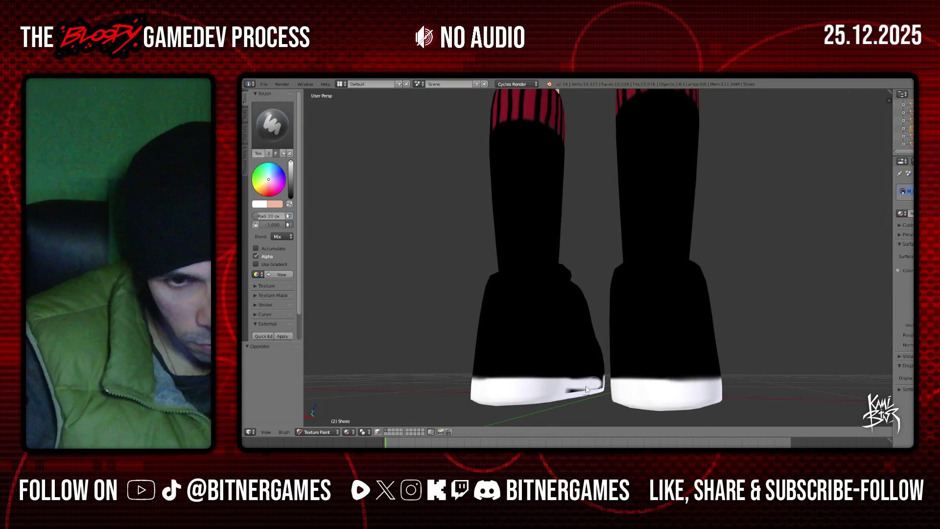
- Orbit around to a side view and whiten the sole edge along the shoe's side
mouse_move(596, 387)
middle_down()
mouse_move(415, 386)
mouse_move(562, 395)
middle_up()
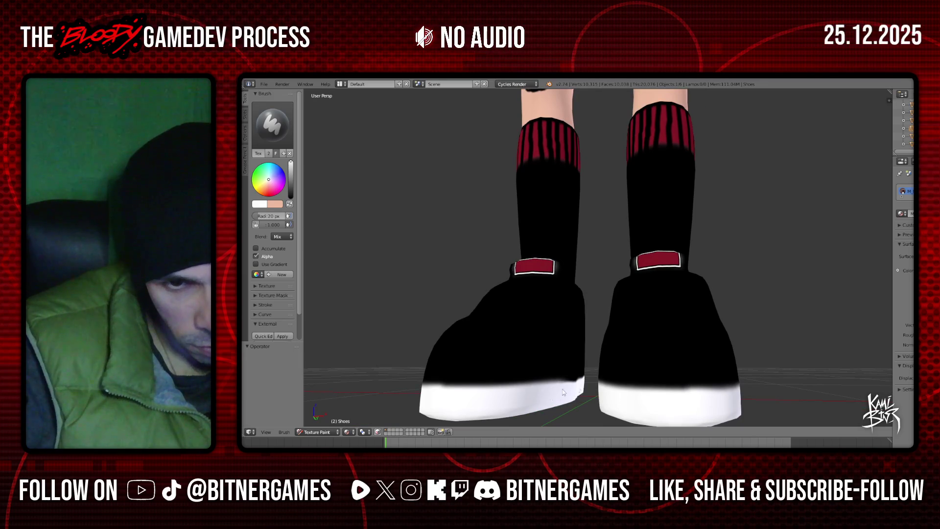
middle_drag(552, 387, 551, 368)
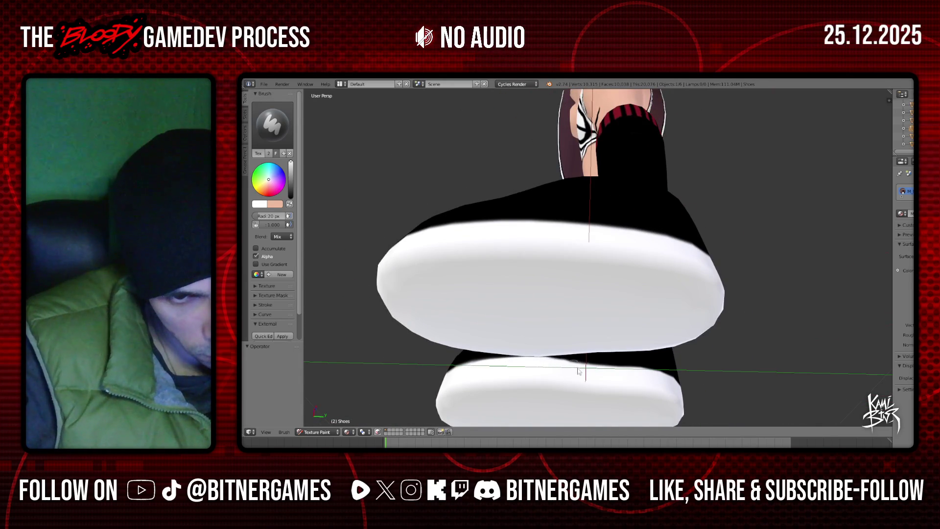
middle_drag(608, 375, 614, 404)
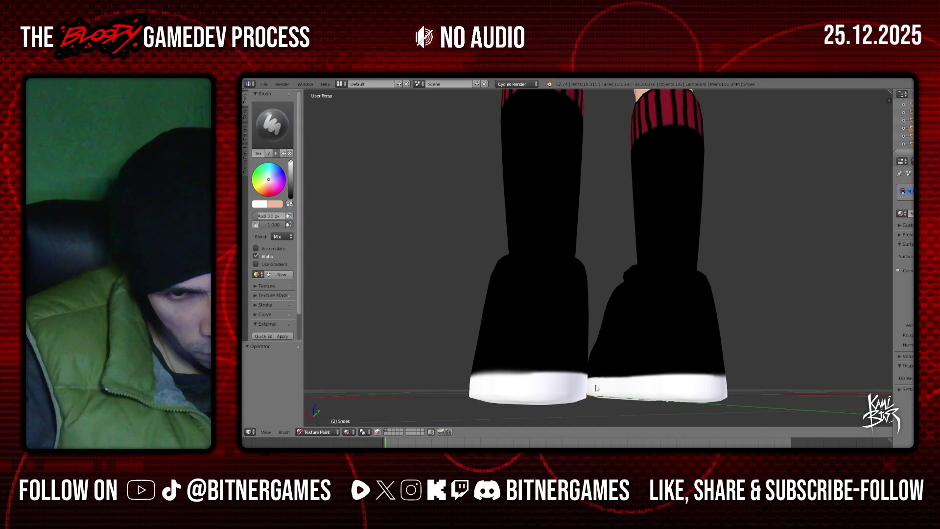
middle_drag(656, 388, 651, 398)
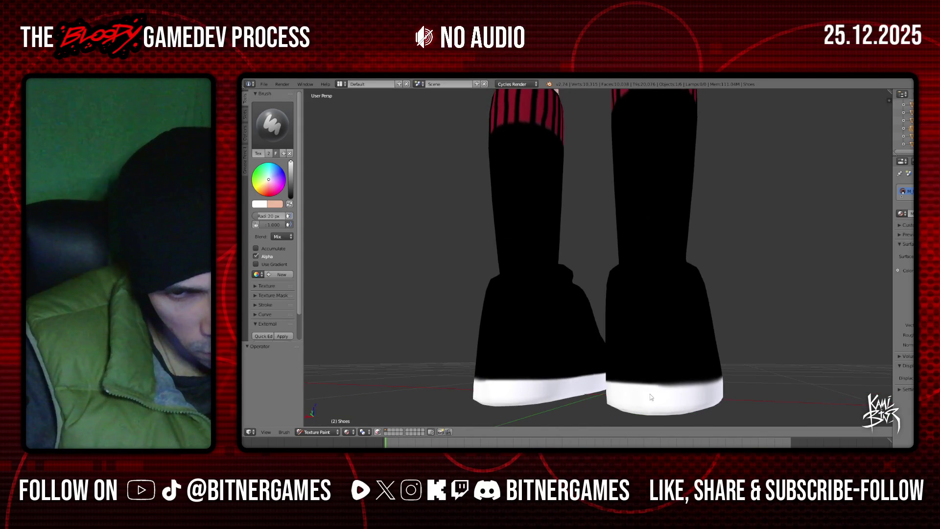
middle_drag(719, 387, 659, 399)
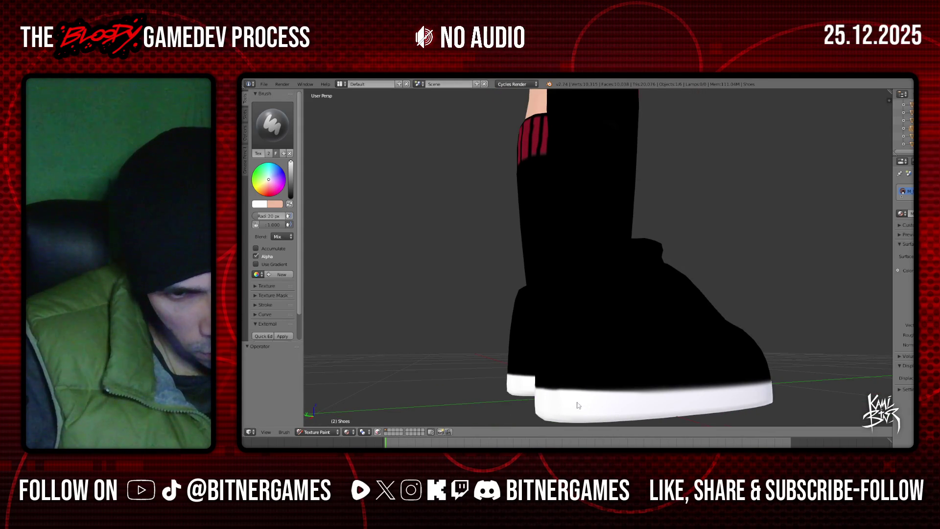
drag(640, 400, 717, 394)
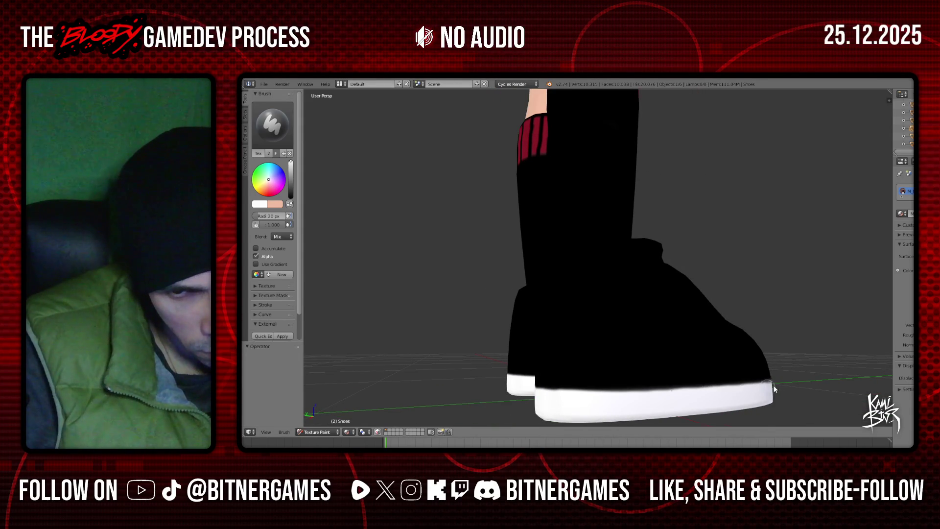
- Check the white soles from front and angled views, then bring up the texture slot settings
middle_drag(770, 389, 627, 388)
scroll(626, 389, down, 2)
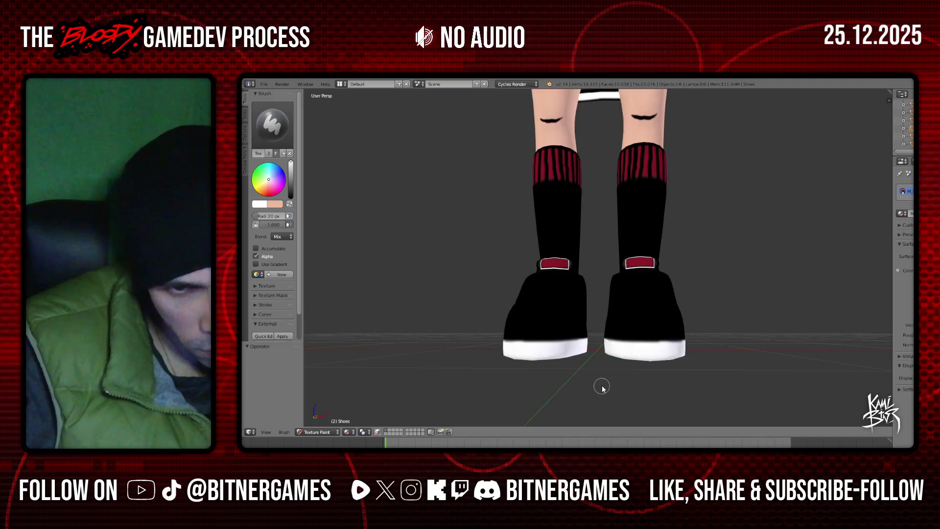
key(KP_1)
scroll(543, 392, up, 2)
scroll(527, 371, down, 2)
middle_drag(527, 372, 562, 344)
scroll(562, 345, up, 1)
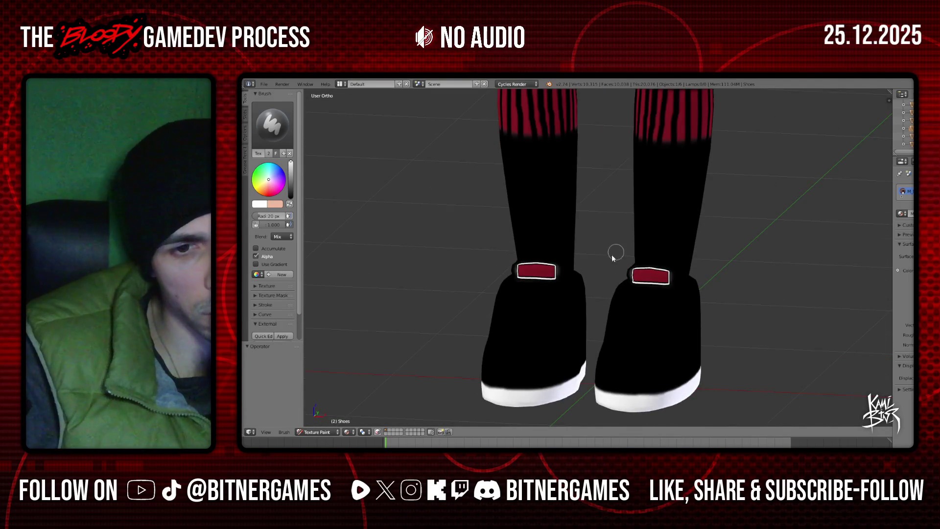
middle_drag(617, 252, 503, 249)
click(246, 114)
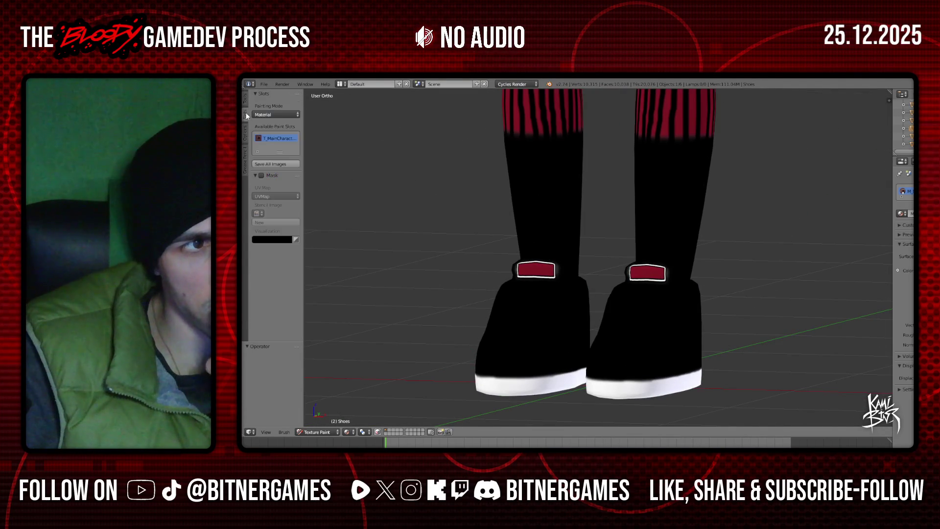
- Save all painted texture images and orbit to face both shoes
click(272, 163)
mouse_move(653, 245)
middle_down()
mouse_move(589, 279)
mouse_move(622, 269)
middle_up()
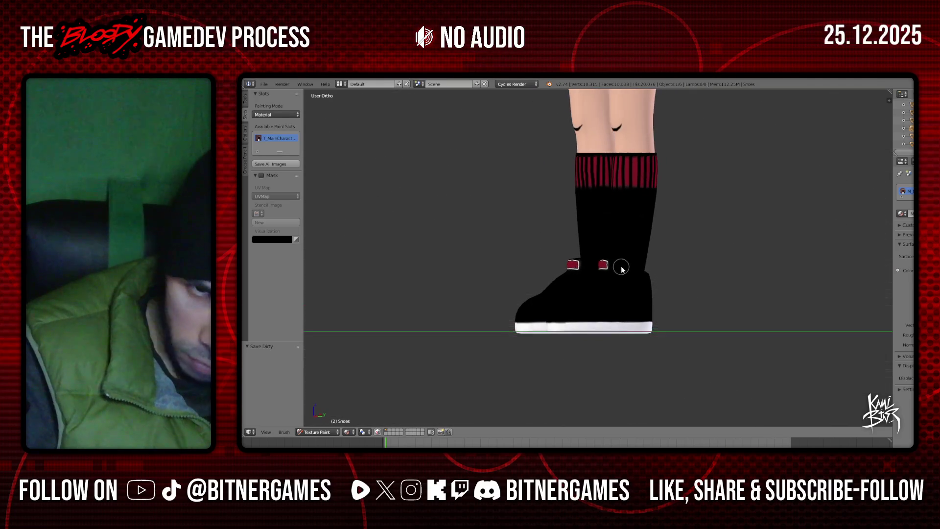
scroll(583, 264, down, 3)
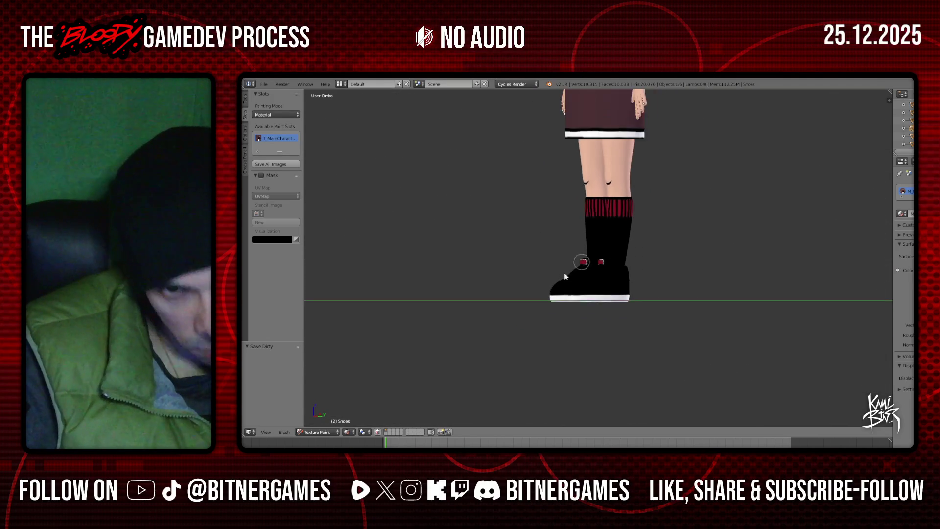
middle_drag(583, 265, 620, 290)
scroll(619, 290, up, 5)
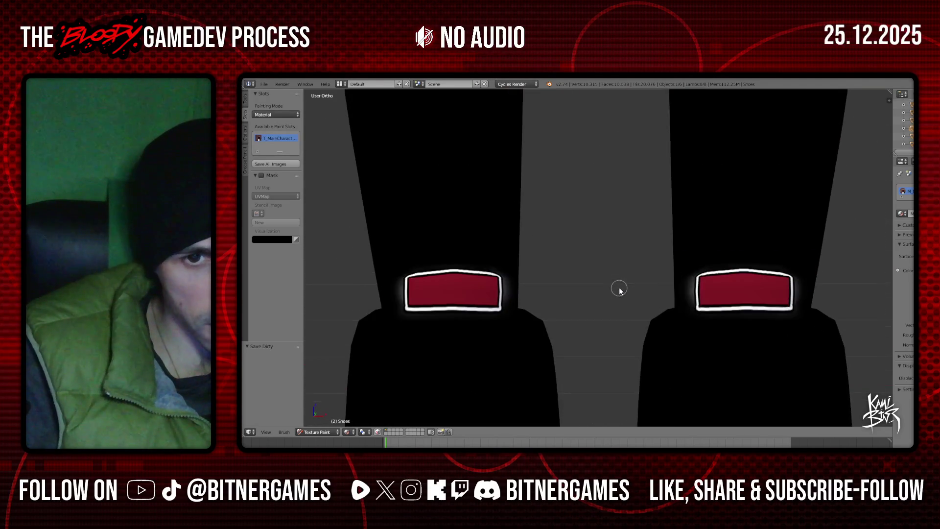
scroll(619, 290, down, 3)
- Inspect one shoe from the side, then switch to the texture in Photoshop Elements
click(245, 101)
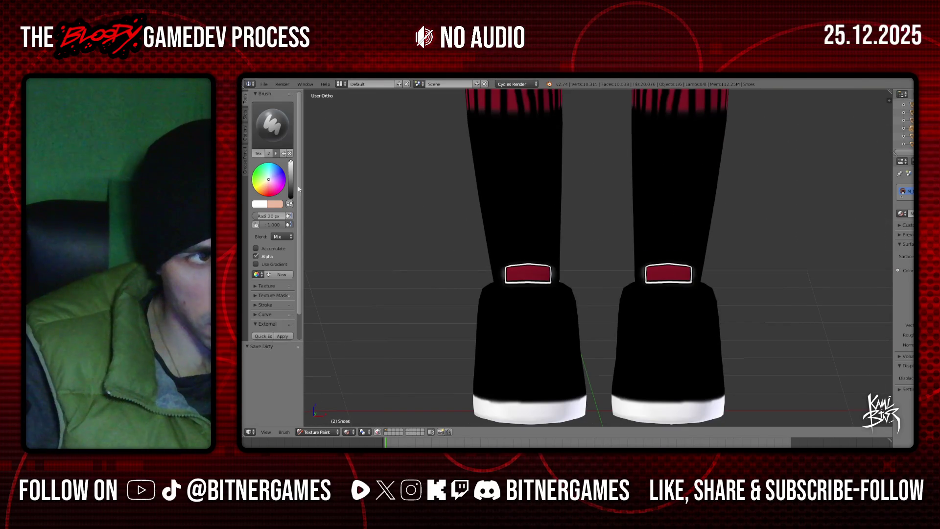
mouse_move(644, 290)
middle_down()
mouse_move(585, 268)
mouse_move(501, 288)
middle_up()
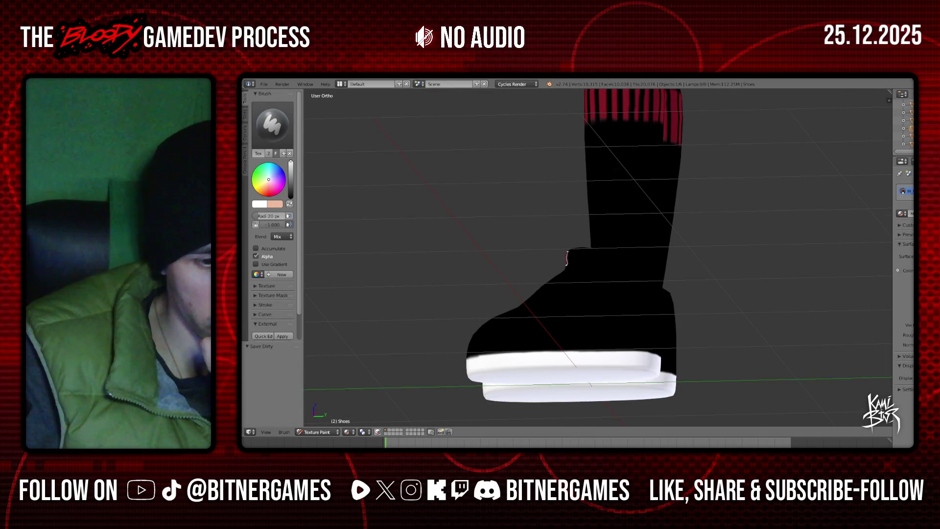
key(alt+Tab)
scroll(300, 142, up, 2)
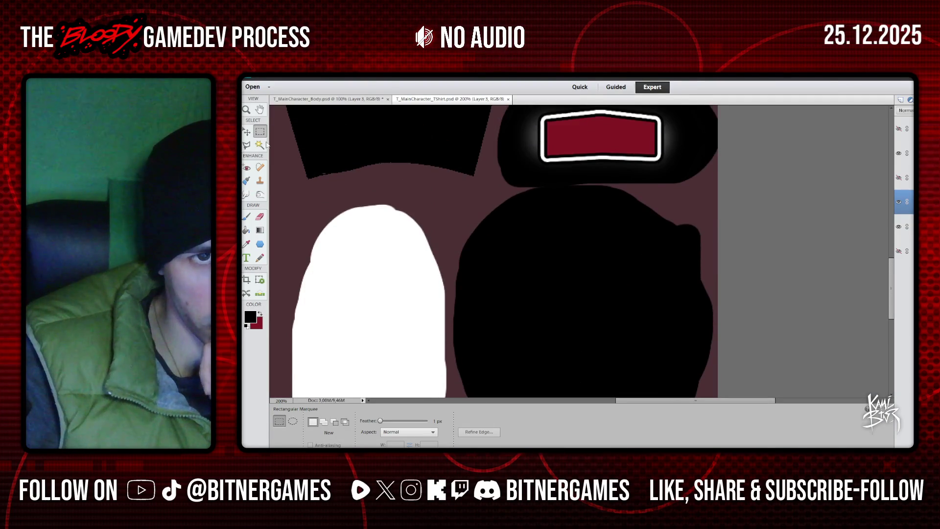
- Copy the strap patch's dark red hex code from the foreground colour picker and pick the Brush tool
click(251, 317)
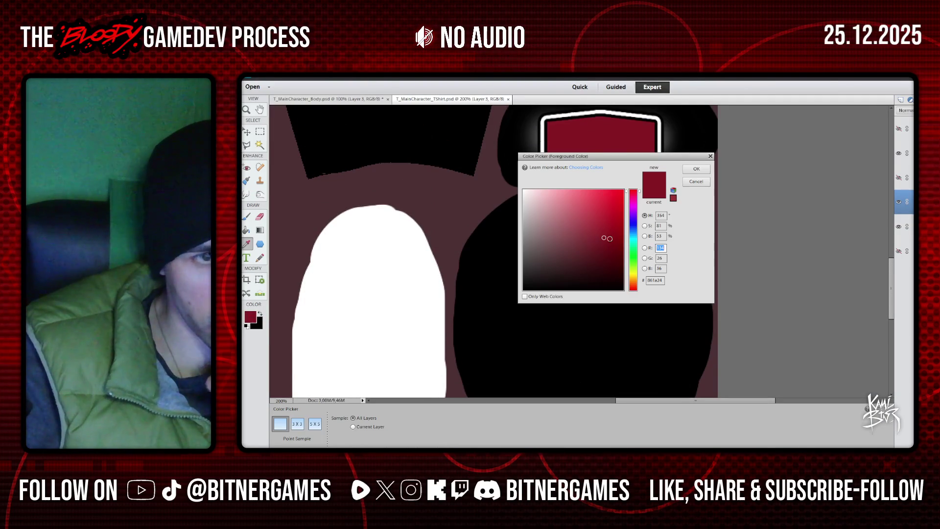
double_click(655, 280)
key(ctrl+c)
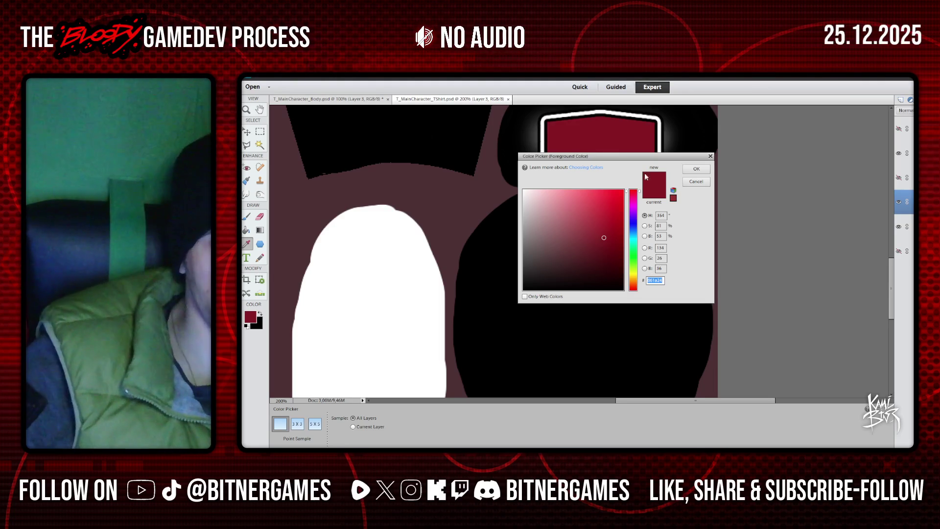
key(Return)
key(m)
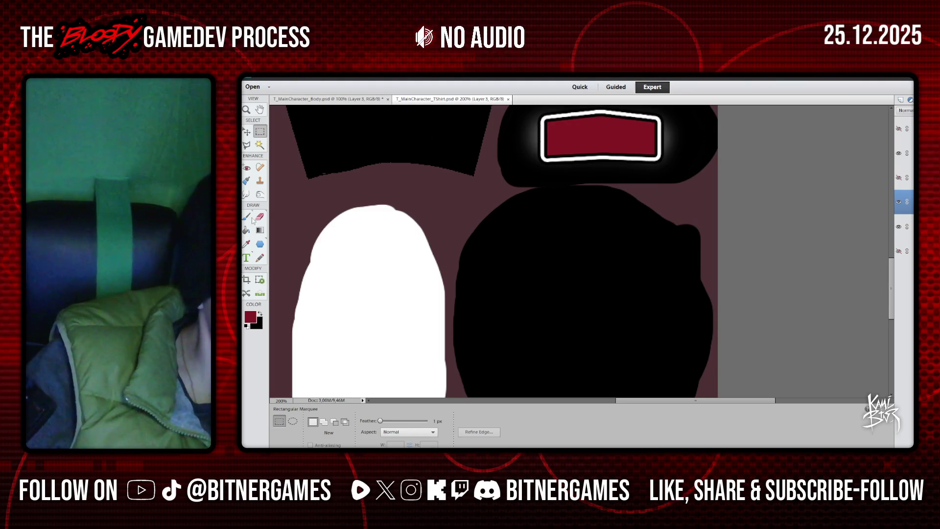
key(b)
- Toggle the strap patch and UV wireframe layers to check them, then return to Blender
scroll(621, 334, down, 5)
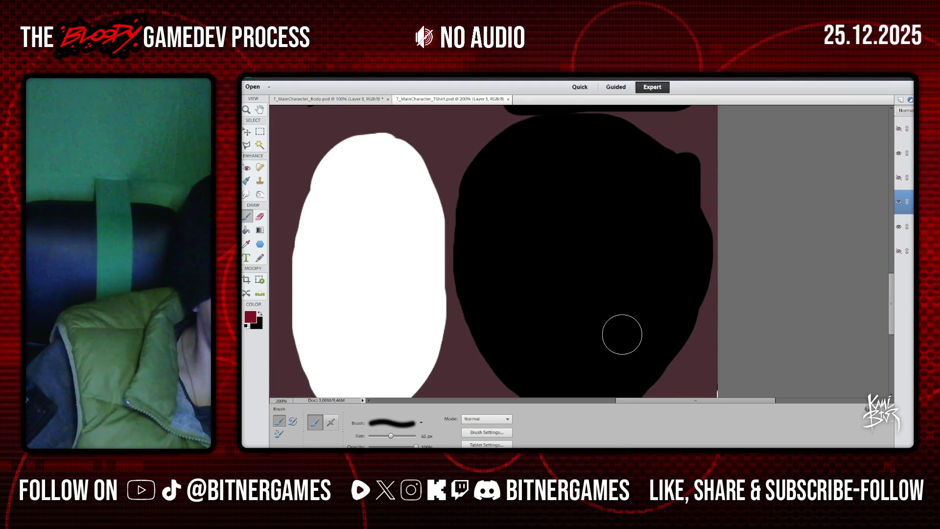
scroll(622, 335, up, 9)
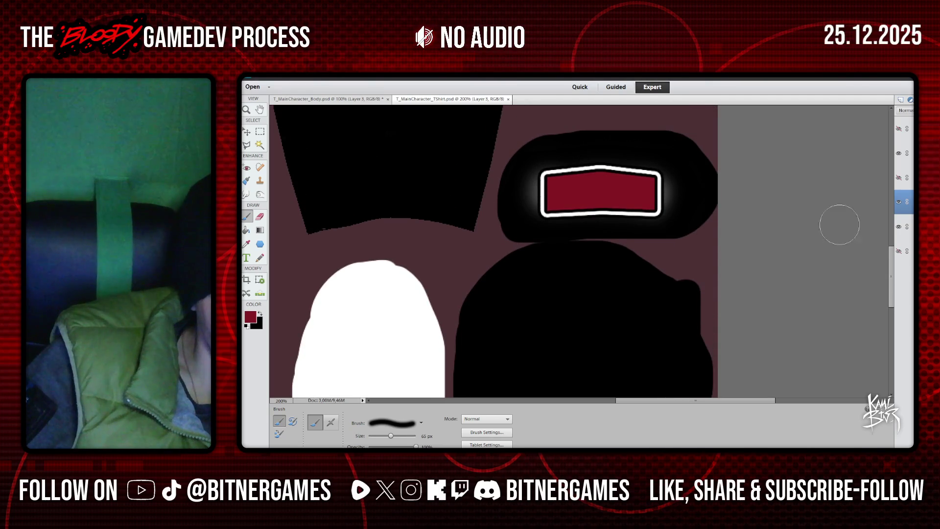
click(898, 154)
click(898, 154)
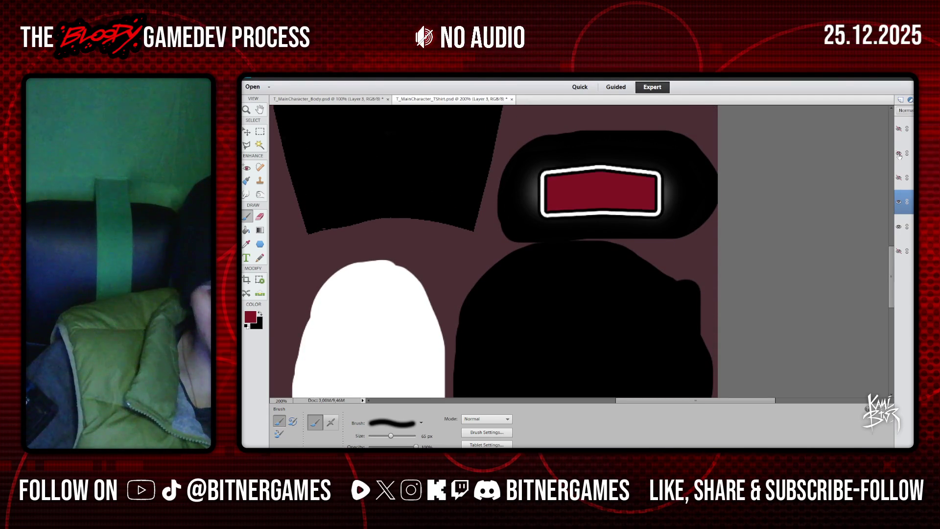
click(898, 129)
scroll(637, 343, down, 2)
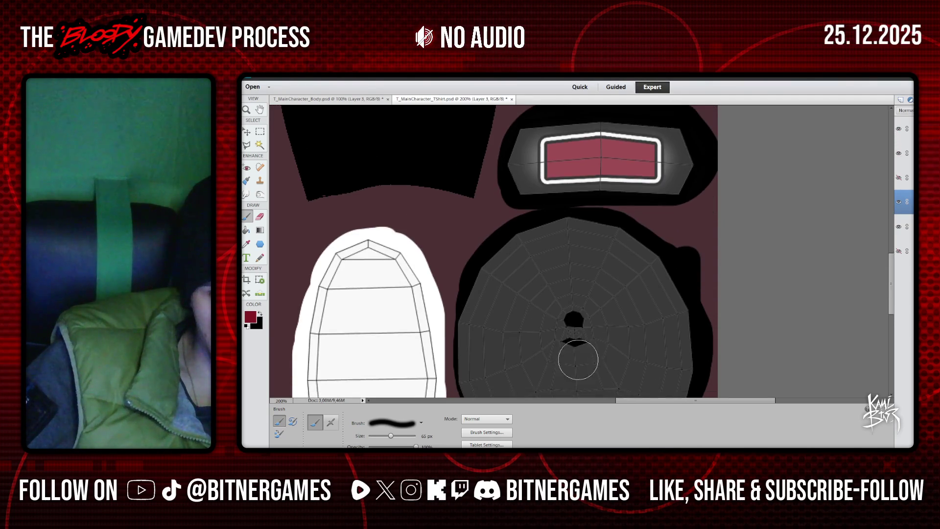
scroll(841, 216, up, 1)
click(899, 129)
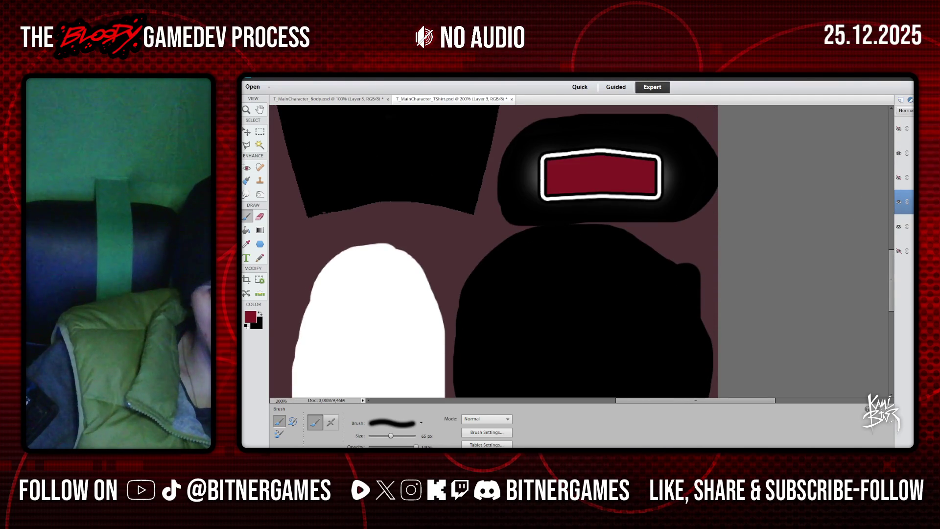
key(KP_1)
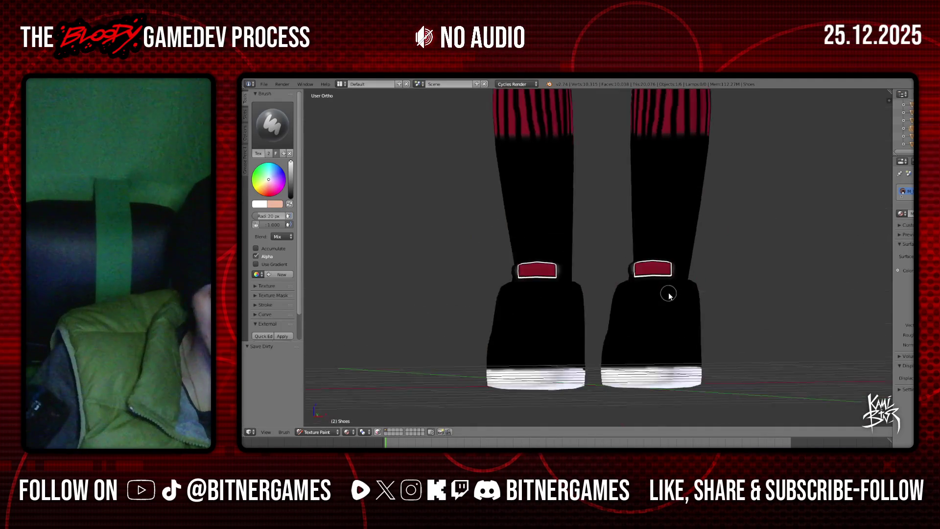
- In side view, set the brush colour to the pasted dark red hex code
key(KP_3)
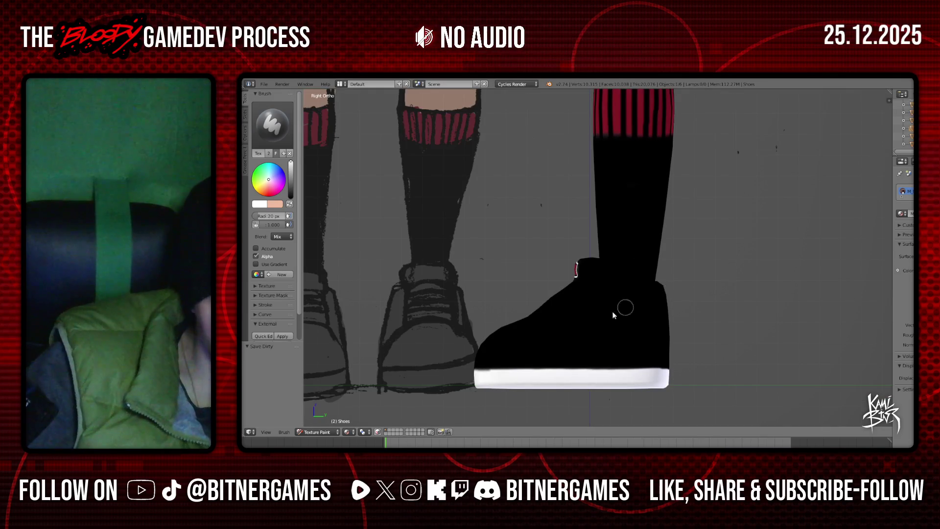
click(479, 375)
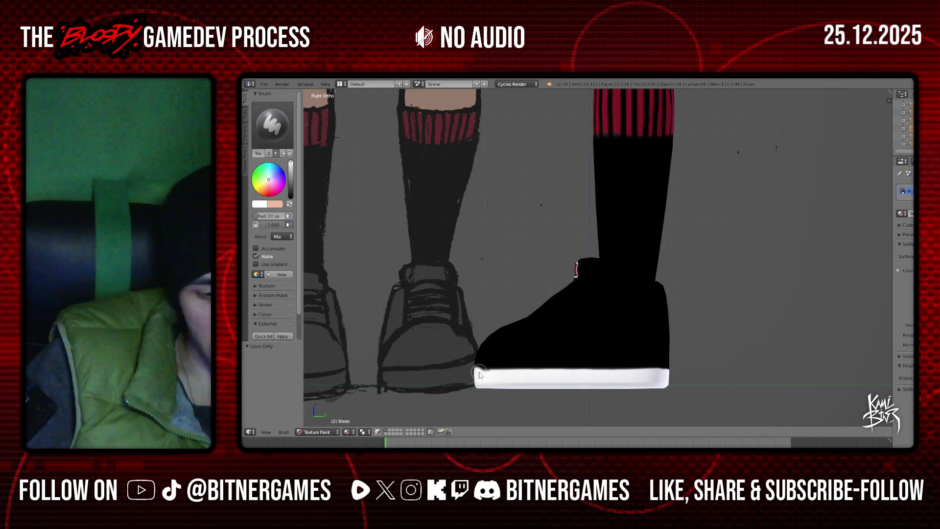
click(259, 203)
click(261, 205)
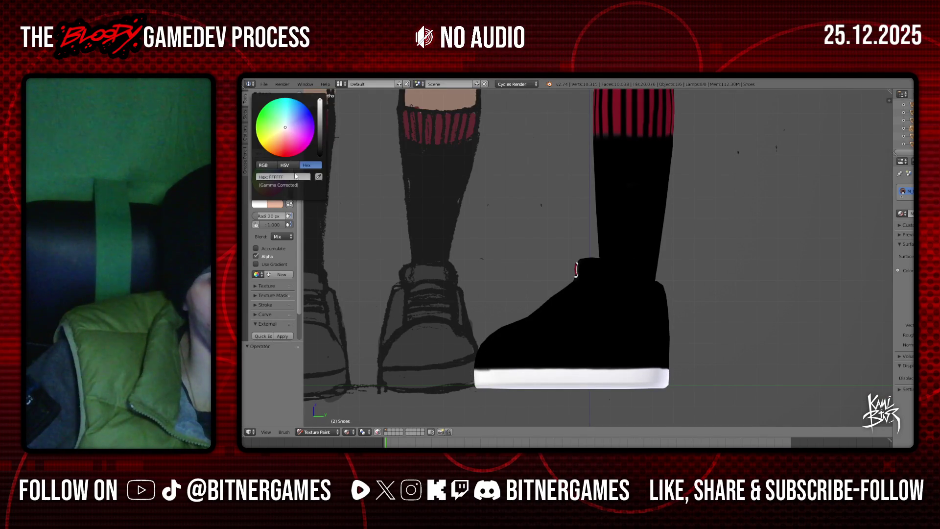
key(ctrl+v)
key(Return)
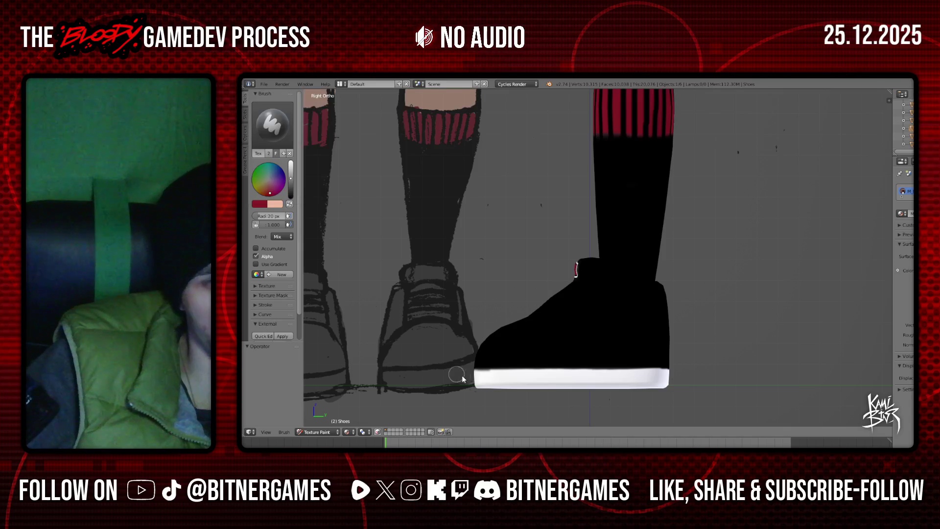
- Paint the dark red stripe along the sole from the side and across both fronts
drag(511, 376, 556, 376)
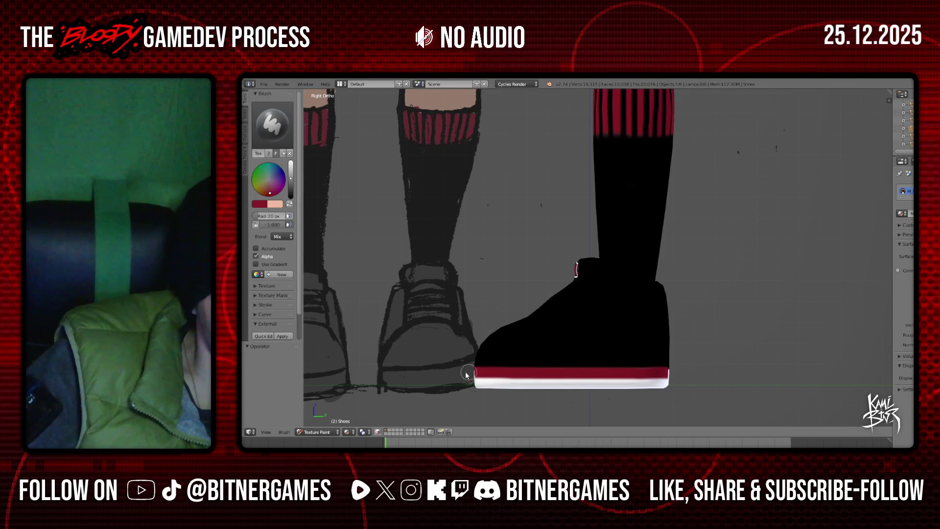
key(KP_1)
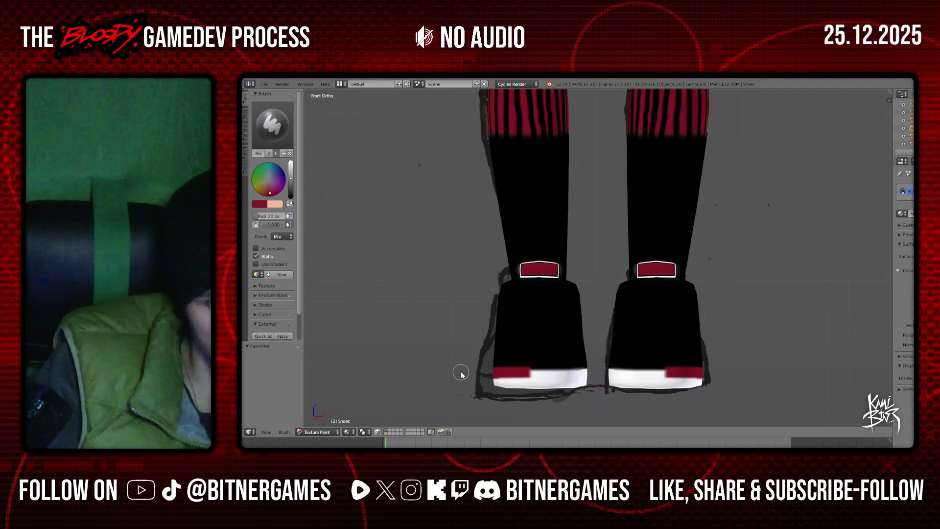
drag(527, 374, 588, 373)
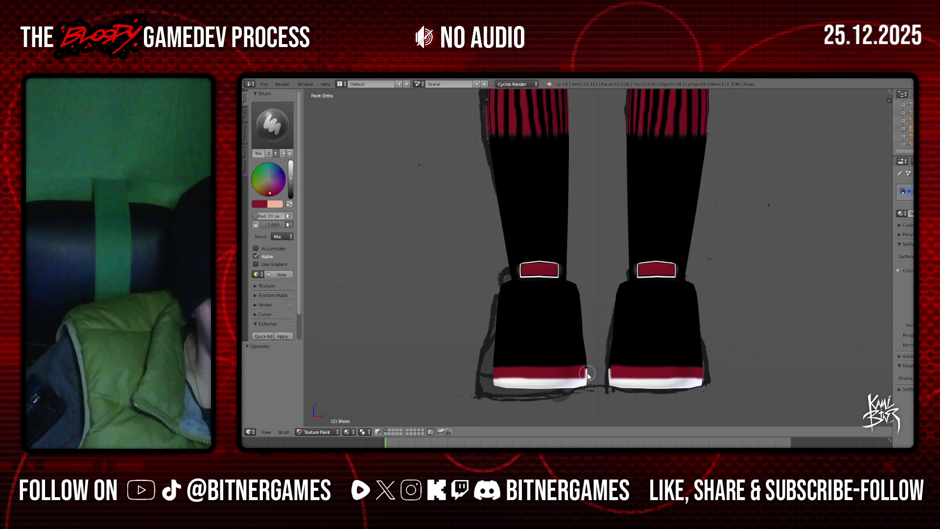
key(KP_6)
key(KP_6)
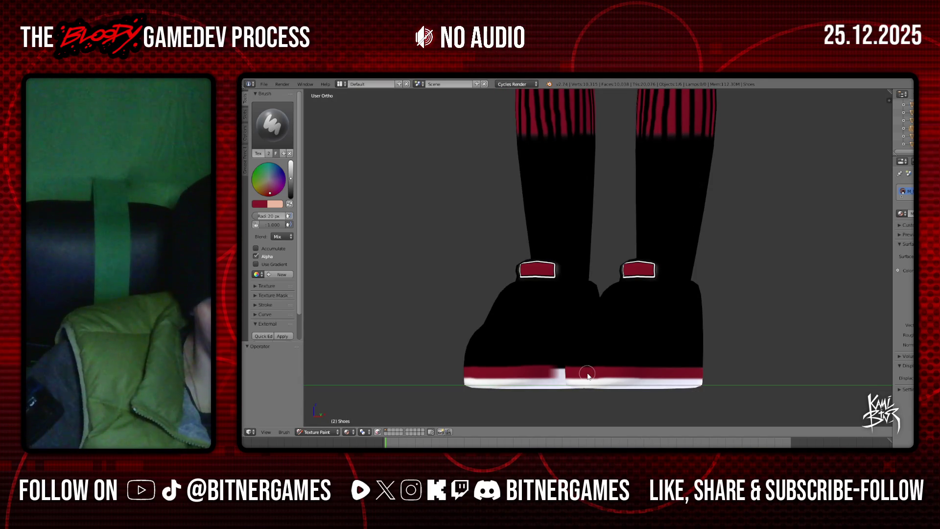
key(KP_4)
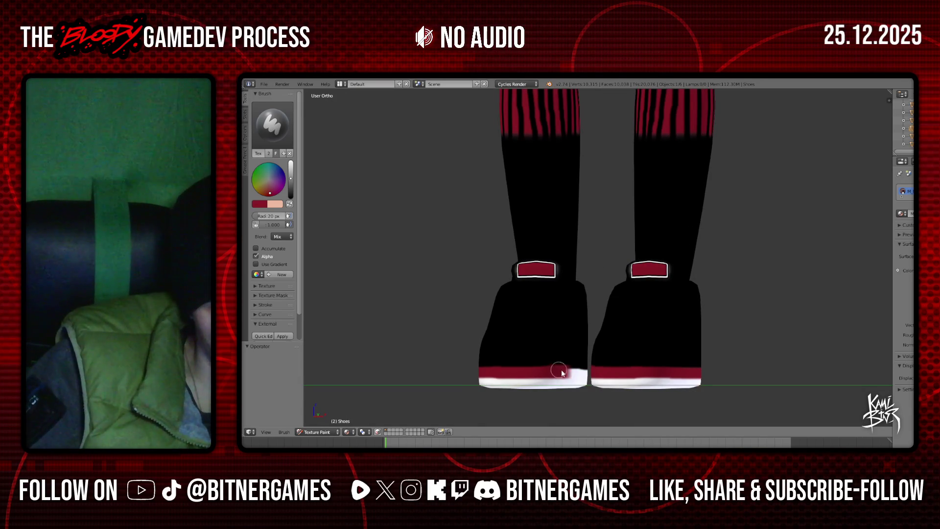
- Touch up the stripe edge and paint the red stripe along the back of both soles
drag(563, 375, 594, 378)
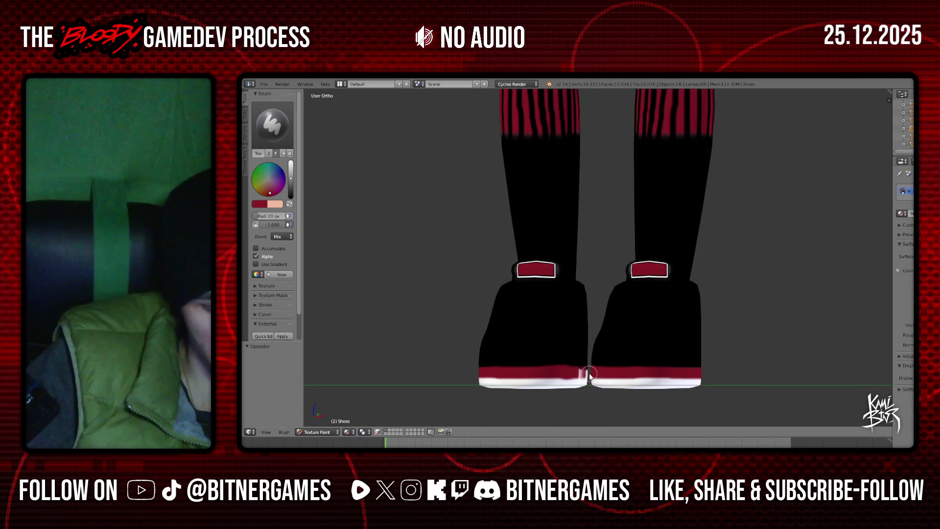
key(ctrl+KP_1)
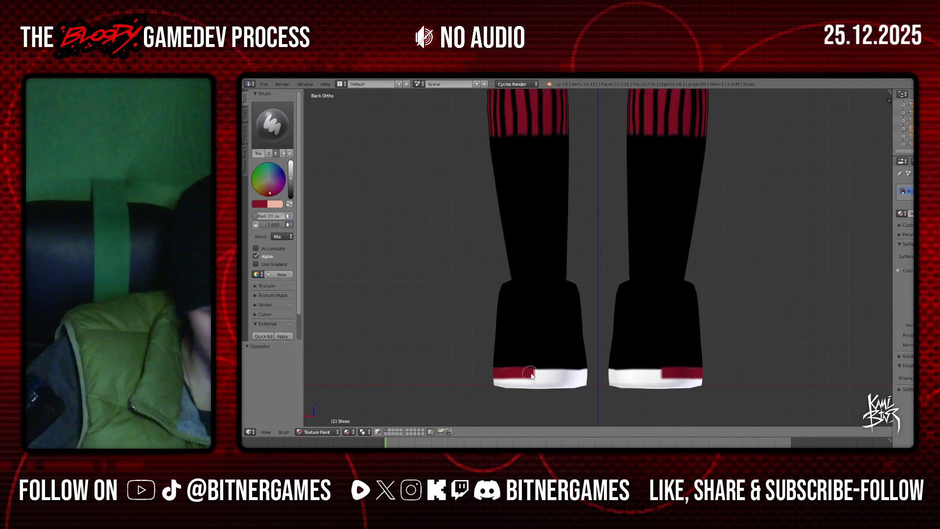
drag(524, 374, 587, 373)
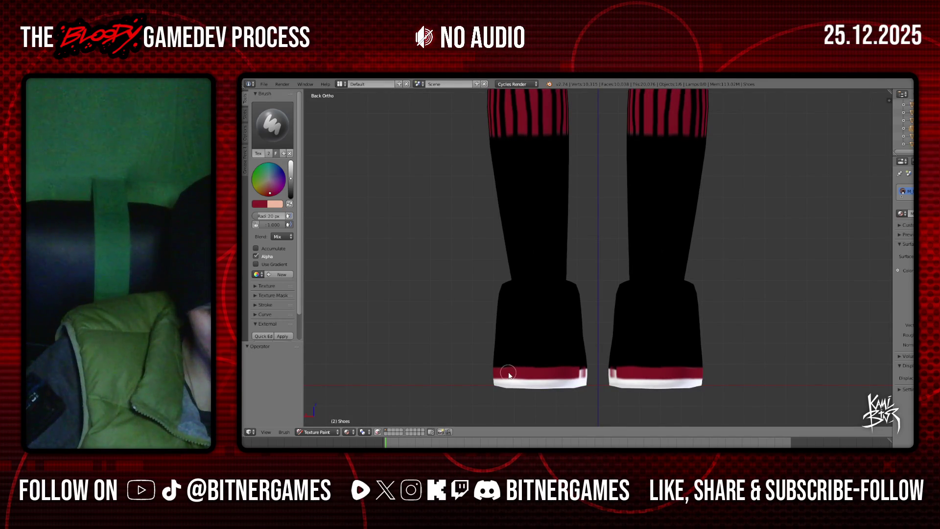
mouse_move(632, 376)
middle_down()
mouse_move(568, 384)
mouse_move(607, 376)
mouse_move(579, 356)
middle_up()
key(KP_5)
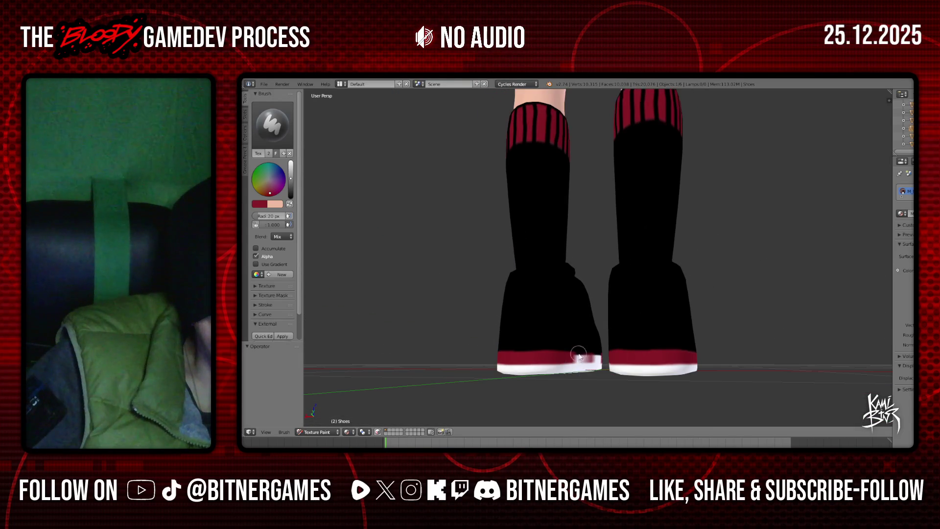
- Orbit and zoom around the shoes to inspect the red-and-white sole stripe
mouse_move(600, 360)
middle_down()
mouse_move(488, 377)
mouse_move(396, 374)
mouse_move(678, 361)
mouse_move(537, 366)
mouse_move(569, 365)
middle_up()
mouse_move(351, 267)
middle_down()
mouse_move(401, 254)
mouse_move(627, 287)
mouse_move(588, 269)
mouse_move(587, 280)
middle_up()
scroll(587, 269, up, 3)
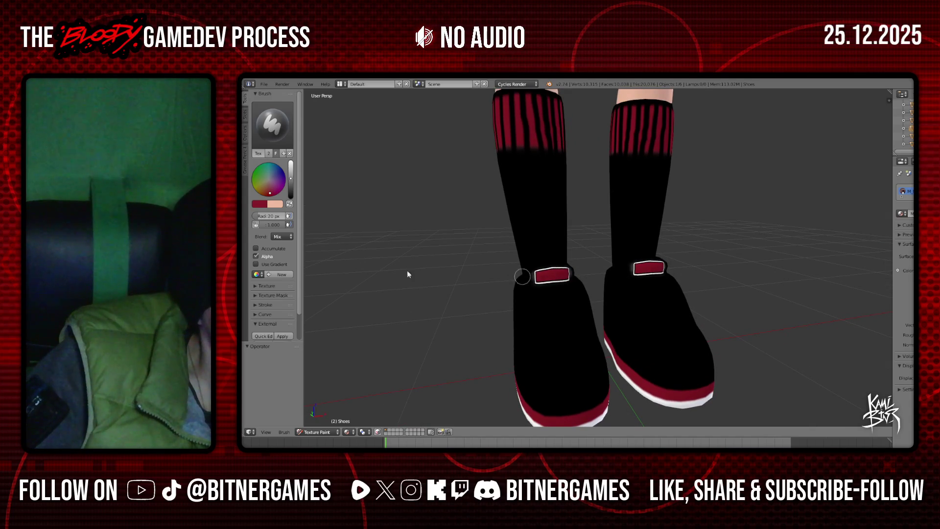
mouse_move(362, 281)
middle_down()
mouse_move(445, 279)
mouse_move(398, 277)
mouse_move(409, 287)
middle_up()
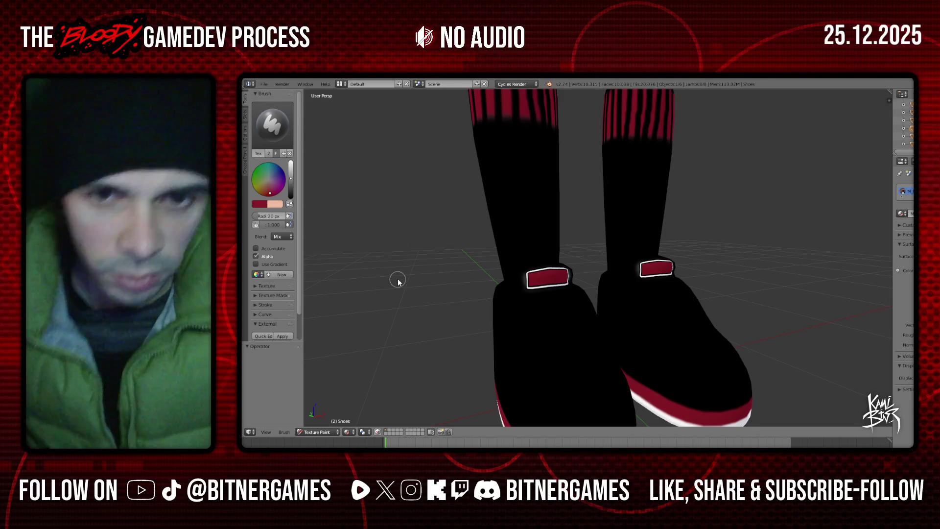
scroll(432, 226, up, 1)
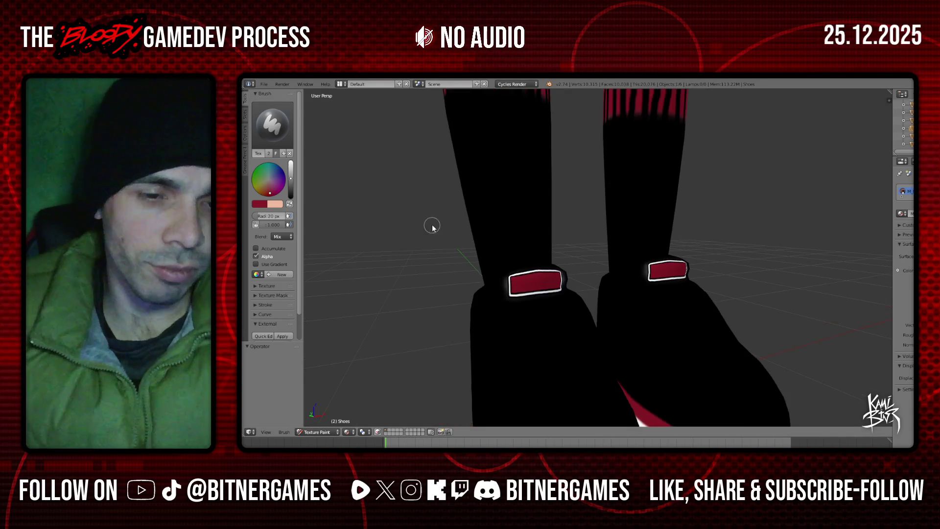
scroll(573, 310, down, 3)
- From a side view, raise the brush colour's brightness to full for a brighter red
mouse_move(676, 352)
middle_down()
mouse_move(535, 343)
mouse_move(600, 342)
middle_up()
scroll(601, 342, up, 4)
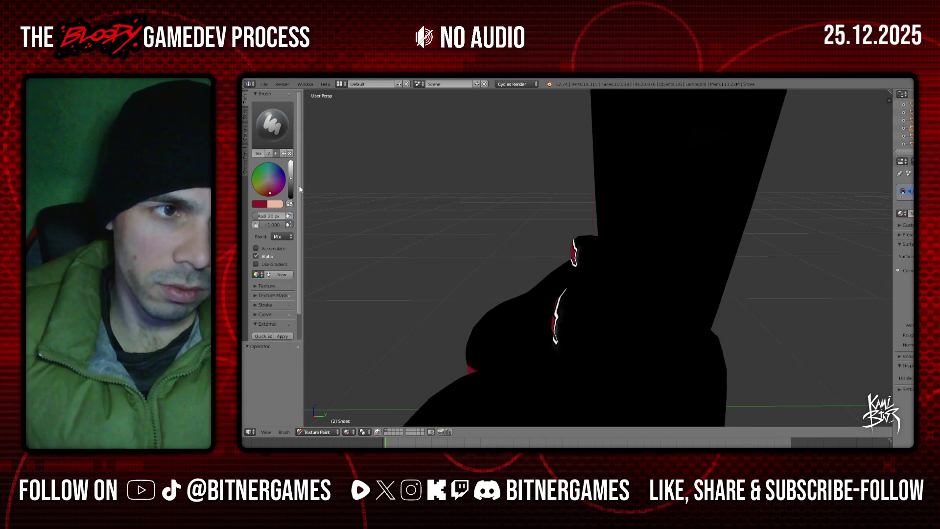
drag(291, 179, 291, 162)
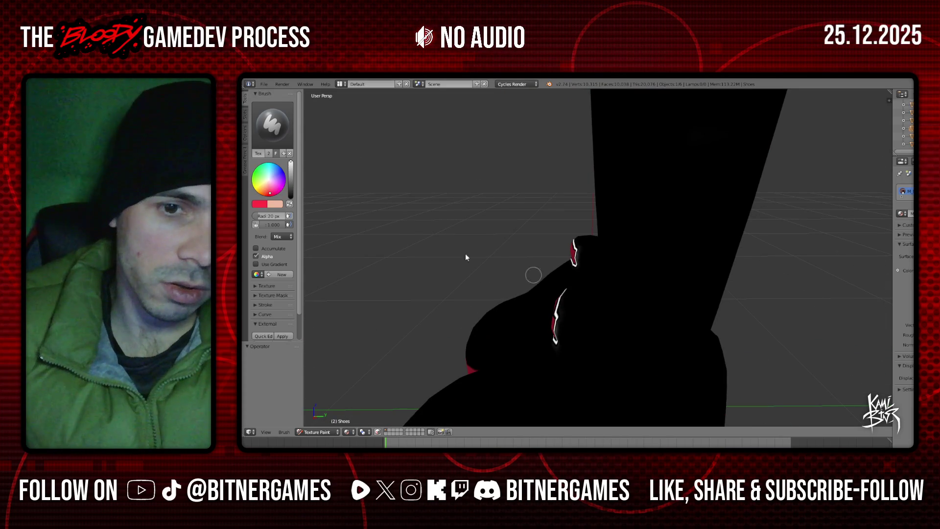
click(261, 204)
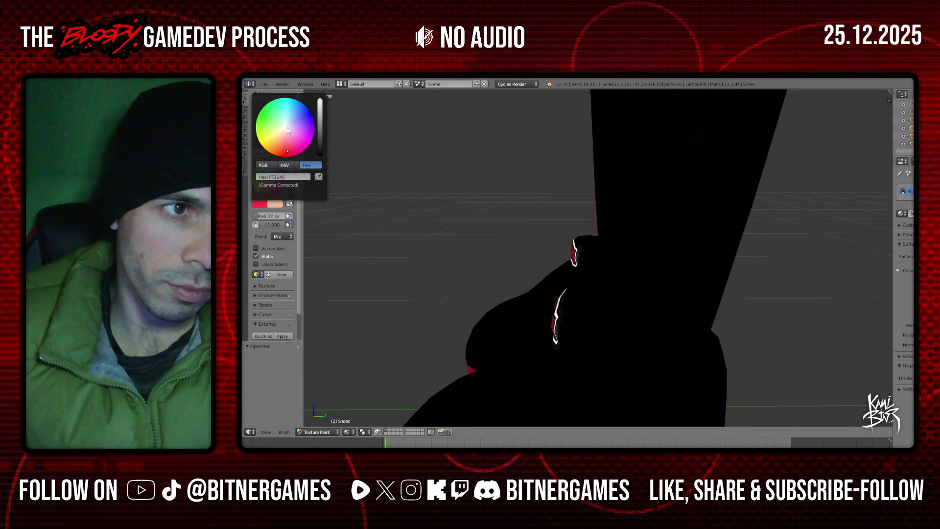
- Set the brush colour to white and paint fur strokes around both ankles
mouse_move(321, 119)
mouse_down()
mouse_move(320, 156)
mouse_move(320, 100)
mouse_up()
mouse_move(604, 220)
middle_down()
mouse_move(635, 272)
mouse_move(623, 300)
mouse_move(592, 330)
mouse_move(600, 304)
mouse_move(563, 272)
middle_up()
drag(553, 274, 547, 290)
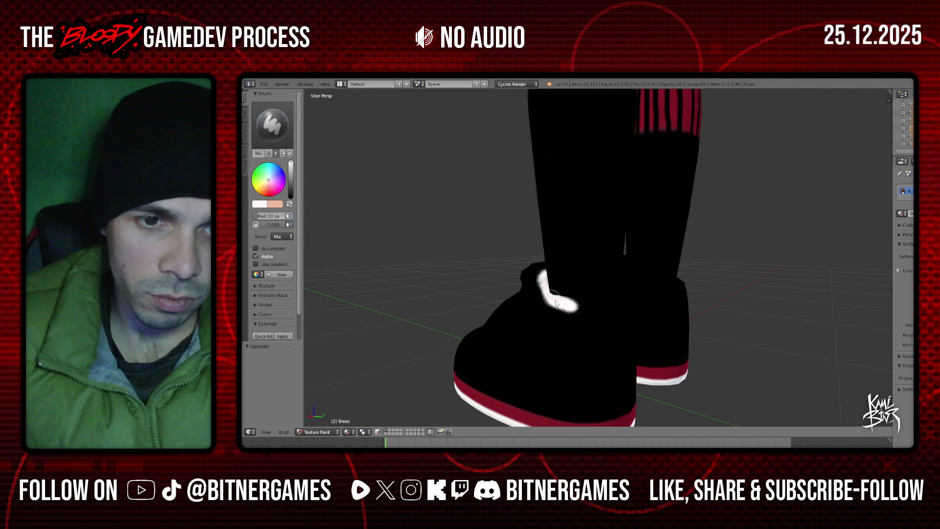
drag(598, 308, 570, 303)
middle_drag(570, 303, 563, 323)
drag(504, 301, 527, 317)
- Paint white along the ankle band from a level side view
mouse_move(540, 315)
middle_down()
mouse_move(538, 295)
mouse_move(560, 282)
mouse_move(567, 319)
middle_up()
scroll(568, 306, up, 3)
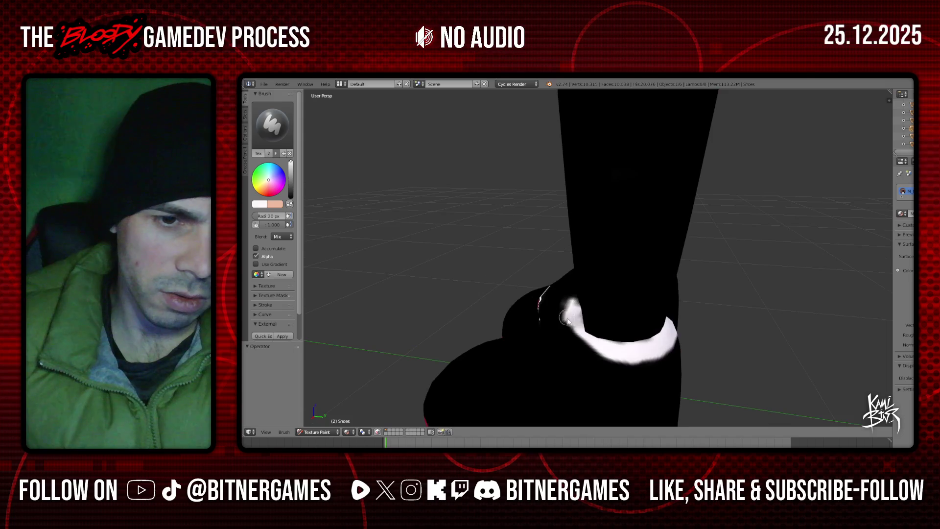
scroll(583, 334, down, 3)
mouse_move(589, 248)
middle_down()
mouse_move(547, 286)
mouse_move(592, 254)
mouse_move(553, 253)
middle_up()
scroll(542, 260, up, 5)
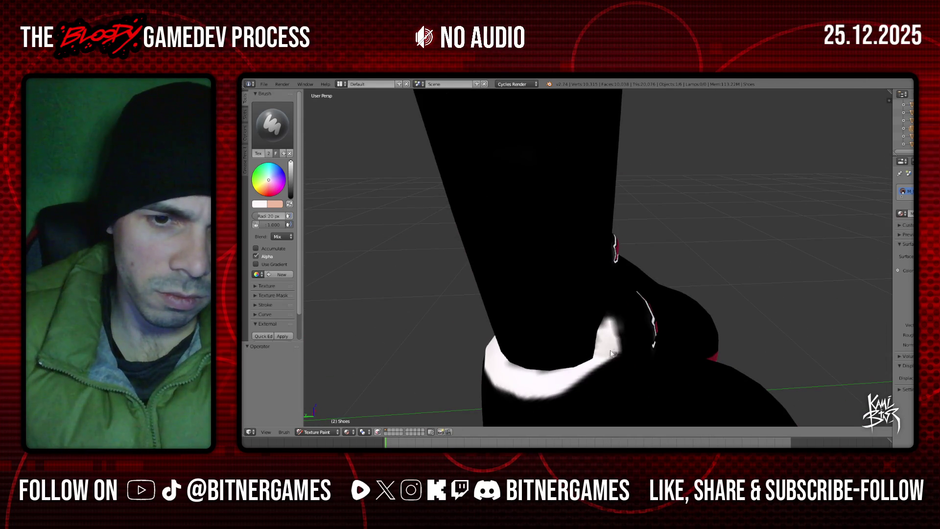
middle_drag(618, 323, 651, 291)
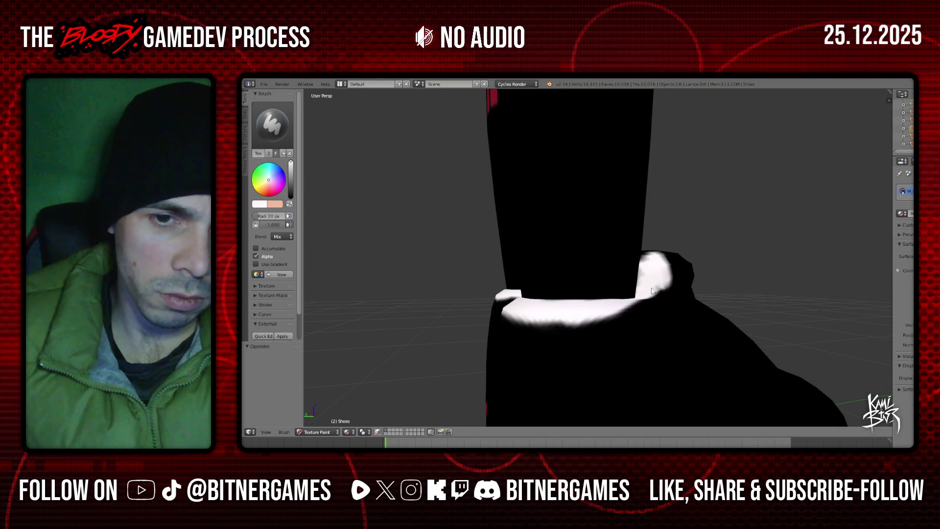
drag(663, 292, 632, 313)
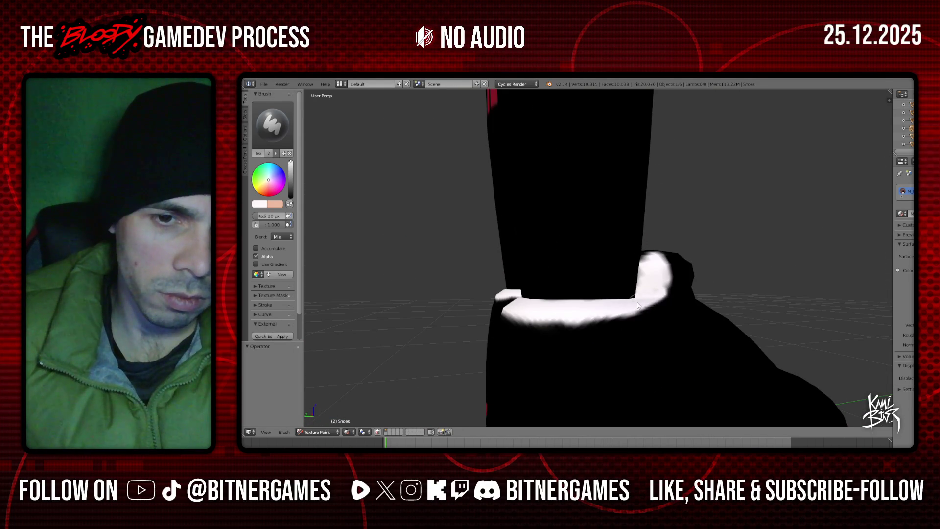
- Paint white along the left shoe's collar band and down its inner edge
middle_drag(638, 305, 598, 329)
scroll(598, 330, down, 4)
middle_drag(566, 367, 537, 287)
drag(480, 278, 558, 274)
mouse_move(558, 274)
middle_down()
mouse_move(536, 270)
mouse_move(550, 237)
middle_up()
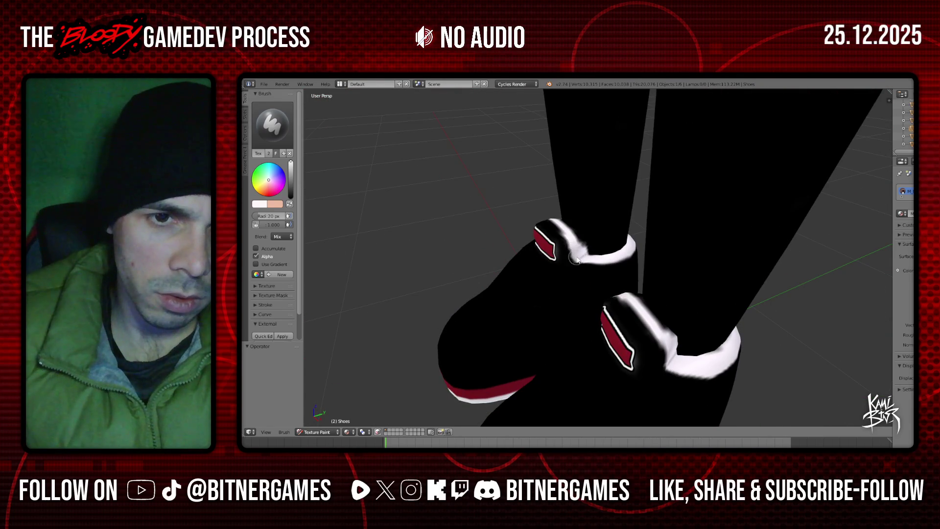
mouse_move(568, 232)
middle_down()
mouse_move(666, 258)
mouse_move(654, 241)
middle_up()
drag(654, 241, 661, 291)
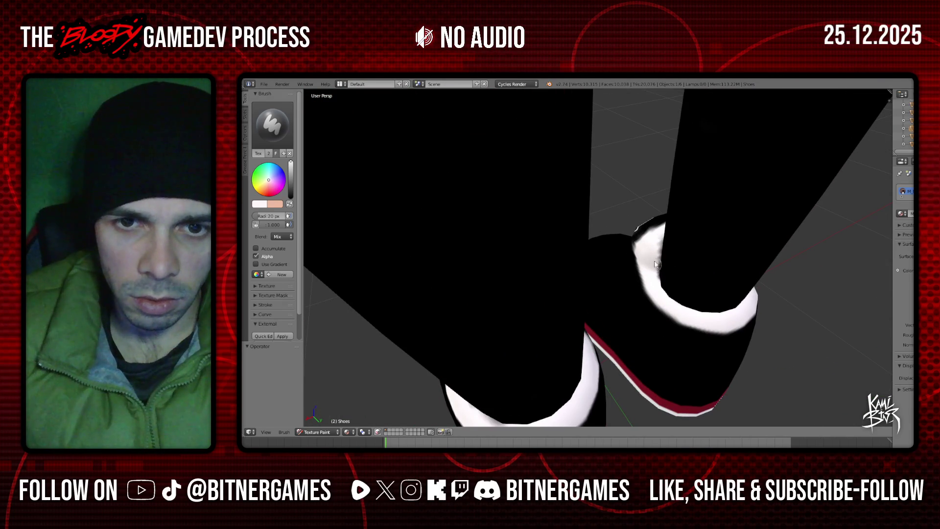
- Orbit around the shoes to check the white collars from below, above and front
middle_drag(647, 265, 630, 357)
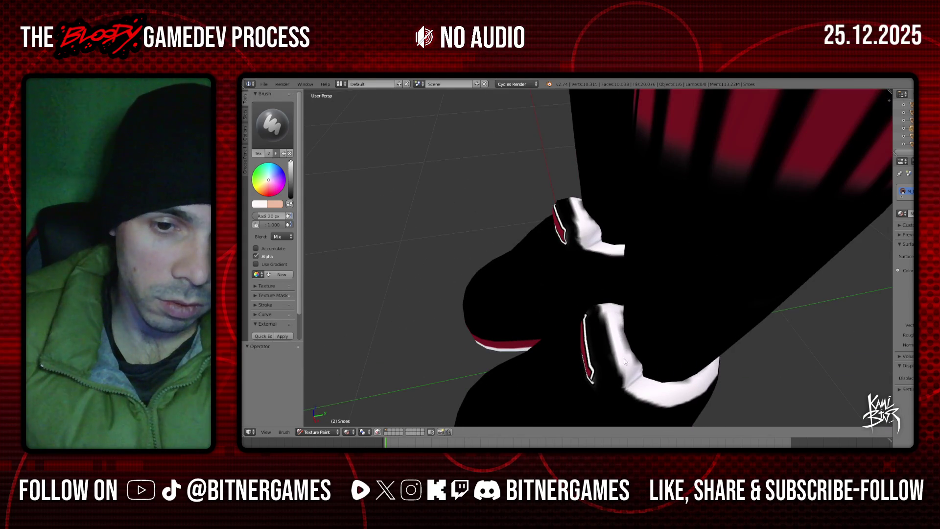
middle_drag(623, 357, 661, 243)
mouse_move(625, 215)
middle_down()
mouse_move(694, 207)
mouse_move(639, 203)
mouse_move(632, 219)
mouse_move(330, 206)
middle_up()
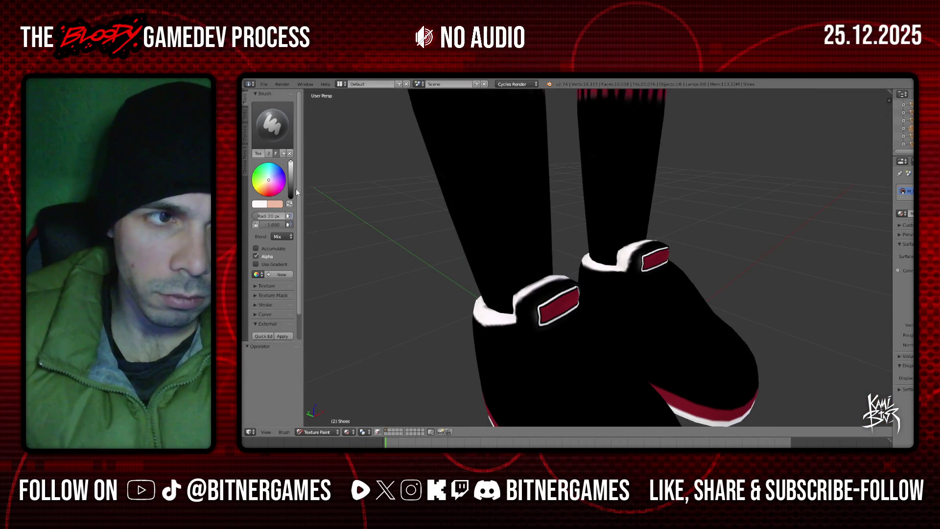
middle_drag(407, 273, 499, 278)
middle_drag(593, 322, 598, 340)
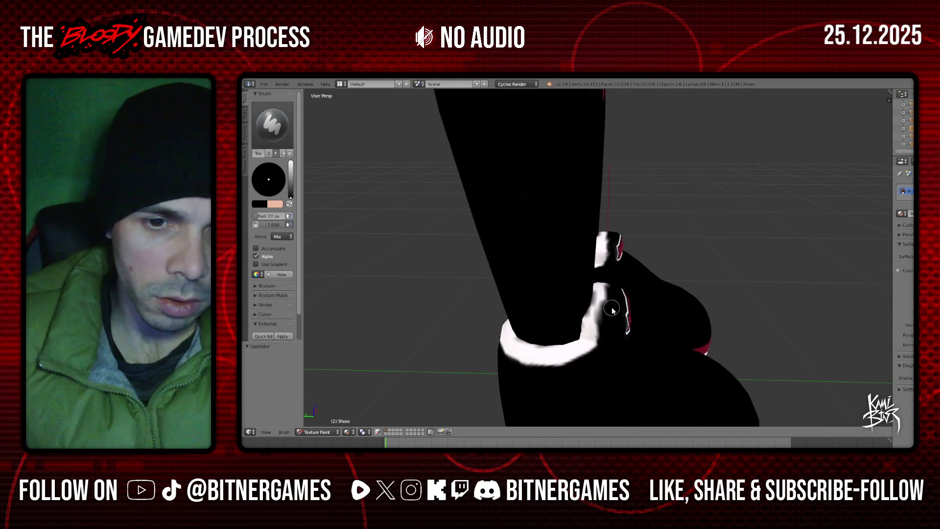
middle_drag(605, 343, 563, 302)
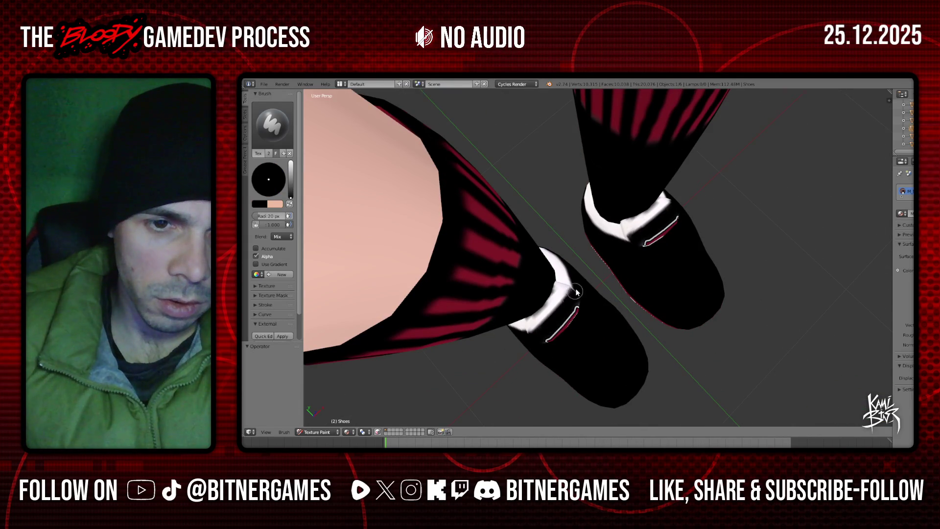
- Paint black over the straps' white edging, undoing two strokes and redoing smaller touches
drag(536, 340, 559, 316)
key(ctrl+z)
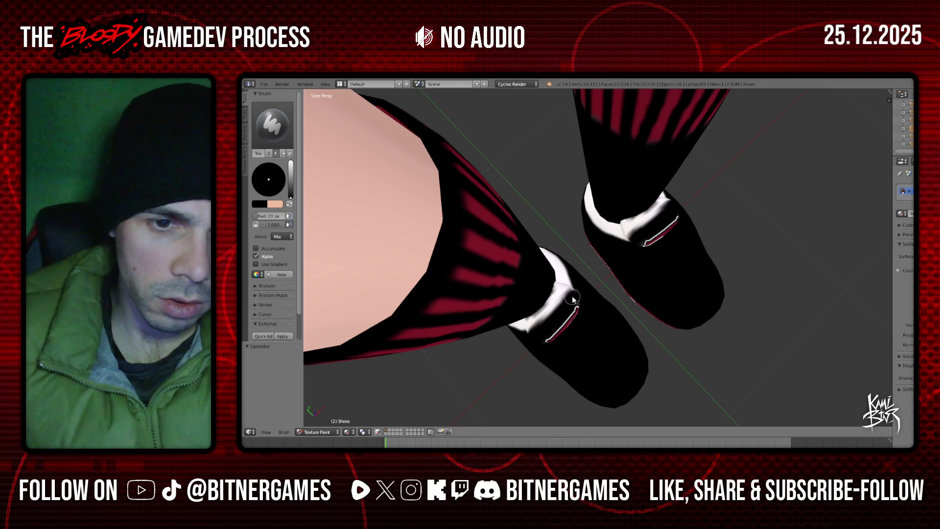
key(ctrl+z)
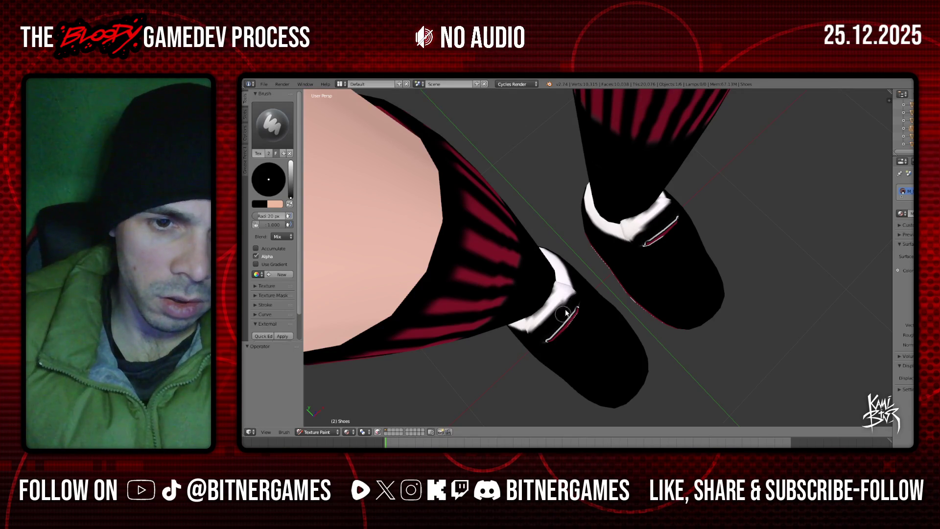
drag(562, 317, 564, 312)
mouse_move(564, 313)
middle_down()
mouse_move(553, 267)
mouse_move(500, 294)
middle_up()
drag(482, 242, 523, 280)
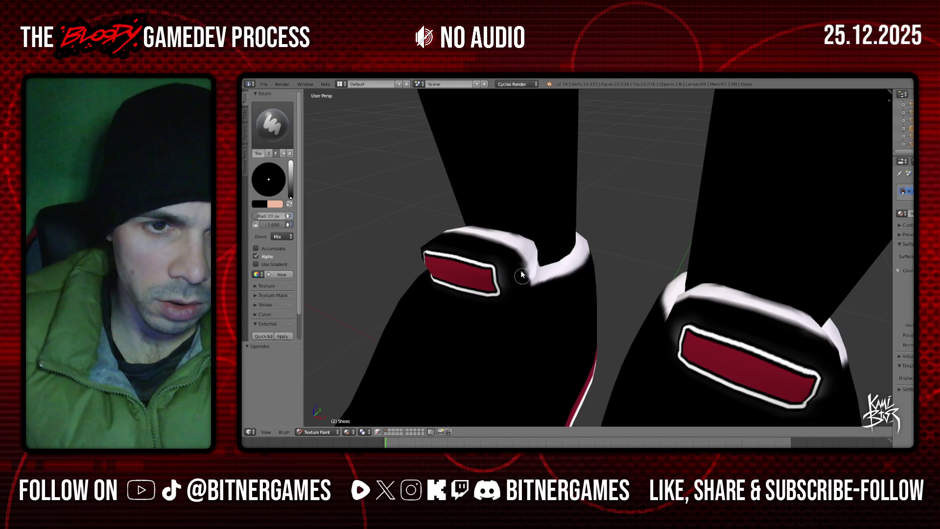
- Orbit and zoom around both shoes to inspect the black uppers and white band
mouse_move(532, 296)
middle_down()
mouse_move(598, 364)
mouse_move(600, 338)
middle_up()
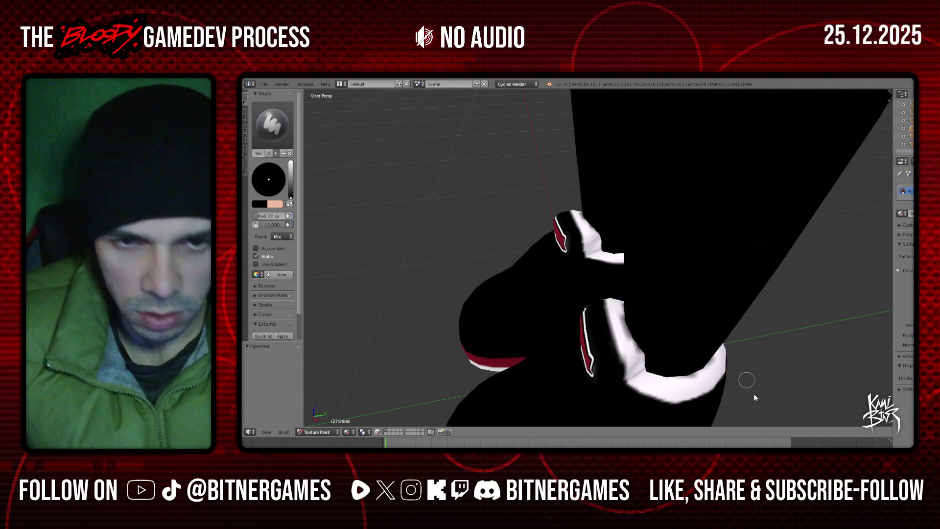
mouse_move(762, 390)
middle_down()
mouse_move(577, 324)
mouse_move(572, 358)
middle_up()
scroll(578, 324, down, 3)
scroll(584, 327, up, 5)
scroll(571, 358, down, 3)
mouse_move(594, 315)
middle_down()
mouse_move(559, 352)
mouse_move(566, 348)
middle_up()
scroll(566, 349, down, 3)
middle_drag(478, 336, 575, 343)
scroll(567, 332, up, 4)
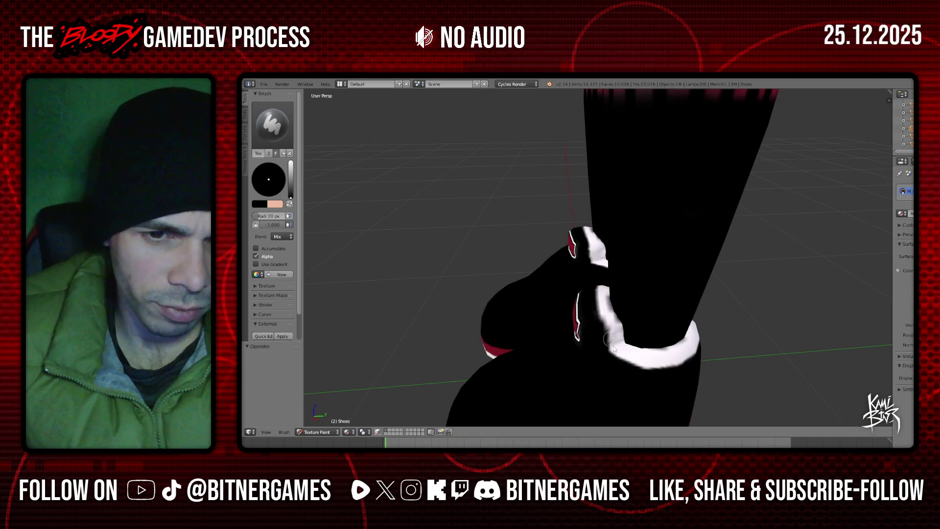
middle_drag(605, 343, 591, 352)
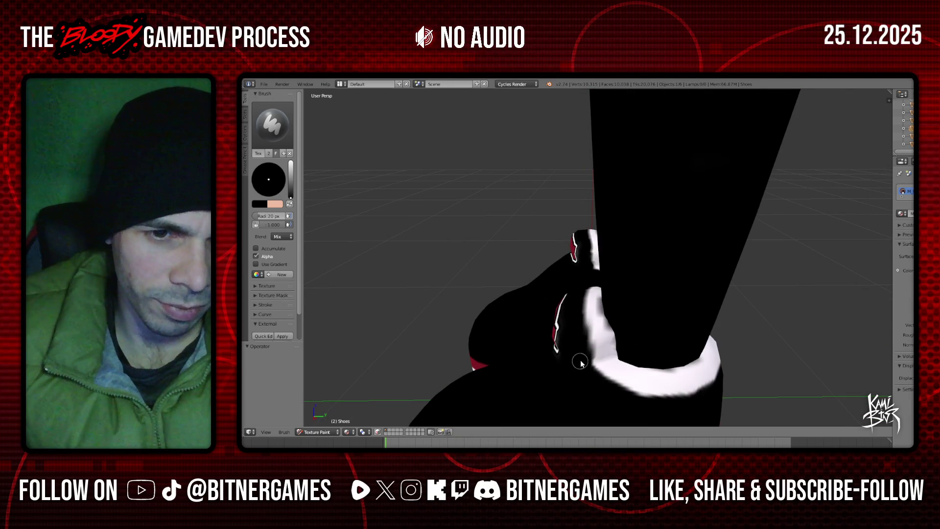
scroll(580, 362, down, 6)
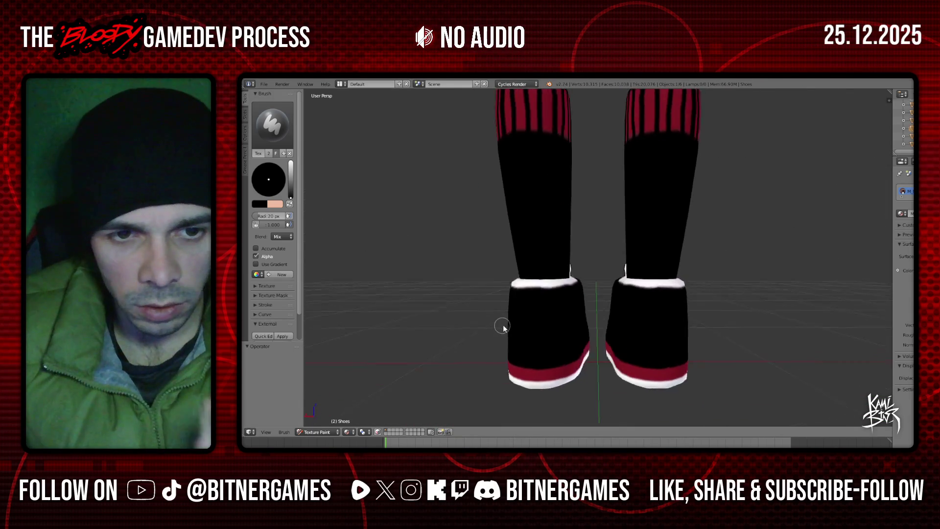
- Thin the rear white fur band with black, then swap to white and retouch the left band
middle_drag(503, 327, 585, 321)
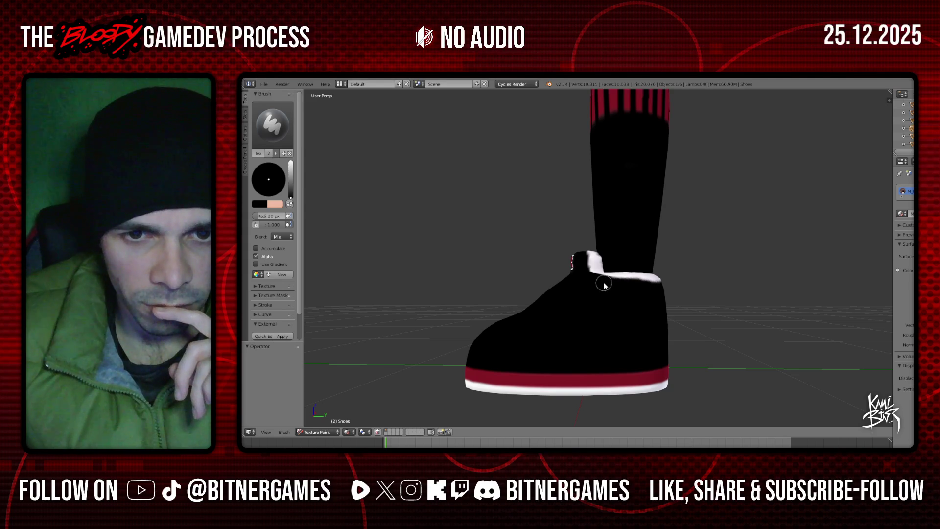
middle_drag(652, 288, 562, 297)
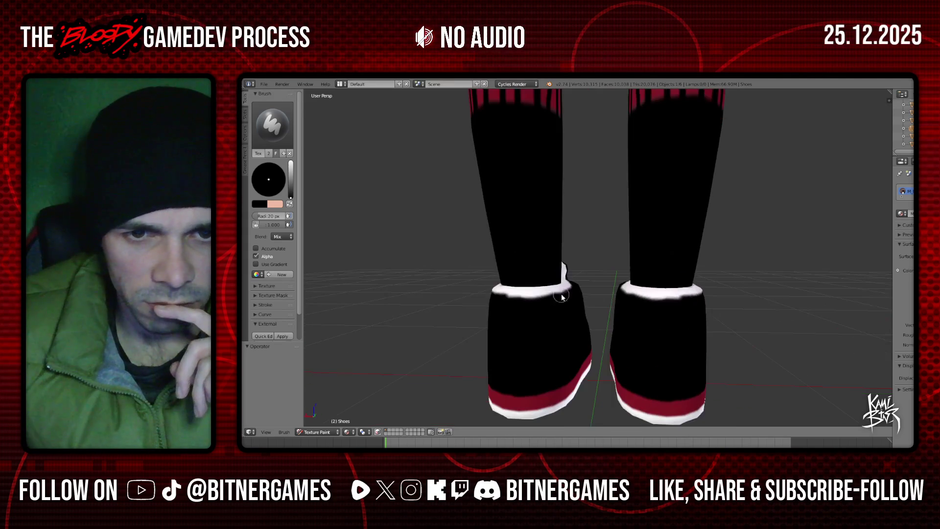
drag(508, 307, 566, 299)
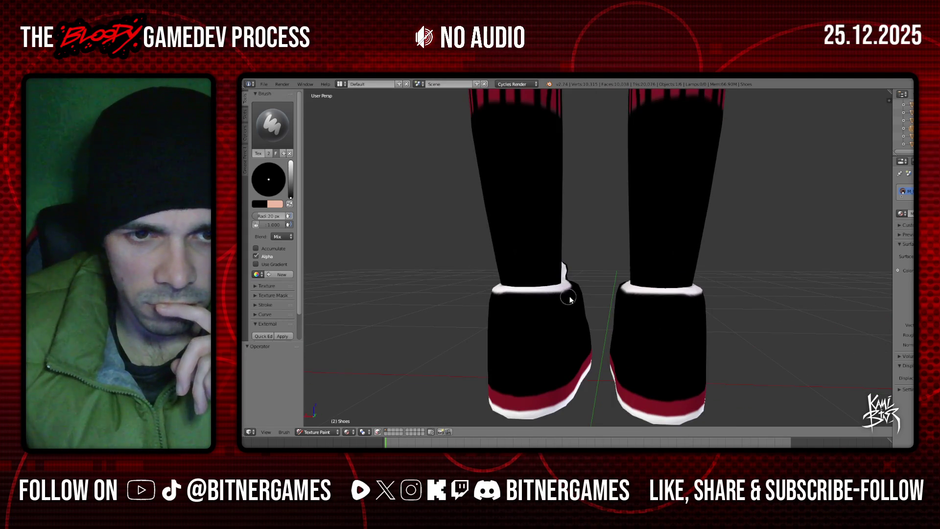
mouse_move(552, 300)
middle_down()
mouse_move(537, 295)
mouse_move(579, 296)
mouse_move(494, 343)
middle_up()
key(s)
mouse_move(494, 343)
mouse_down()
mouse_move(545, 338)
mouse_move(507, 343)
mouse_move(521, 345)
mouse_up()
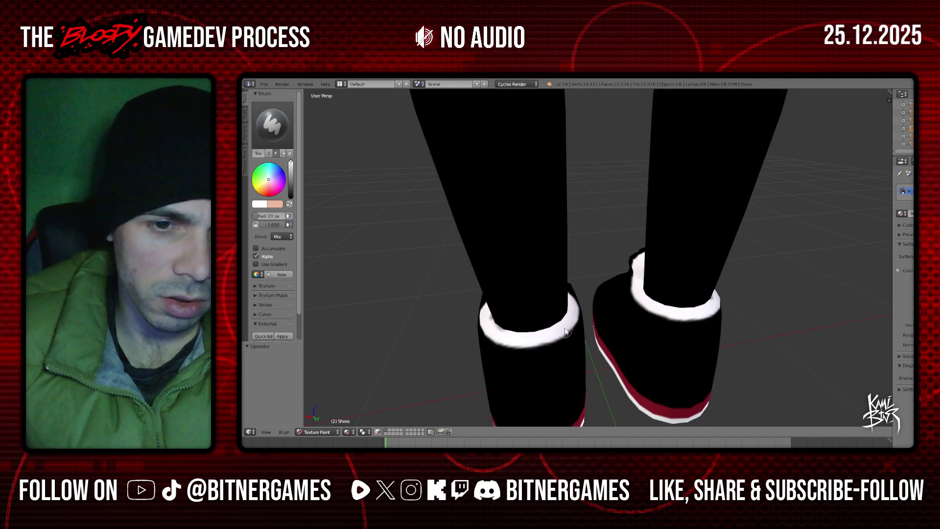
- Bring both shoes into a front view with Numpad 1
mouse_move(564, 332)
middle_down()
mouse_move(567, 324)
mouse_move(538, 345)
middle_up()
scroll(565, 323, down, 3)
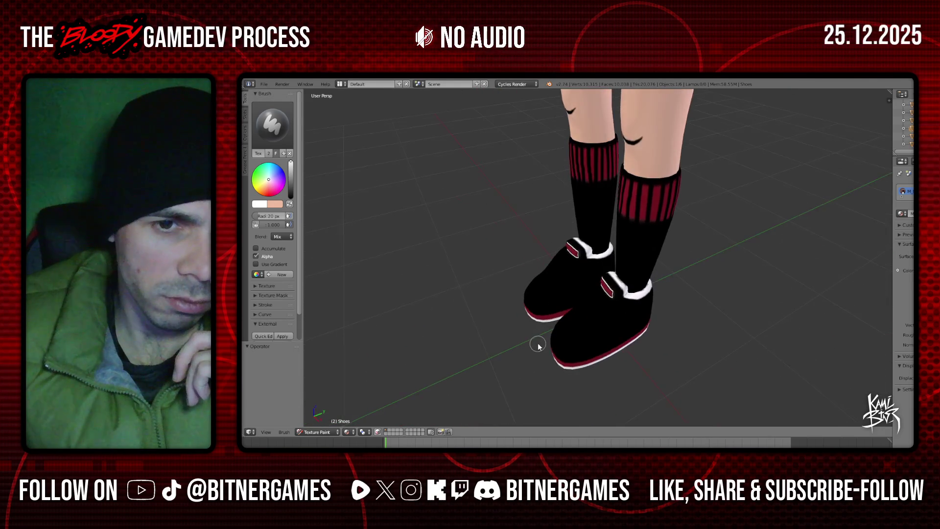
scroll(538, 346, up, 1)
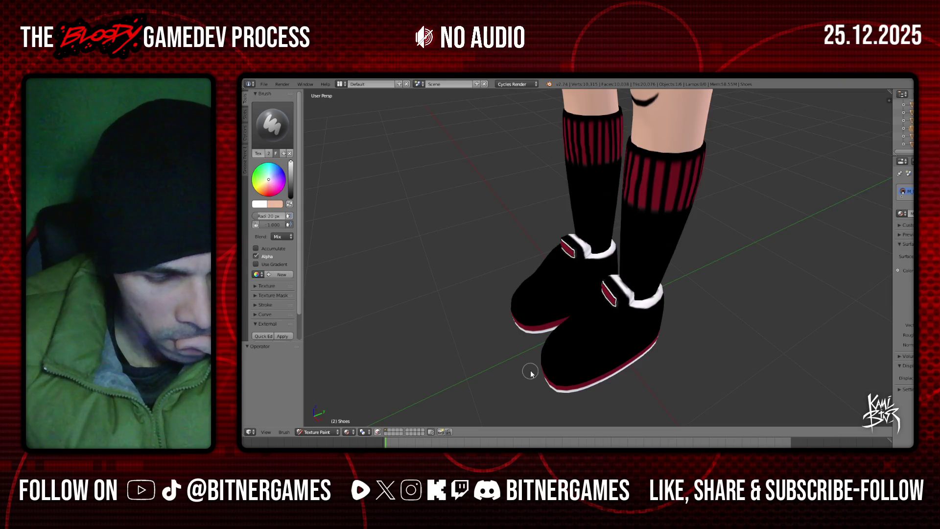
mouse_move(531, 373)
middle_down()
mouse_move(612, 348)
mouse_move(562, 371)
middle_up()
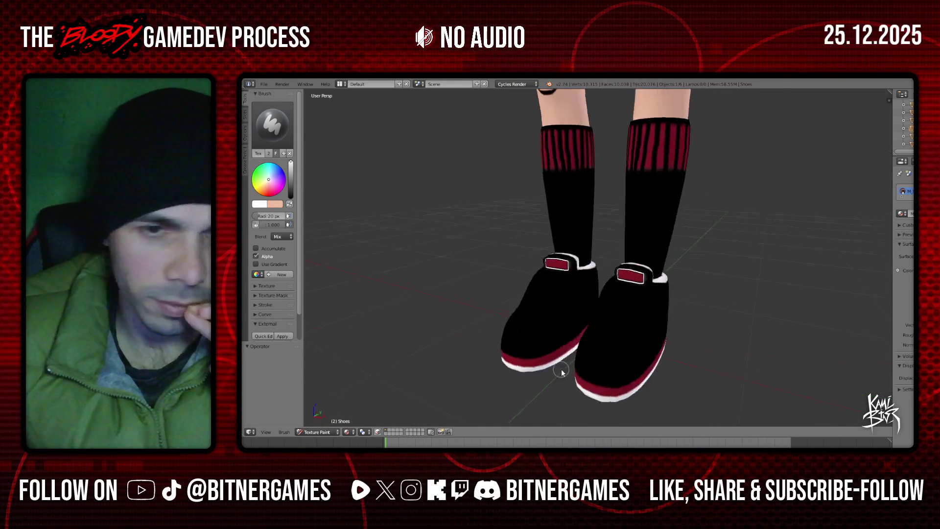
scroll(562, 371, up, 3)
key(KP_1)
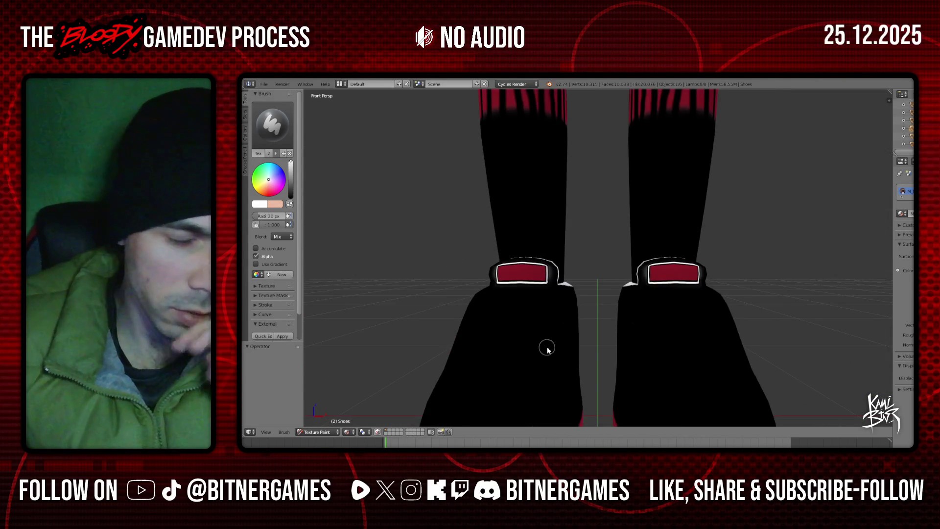
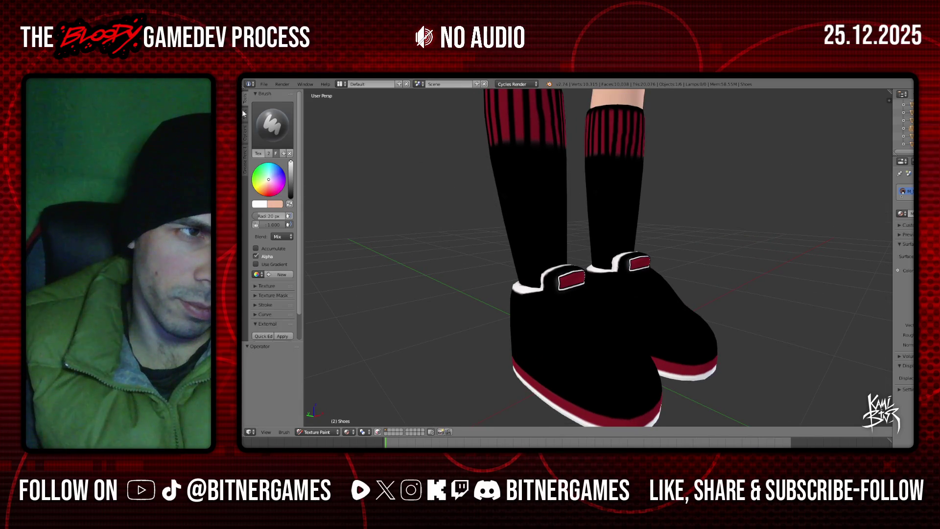
- Show the Slots tab paint settings and orbit around the painted black shoes from the front
click(244, 114)
scroll(713, 248, down, 3)
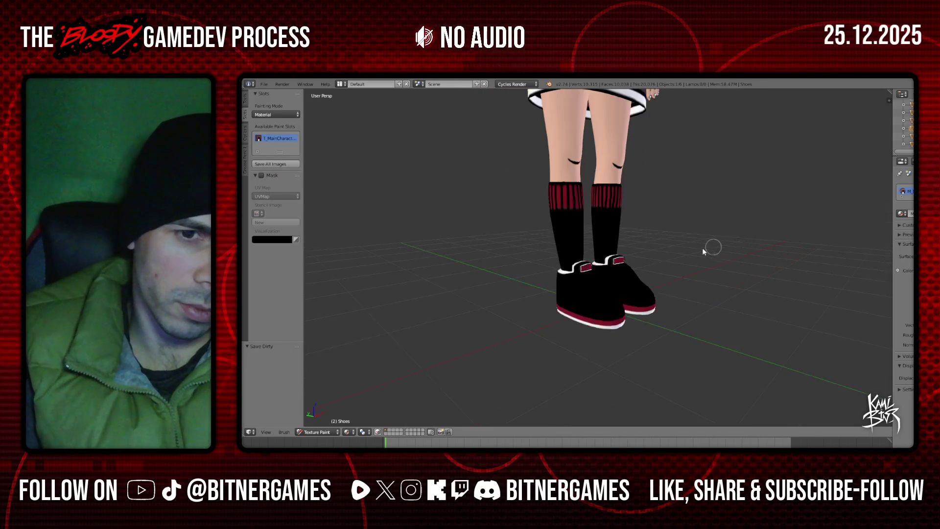
middle_drag(713, 247, 845, 239)
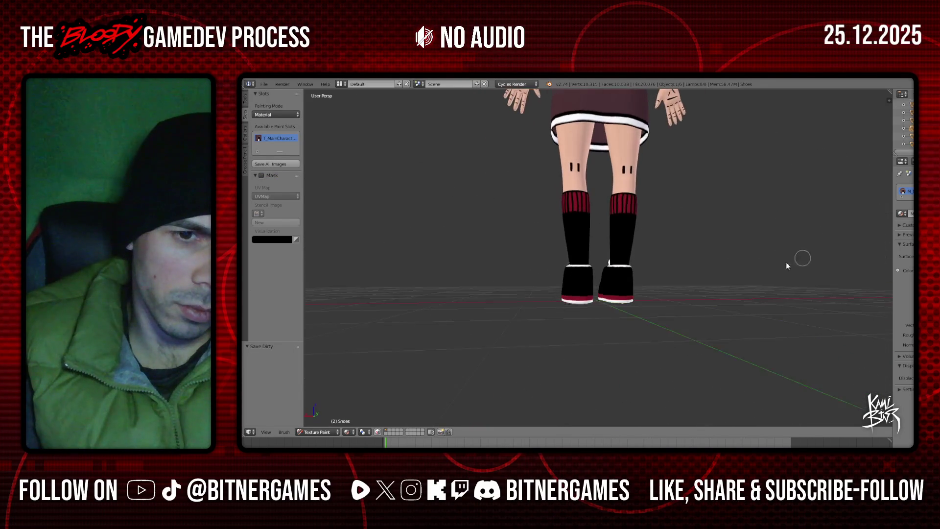
scroll(805, 258, up, 3)
mouse_move(649, 262)
middle_down()
mouse_move(774, 264)
mouse_move(681, 292)
middle_up()
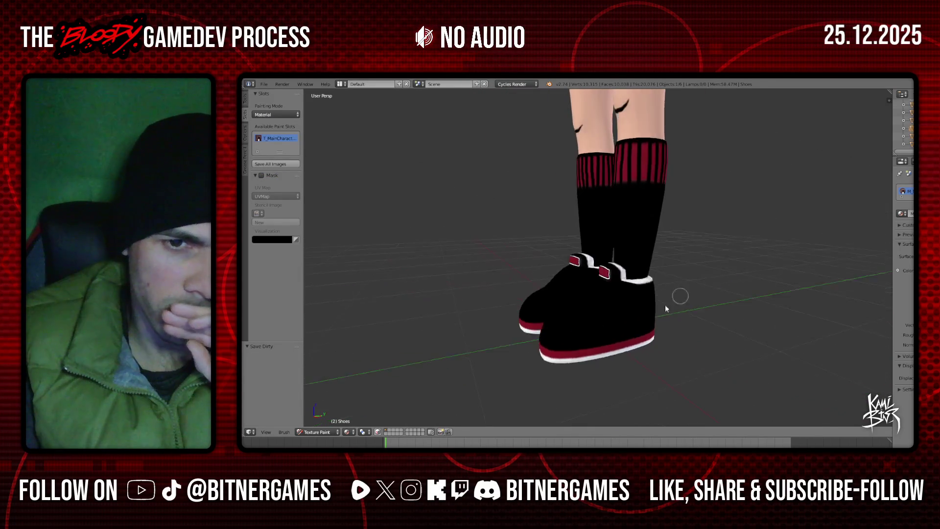
scroll(588, 296, up, 3)
middle_drag(588, 295, 638, 298)
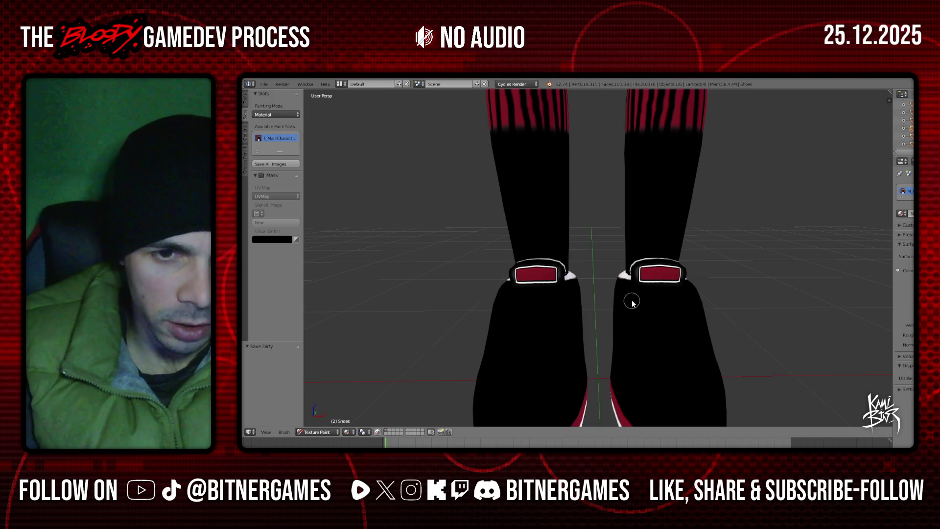
scroll(578, 310, down, 3)
mouse_move(578, 309)
middle_down()
mouse_move(618, 306)
mouse_move(583, 321)
middle_up()
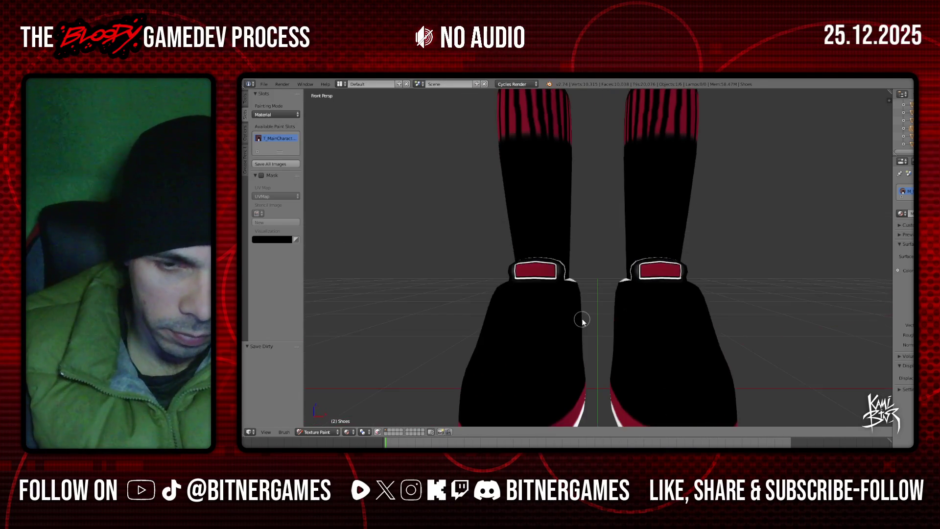
- Snap to Front Ortho, restore the Tools tab brush settings, and set the shoes object as camera
key(KP_1)
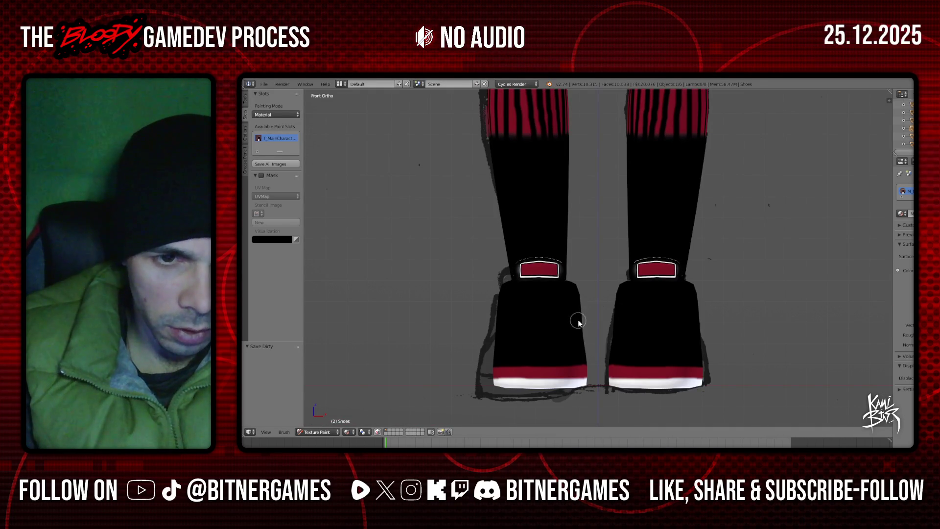
mouse_move(549, 327)
middle_down()
mouse_move(517, 348)
mouse_move(560, 353)
middle_up()
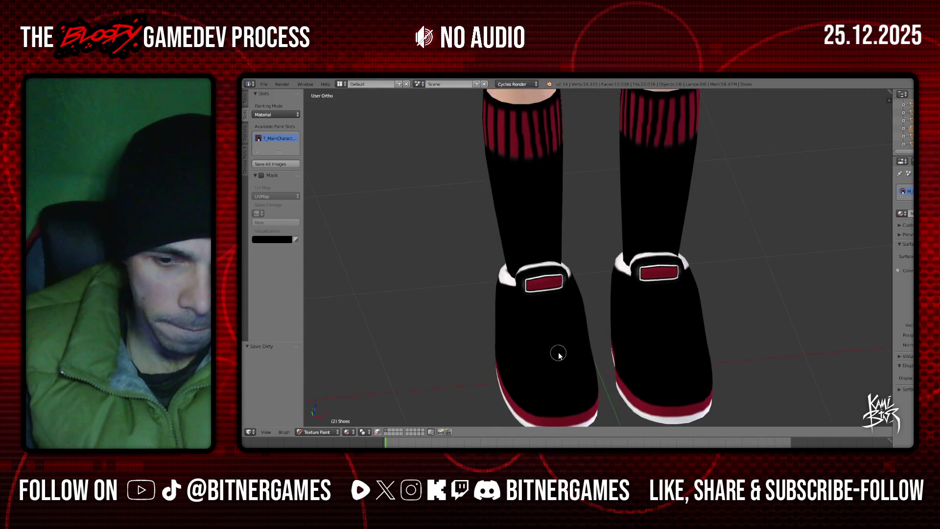
key(KP_1)
click(244, 98)
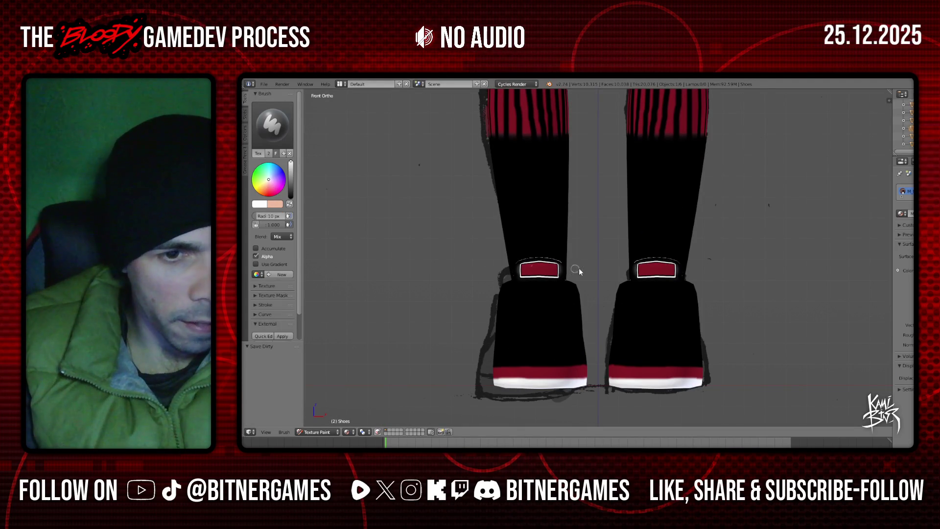
middle_drag(571, 270, 574, 279)
key(ctrl+KP_0)
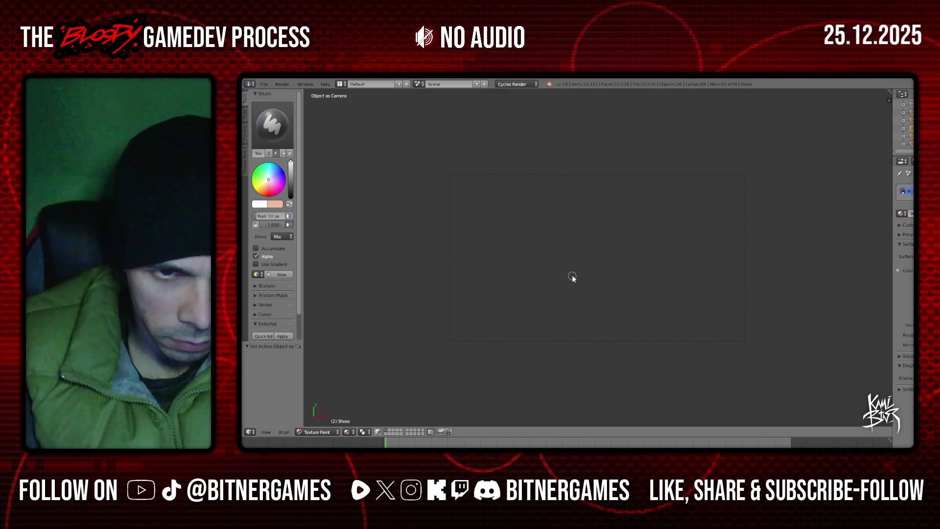
- Restore the latest paint step from Undo History and browse Object, Render and Scene properties
key(ctrl+alt+z)
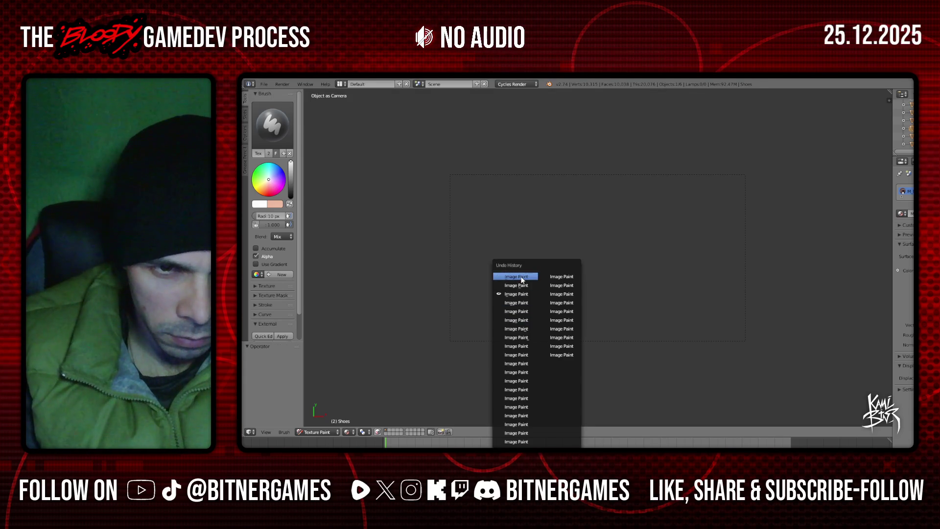
click(521, 277)
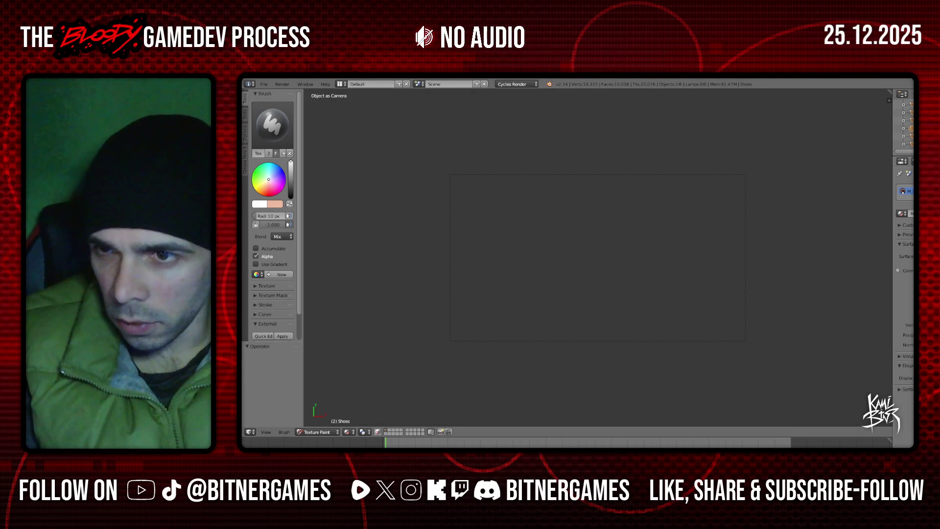
click(911, 162)
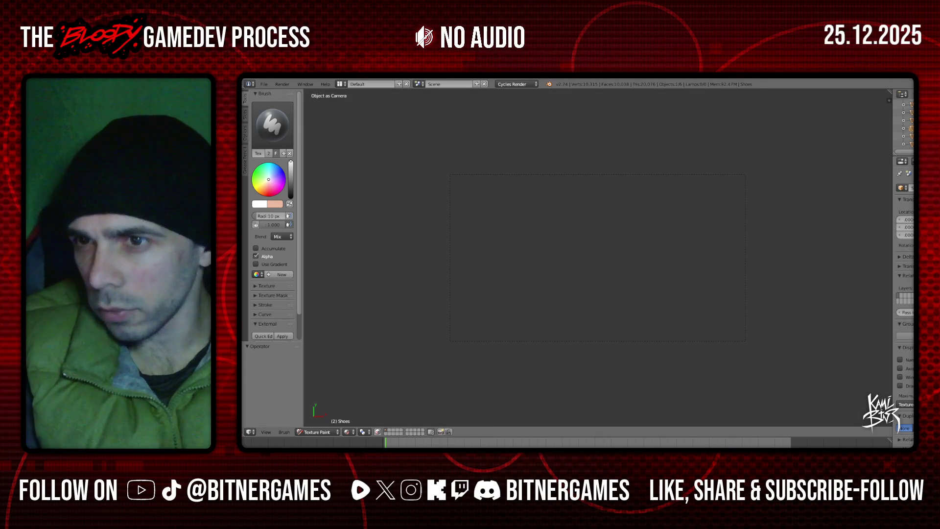
click(912, 161)
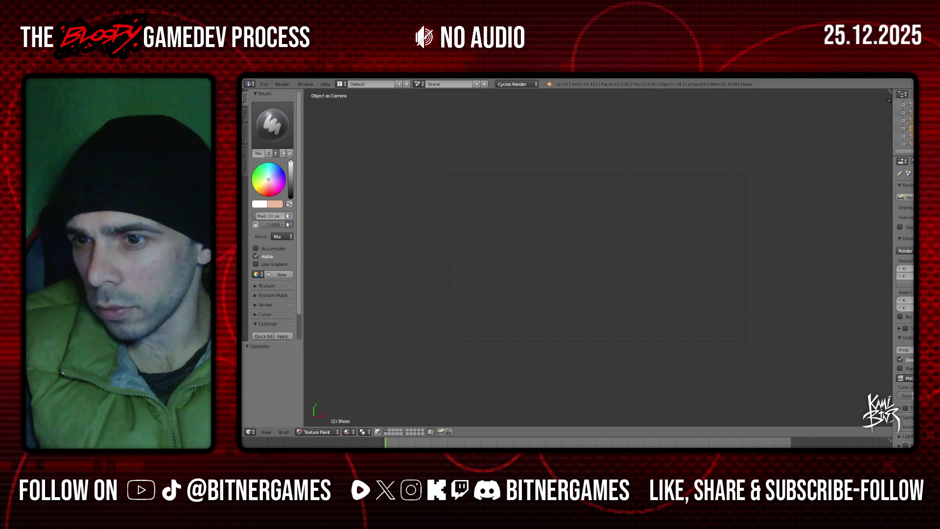
scroll(904, 294, down, 2)
click(913, 162)
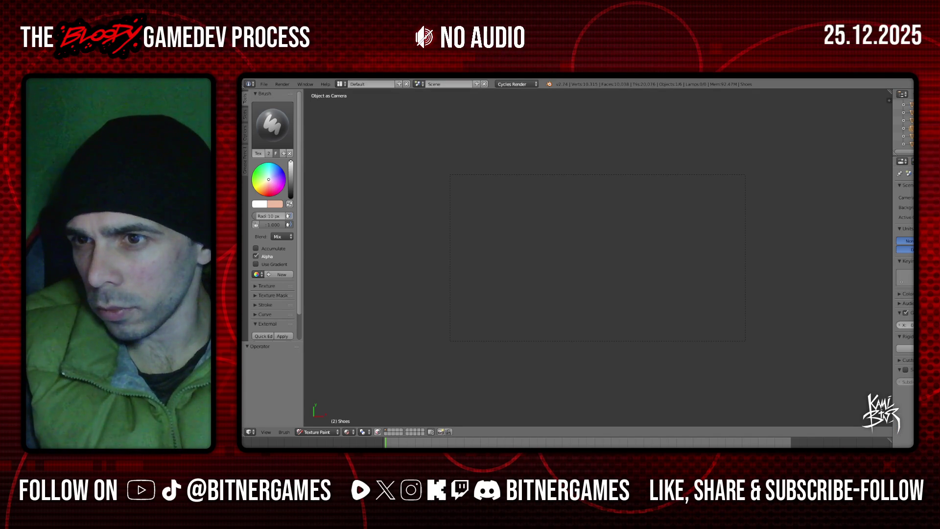
middle_drag(641, 194, 635, 187)
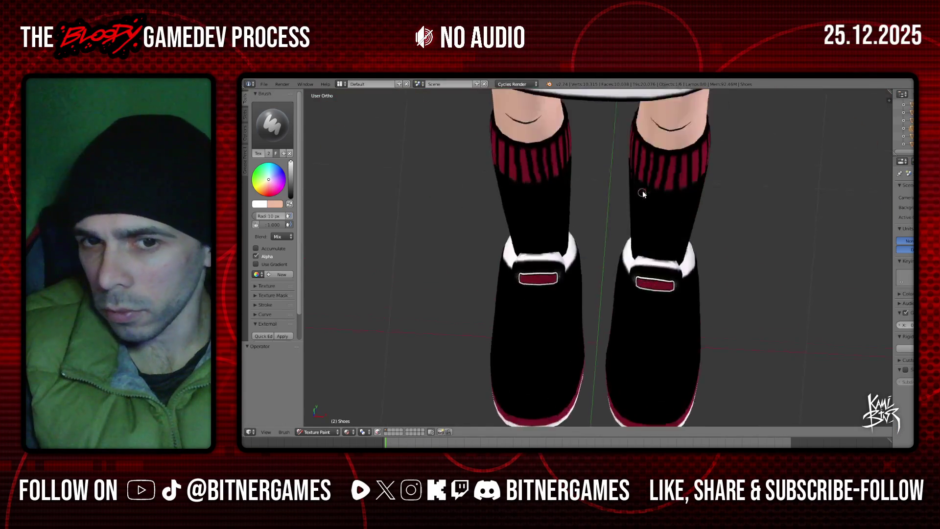
- Snap to Front Ortho, show the Slots tab, and orbit to an angled view of both shoes
scroll(636, 187, up, 3)
scroll(618, 225, down, 2)
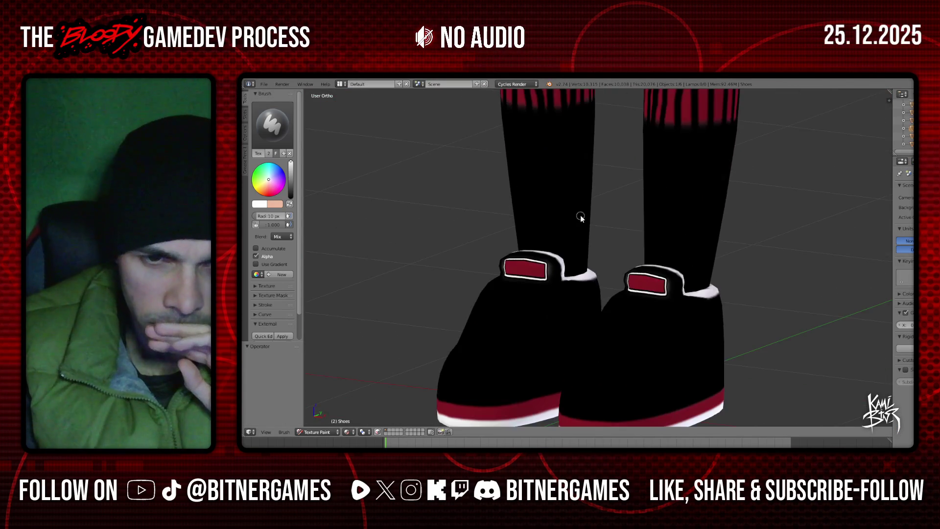
key(KP_1)
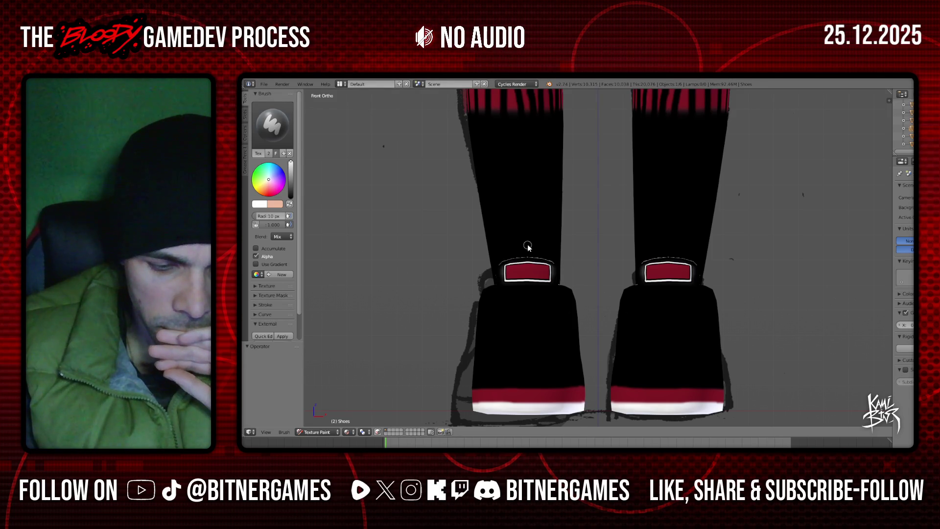
scroll(528, 246, up, 1)
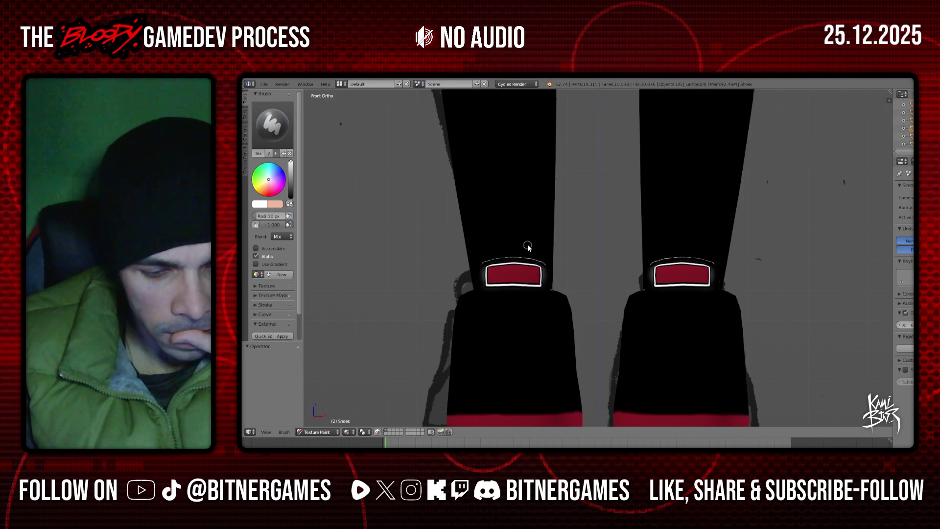
click(245, 114)
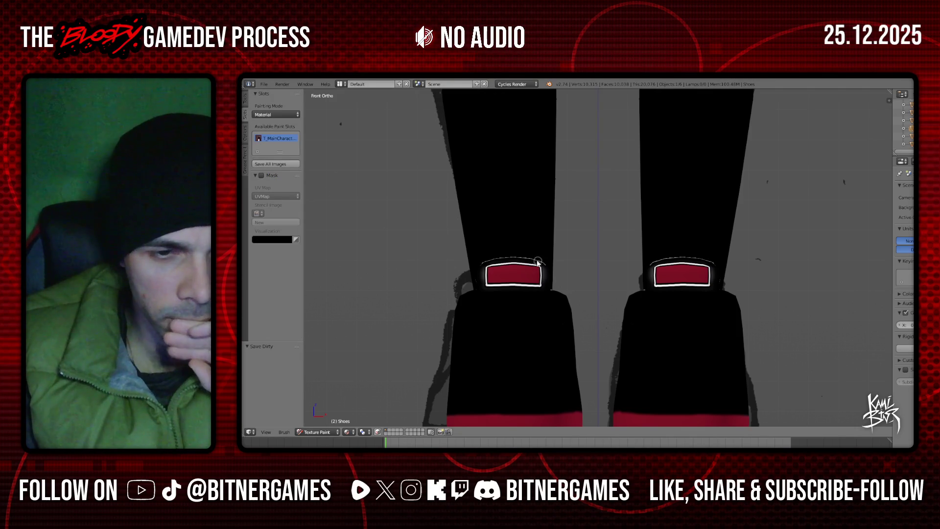
mouse_move(492, 265)
middle_down()
mouse_move(523, 285)
mouse_move(491, 295)
middle_up()
scroll(522, 281, down, 4)
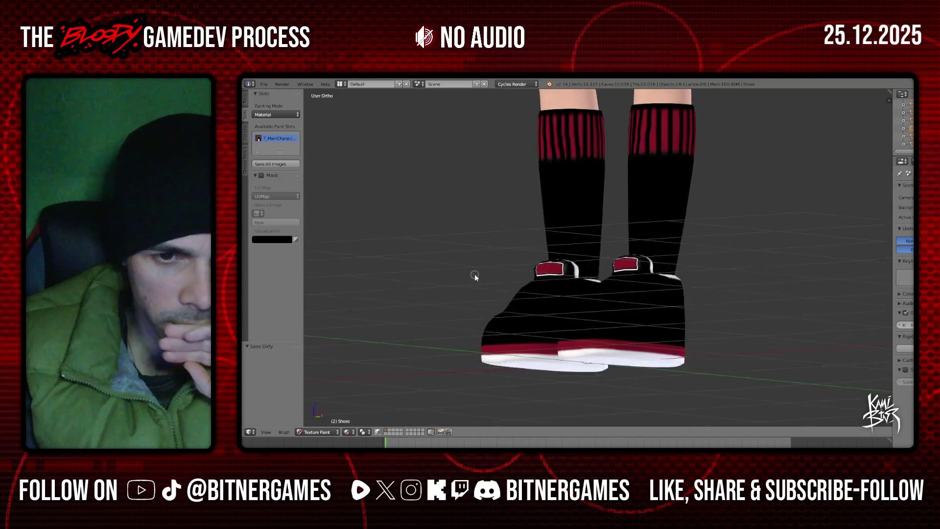
middle_drag(620, 291, 634, 284)
key(KP_3)
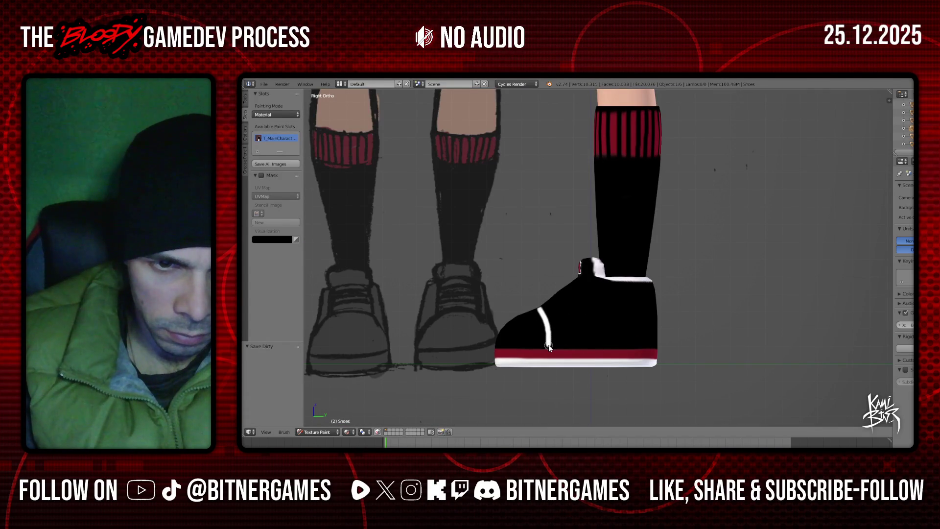
mouse_move(550, 343)
middle_down()
mouse_move(696, 360)
mouse_move(690, 322)
middle_up()
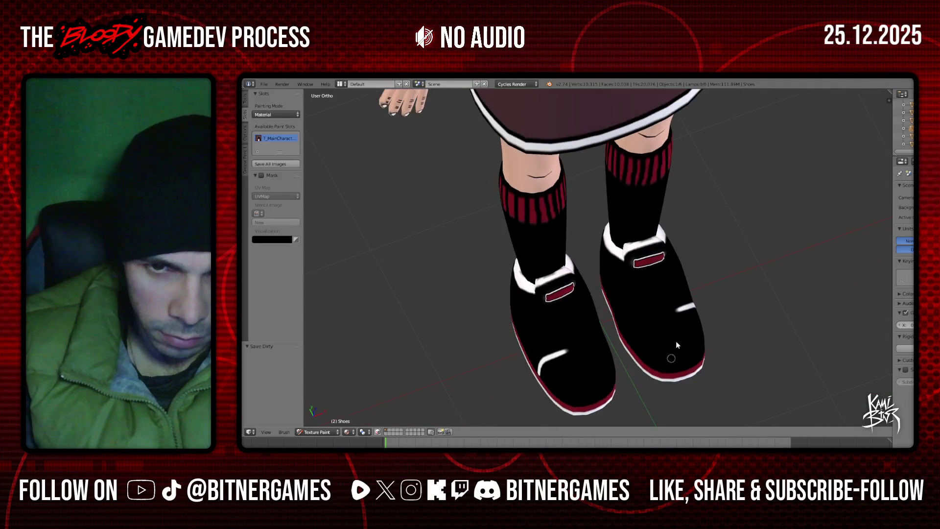
scroll(690, 321, up, 2)
scroll(688, 318, down, 1)
drag(681, 310, 660, 319)
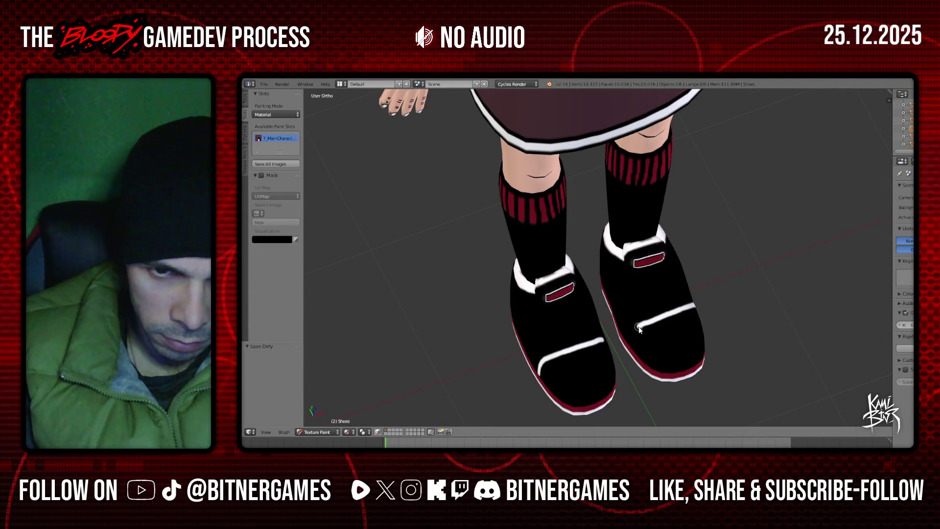
middle_drag(628, 341, 516, 275)
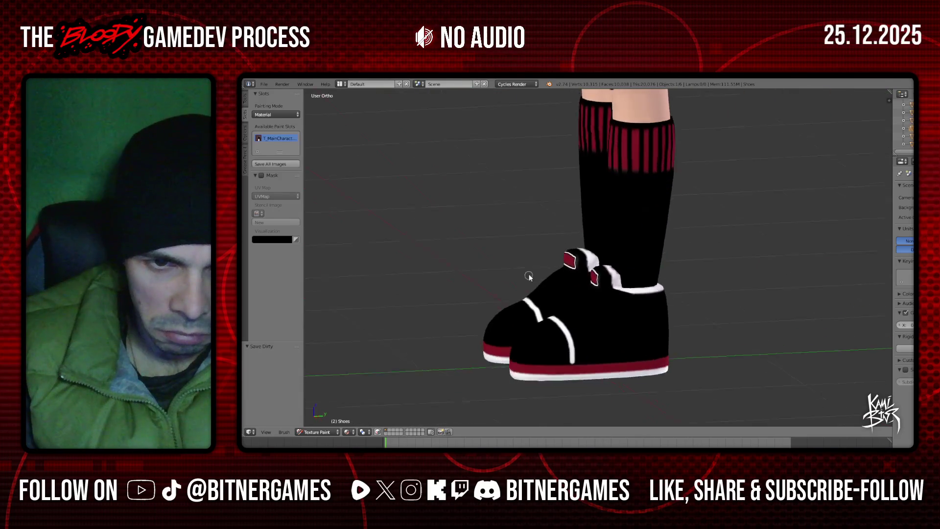
key(KP_1)
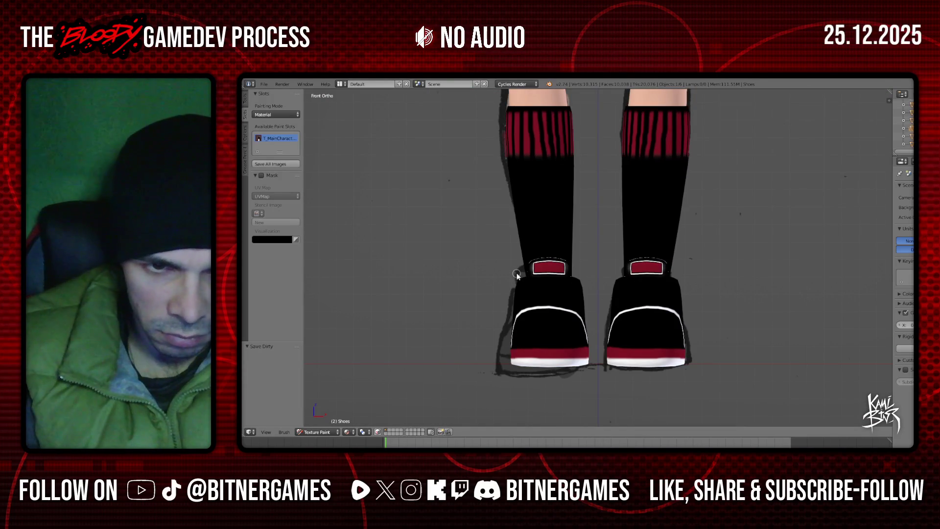
middle_drag(522, 273, 552, 336)
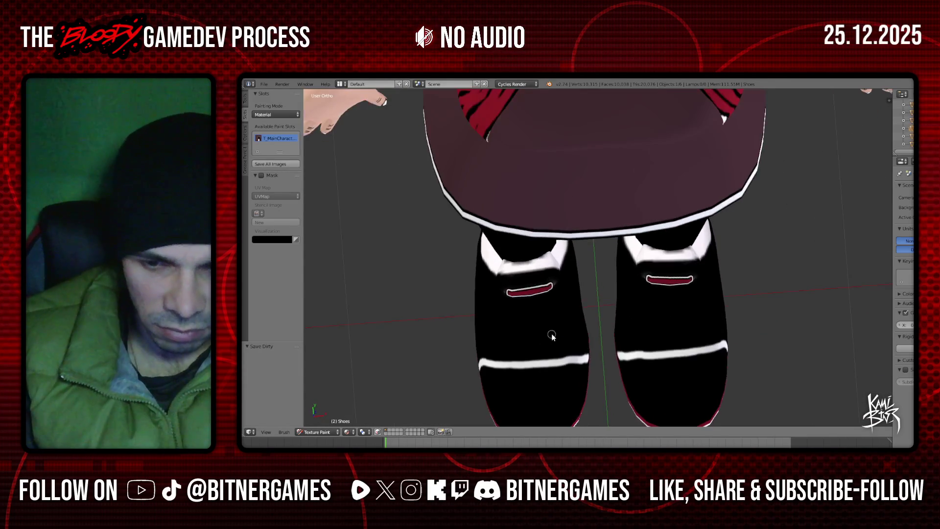
- Frame the shoe fronts from above and try extending the white toe stripes, undoing the attempt
key(KP_7)
shift+scroll(552, 336, down, 5)
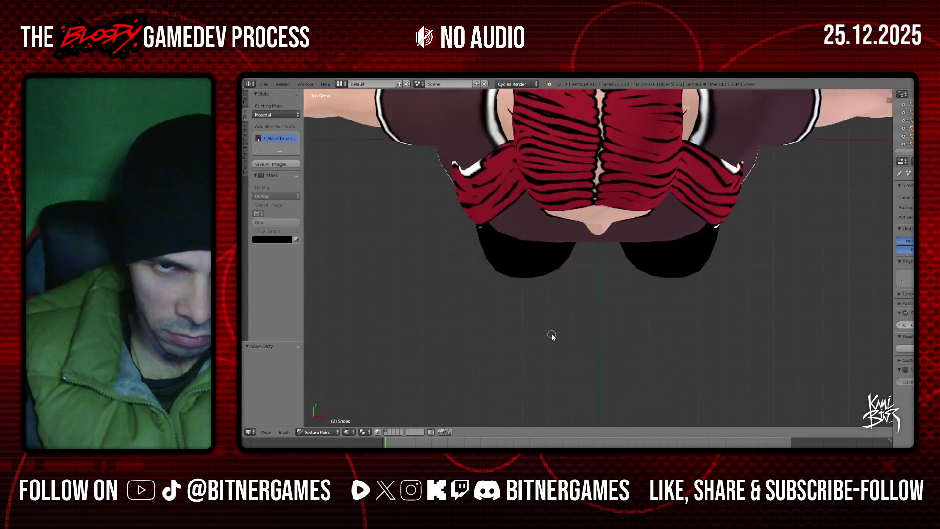
key(ctrl+KP_7)
key(KP_7)
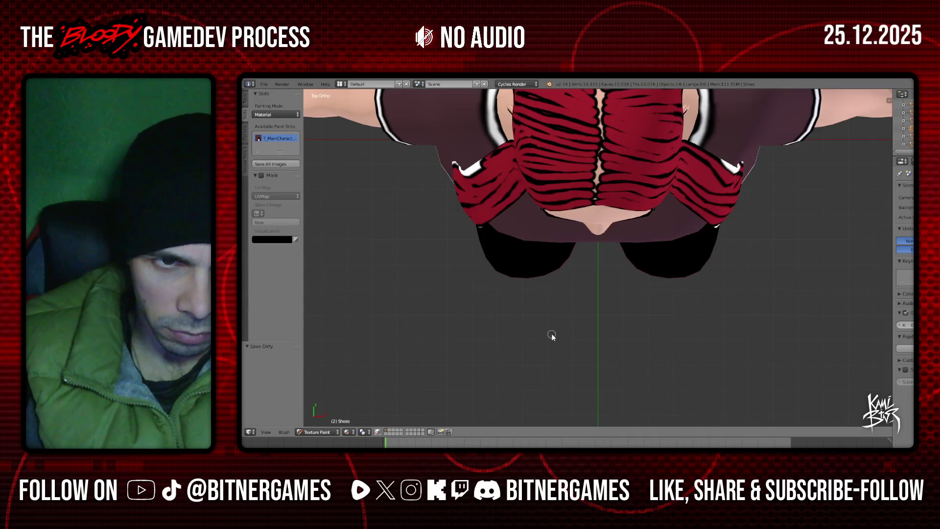
key(KP_8)
key(KP_8)
key(KP_8)
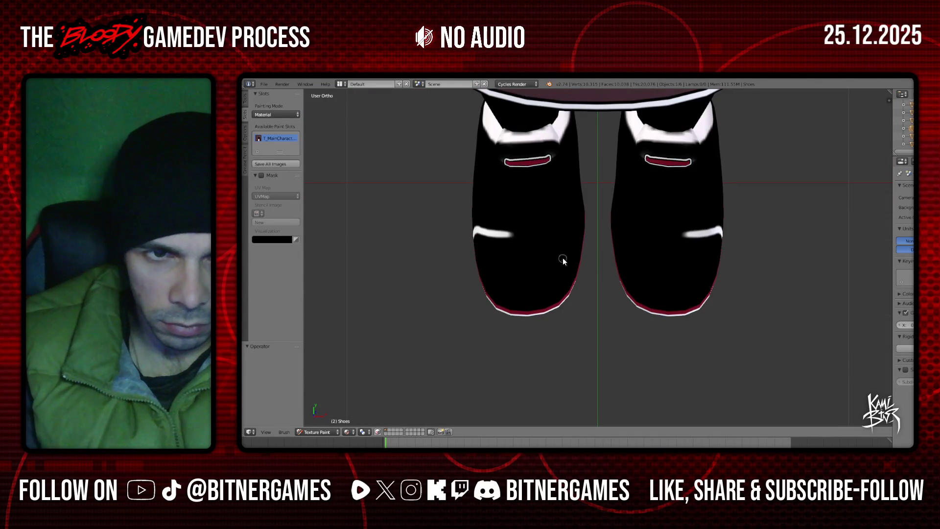
drag(507, 237, 569, 232)
key(ctrl+z)
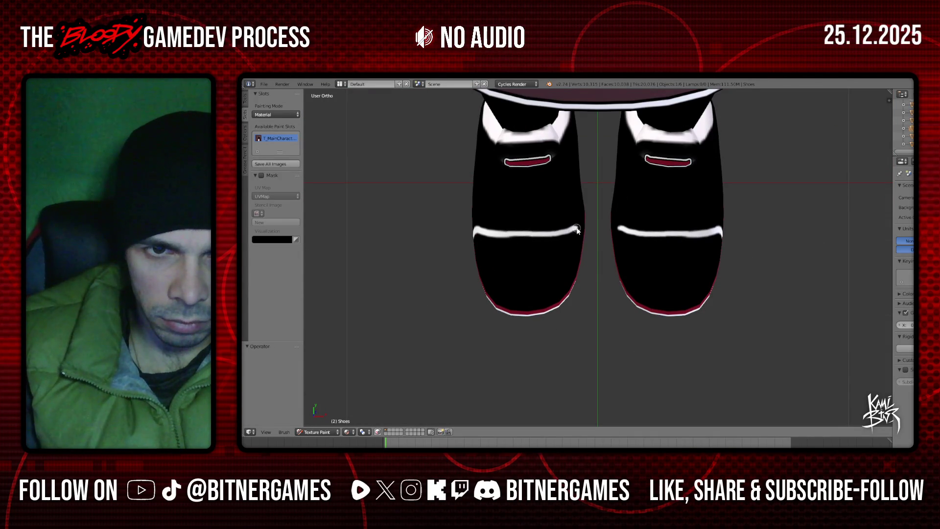
- Paint a white outline along the tongue edge, redoing the first uneven stroke
mouse_move(583, 229)
middle_down()
mouse_move(564, 199)
mouse_move(510, 271)
middle_up()
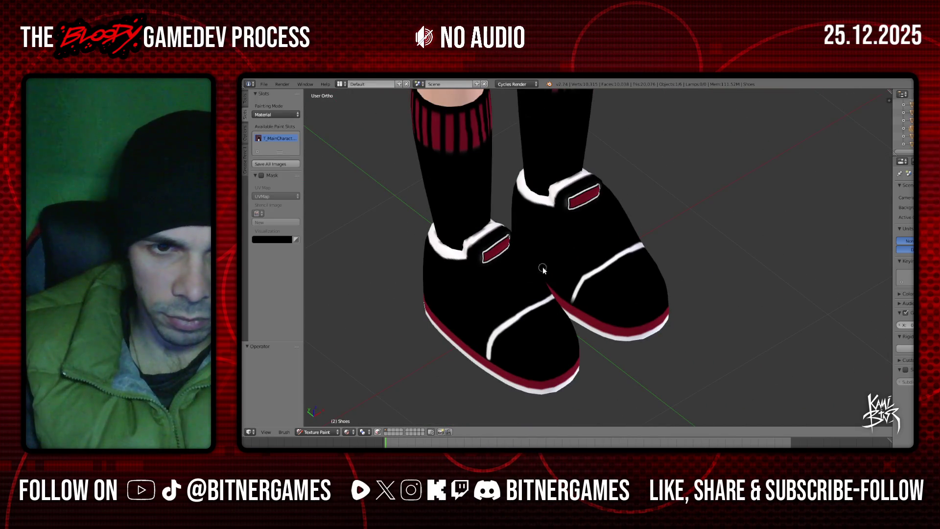
key(KP_1)
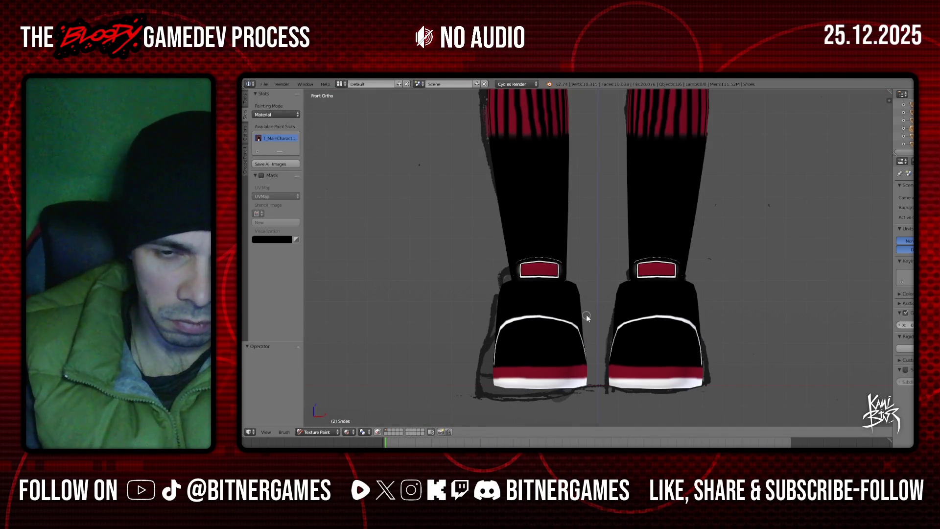
middle_drag(511, 284, 504, 242)
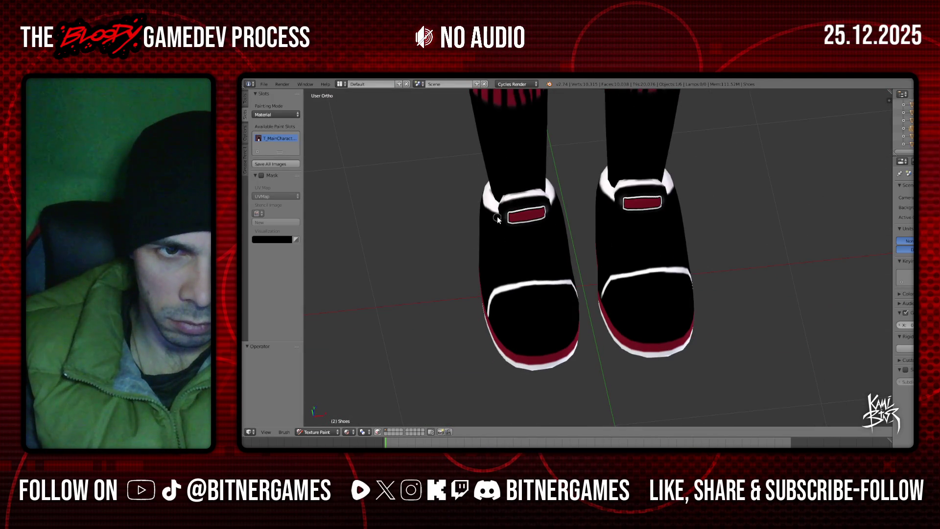
drag(496, 213, 521, 283)
key(ctrl+z)
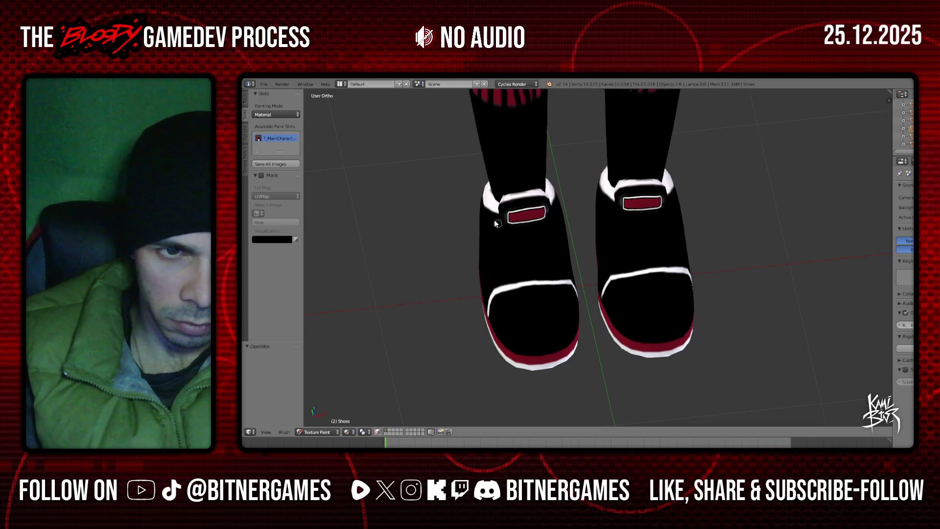
drag(497, 224, 505, 237)
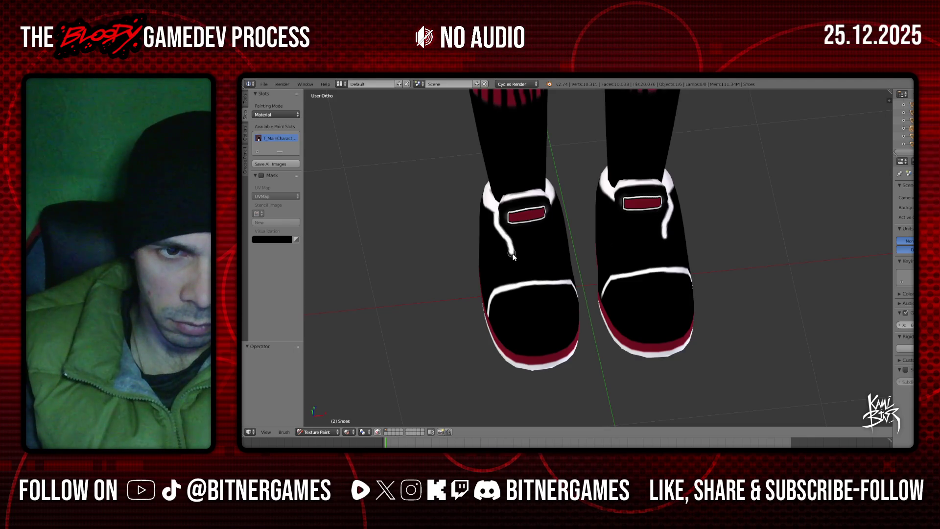
- Paint white lines from the cuff down the shoe front to the toe stripe
middle_drag(517, 283, 499, 209)
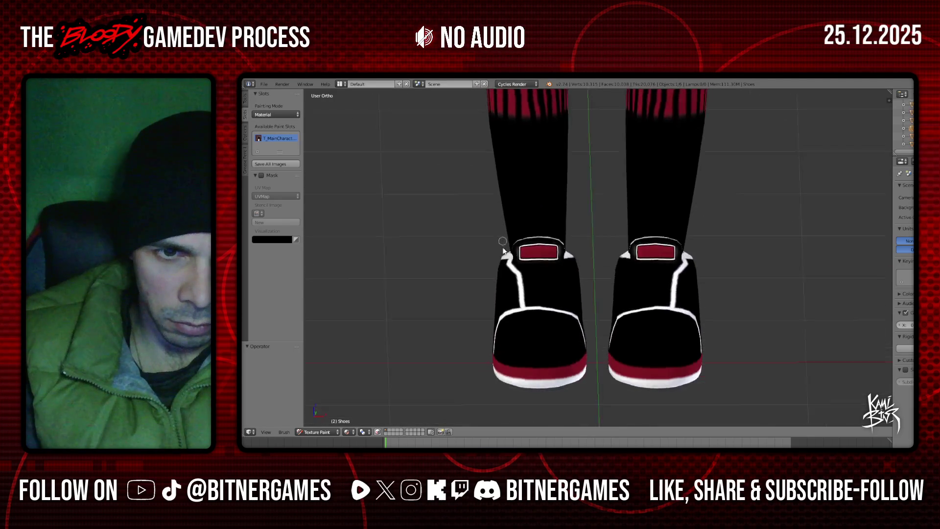
drag(504, 191, 506, 205)
drag(521, 236, 523, 257)
middle_drag(545, 269, 563, 206)
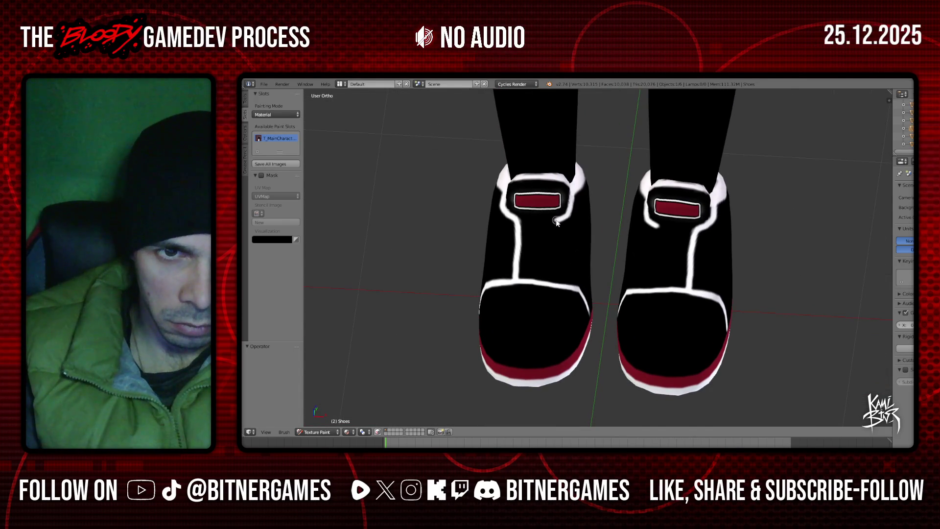
drag(552, 230, 554, 285)
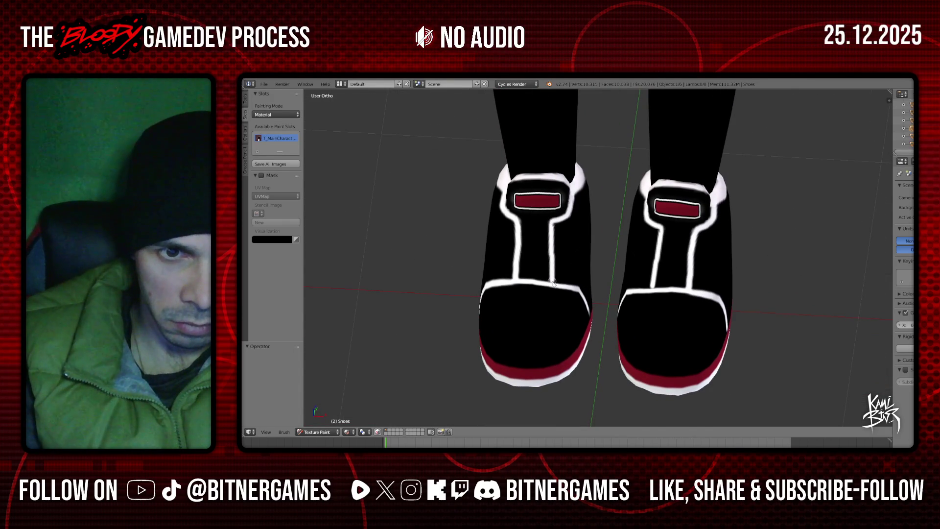
mouse_move(557, 287)
middle_down()
mouse_move(545, 216)
mouse_move(552, 246)
middle_up()
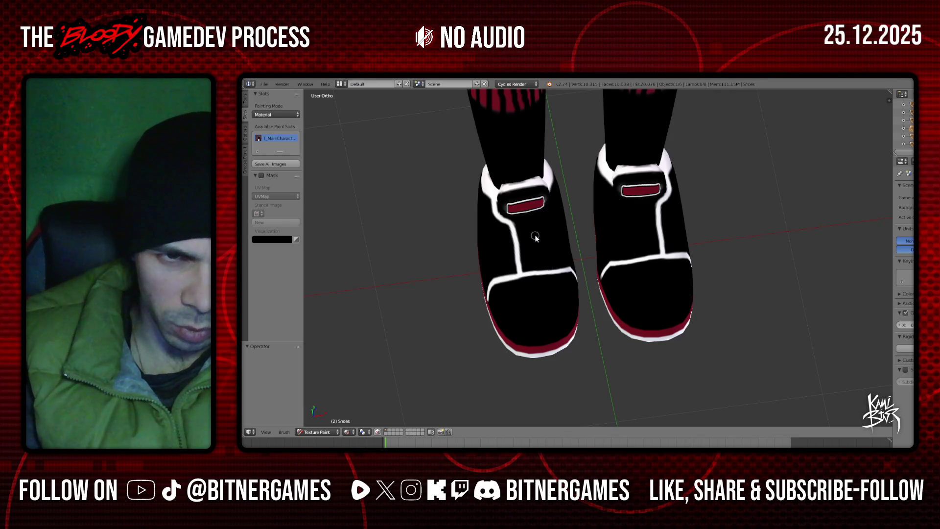
- Paint a trial horizontal white lace bar across the shoe front, undoing a stray first attempt
middle_drag(527, 211, 519, 206)
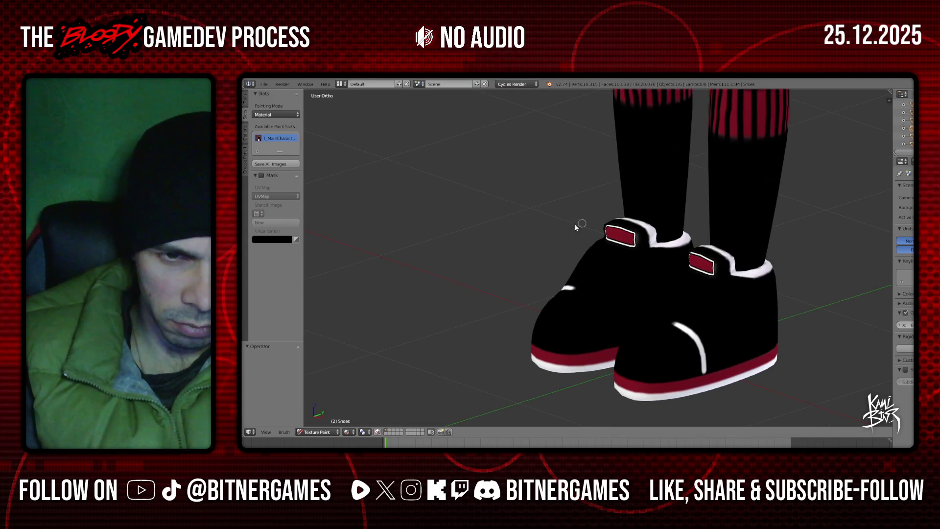
middle_drag(557, 233, 634, 168)
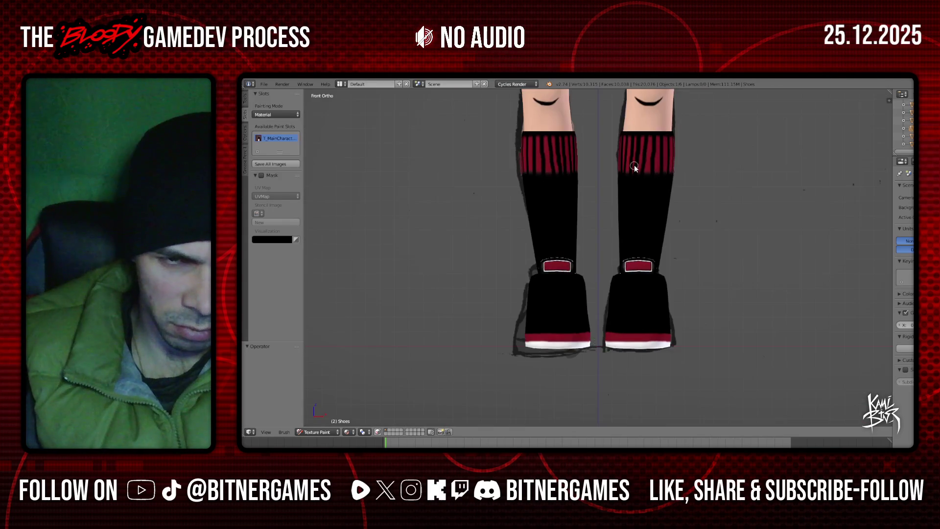
scroll(637, 164, up, 2)
mouse_move(597, 192)
middle_down()
mouse_move(529, 272)
mouse_move(607, 258)
mouse_move(539, 302)
mouse_move(535, 293)
middle_up()
key(KP_1)
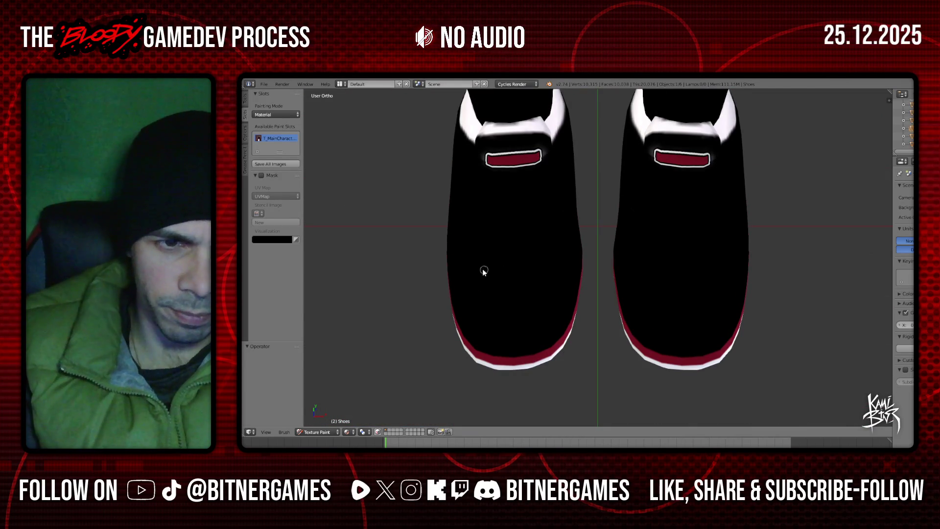
click(480, 269)
drag(480, 268, 543, 261)
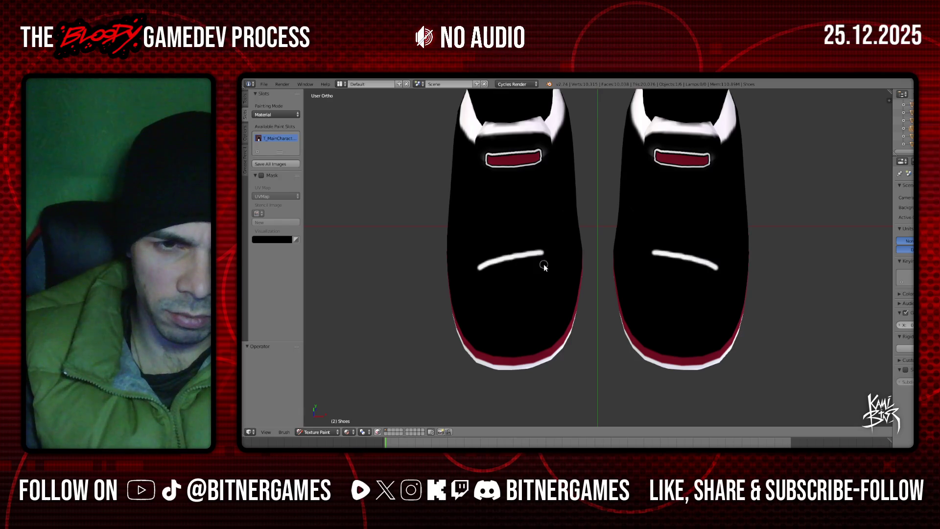
key(ctrl+z)
drag(477, 267, 539, 271)
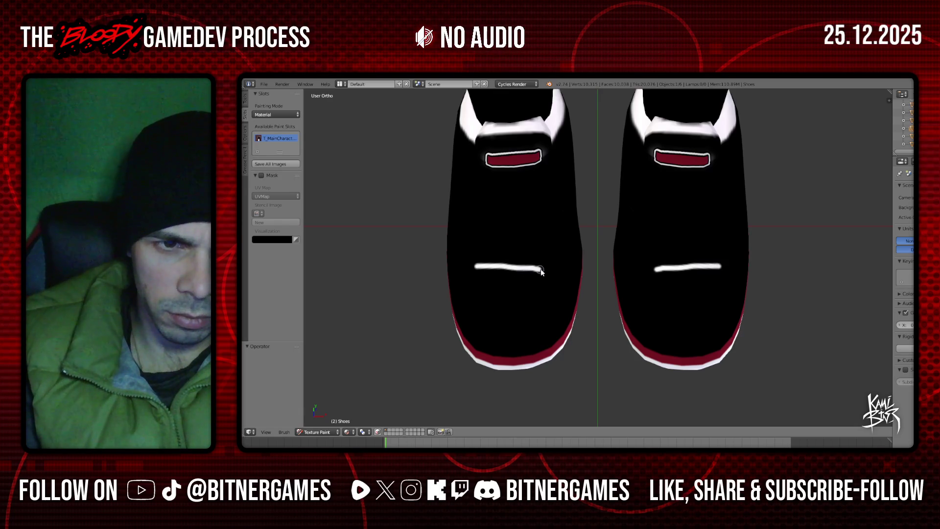
- Add higher white lace strokes on the shoe, then return to a front-facing view
mouse_move(471, 257)
mouse_down()
mouse_move(526, 242)
mouse_move(475, 238)
mouse_move(512, 218)
mouse_move(477, 213)
mouse_up()
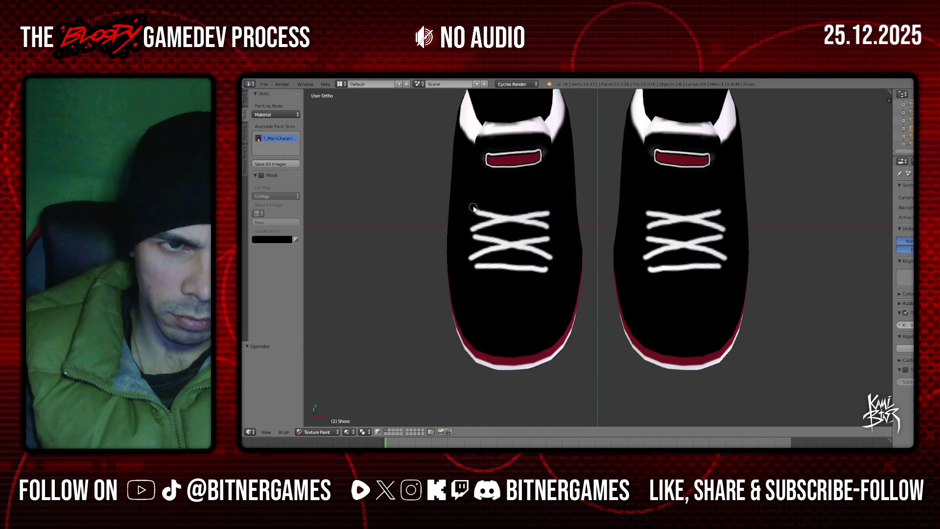
mouse_move(477, 202)
mouse_down()
mouse_move(546, 190)
mouse_move(479, 191)
mouse_up()
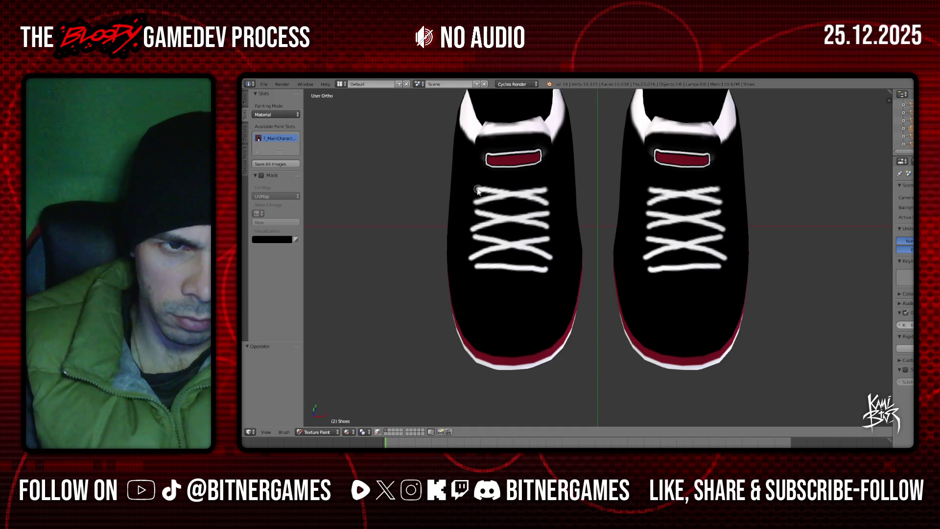
mouse_move(477, 191)
middle_down()
mouse_move(592, 280)
mouse_move(554, 270)
middle_up()
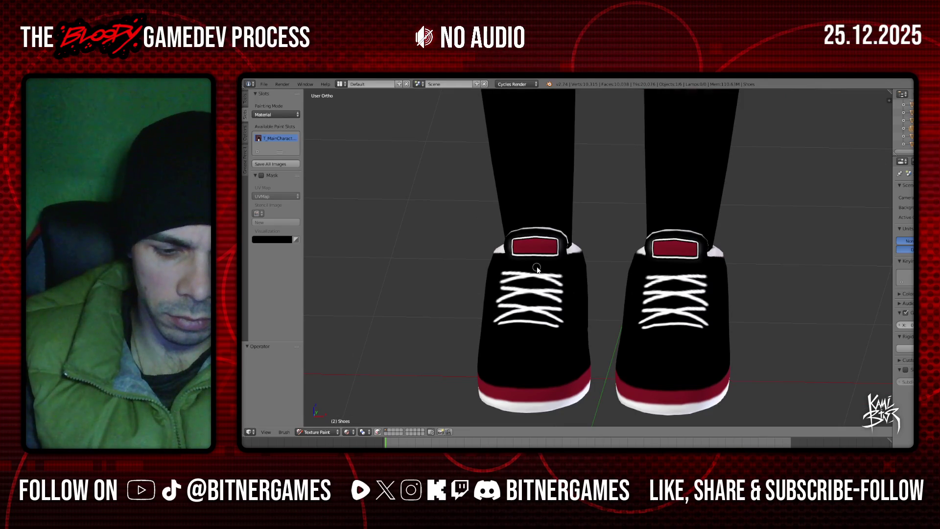
mouse_move(572, 285)
middle_down()
mouse_move(570, 304)
mouse_move(552, 250)
middle_up()
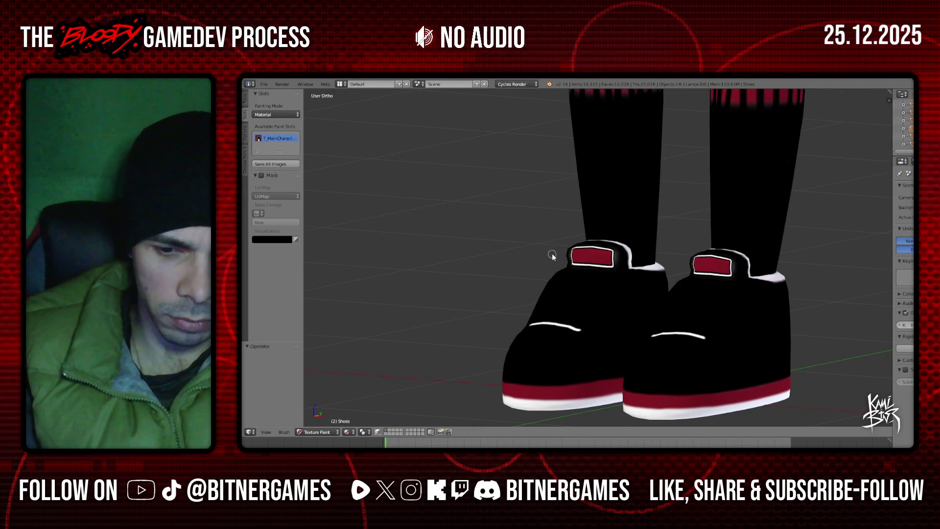
key(KP_7)
key(KP_2)
key(KP_2)
key(KP_2)
key(KP_2)
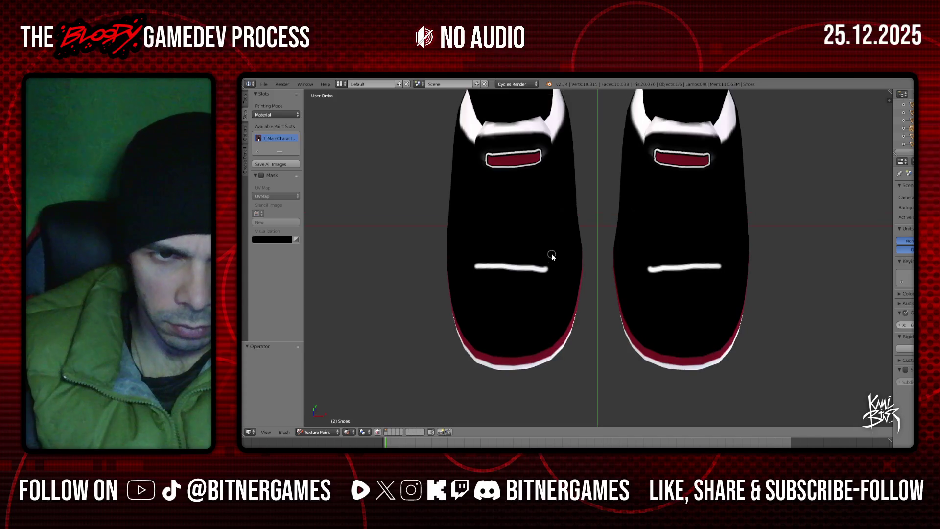
middle_drag(551, 254, 525, 244)
- Undo the trial white lace strokes to clear the shoe fronts and show the brush settings
drag(495, 258, 549, 260)
key(ctrl+z)
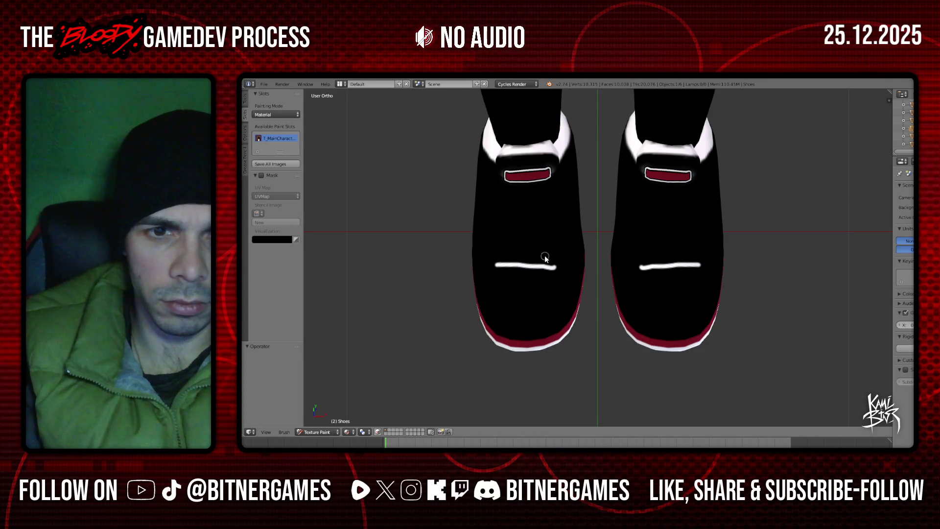
key(ctrl+z)
click(245, 98)
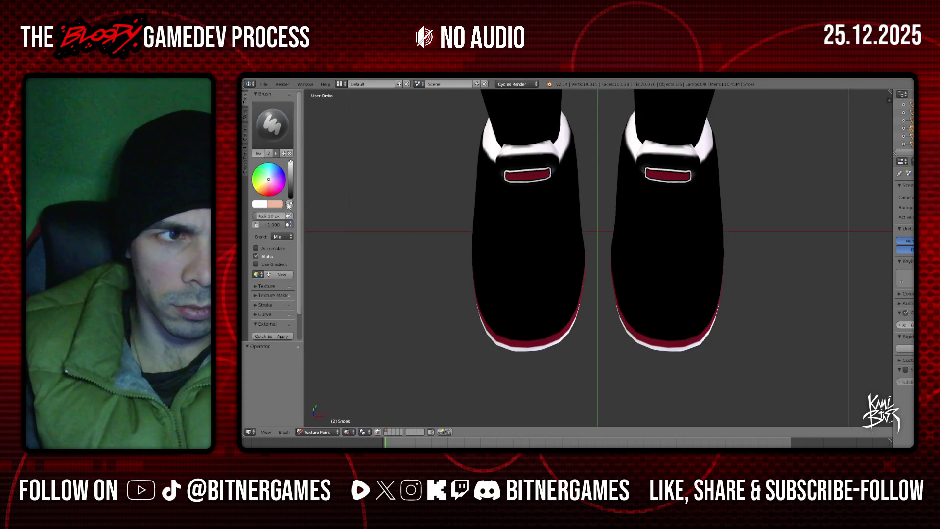
- Enlarge the brush radius to 18 px and test white strokes across the toes, undoing them
drag(269, 218, 275, 218)
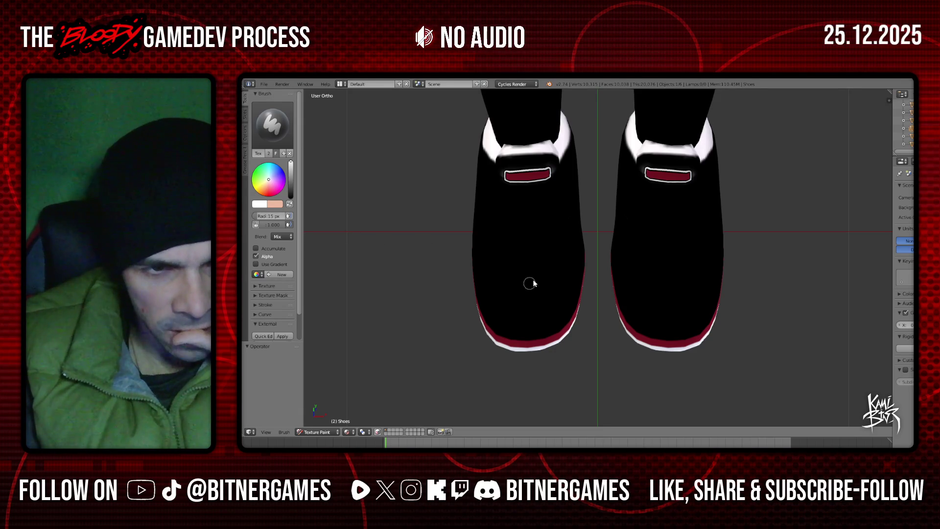
drag(503, 263, 541, 263)
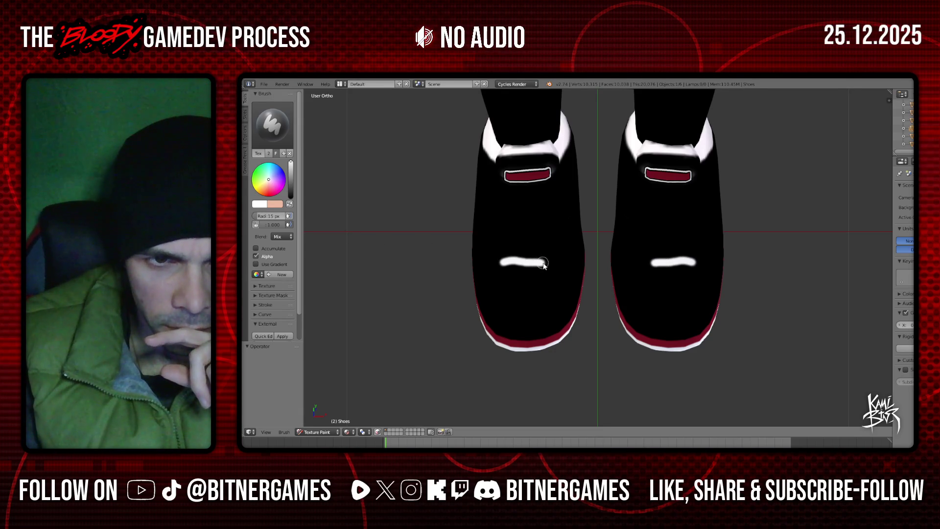
key(ctrl+z)
mouse_move(505, 263)
mouse_down()
mouse_move(549, 262)
mouse_move(553, 253)
mouse_up()
key(ctrl+z)
key(ctrl+z)
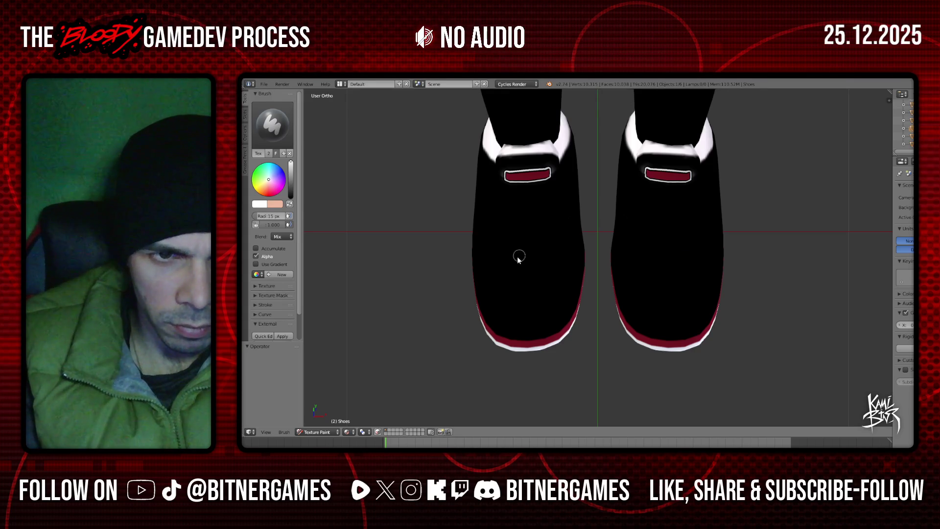
drag(491, 259, 549, 261)
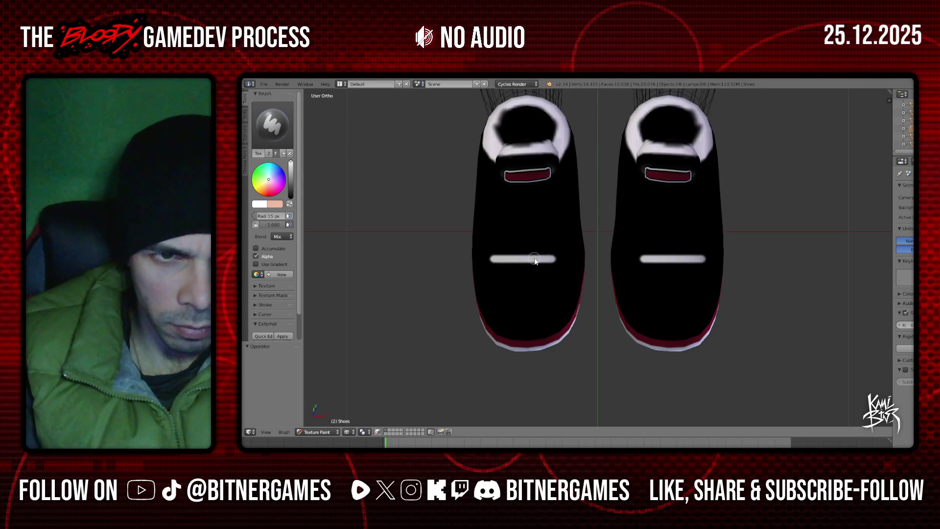
key(ctrl+z)
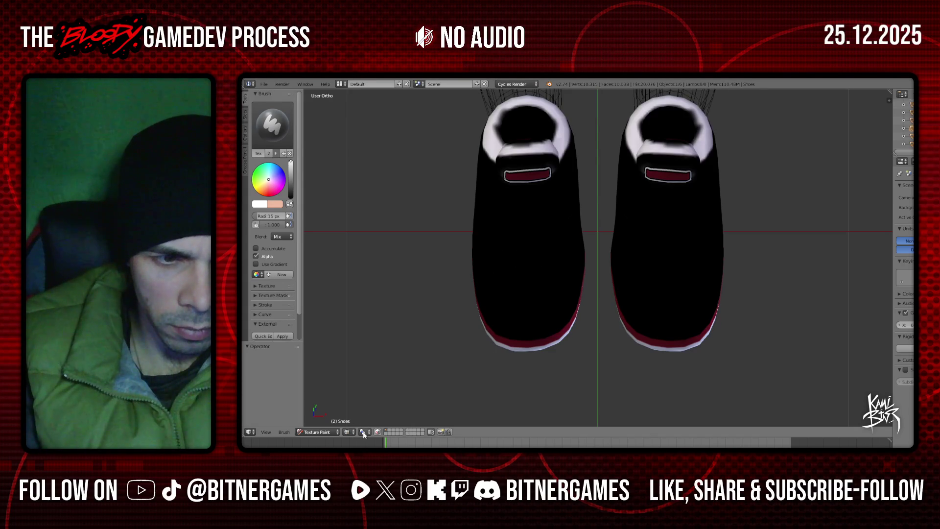
- Switch the viewport back to textured display and paint the first white lace bars, undoing uneven ones
click(349, 432)
click(367, 397)
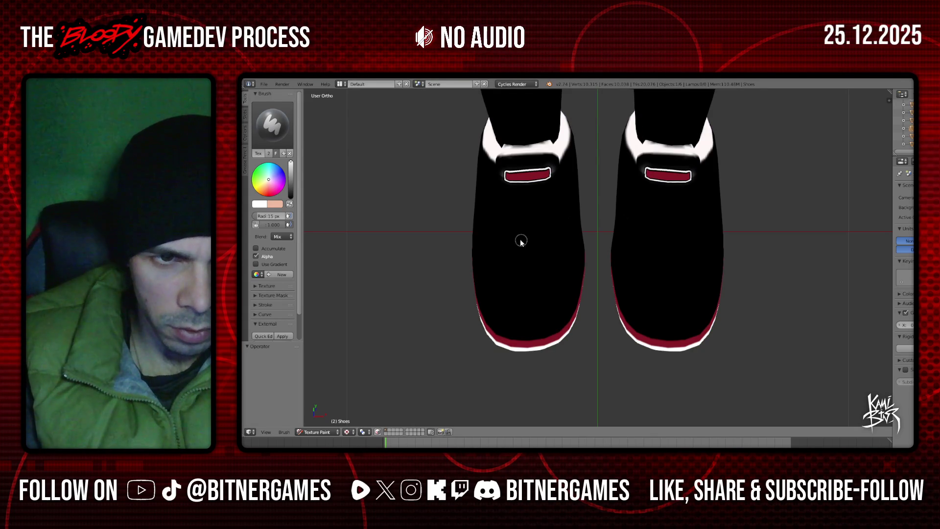
drag(500, 250, 548, 251)
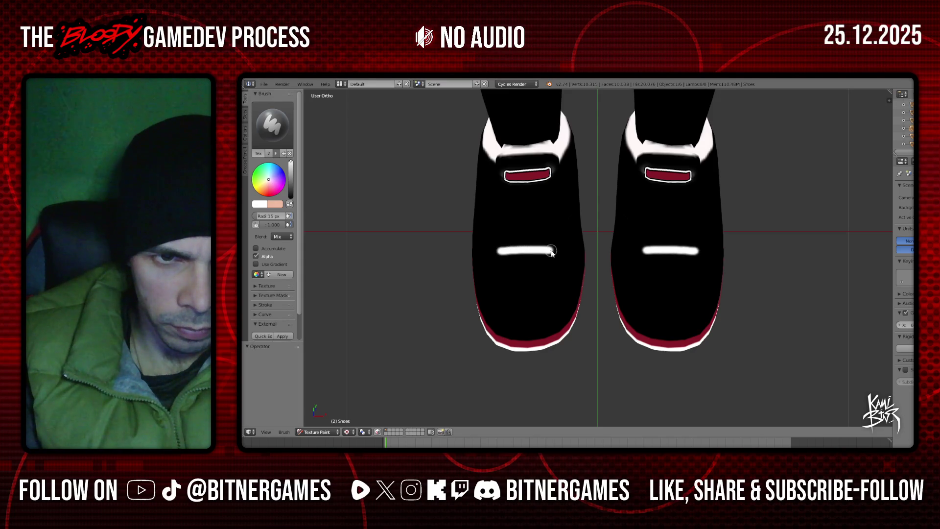
drag(501, 240, 549, 240)
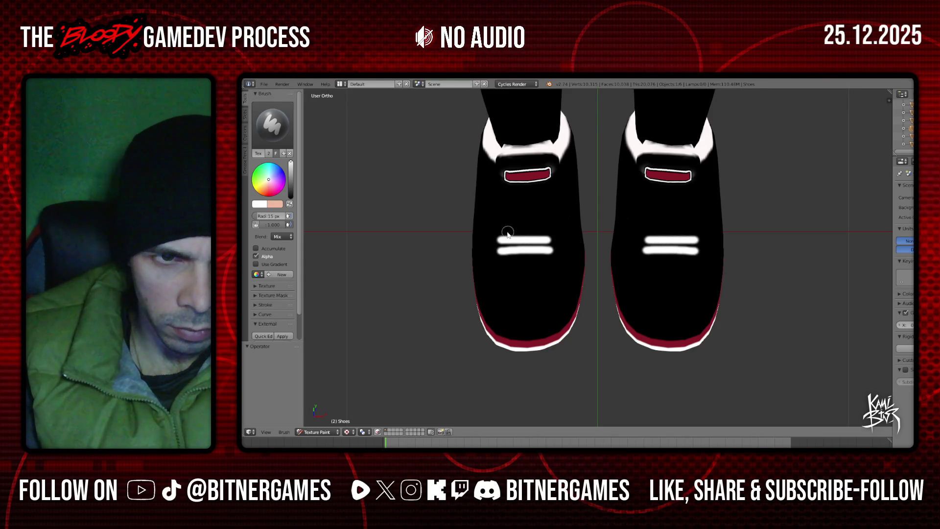
mouse_move(503, 230)
mouse_down()
mouse_move(548, 231)
mouse_move(551, 240)
mouse_up()
key(ctrl+z)
key(ctrl+z)
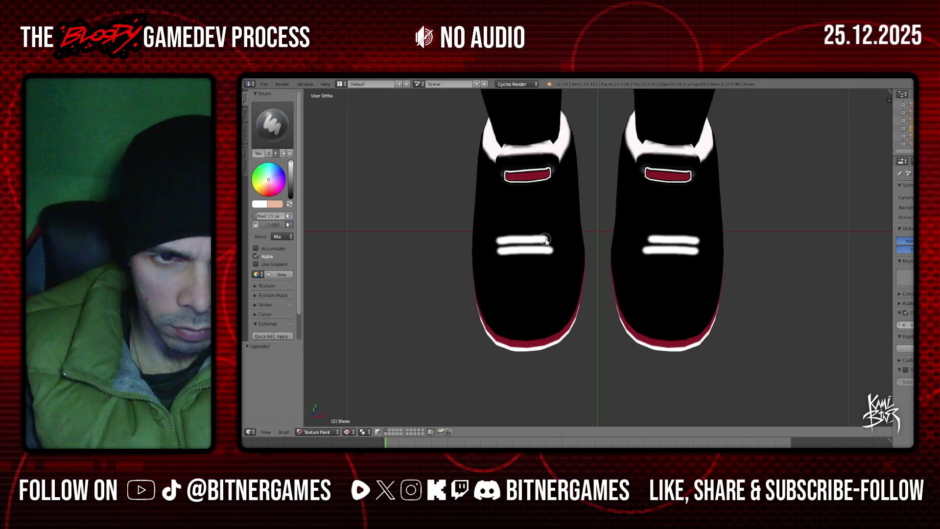
- Paint further white lace bars higher up, repainting the top bar more evenly
drag(500, 228, 551, 232)
key(ctrl+z)
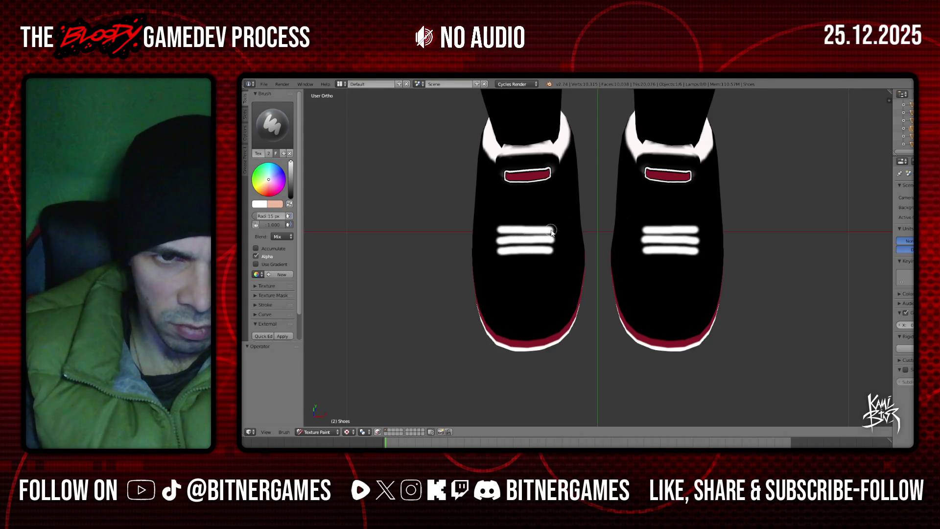
drag(499, 220, 549, 220)
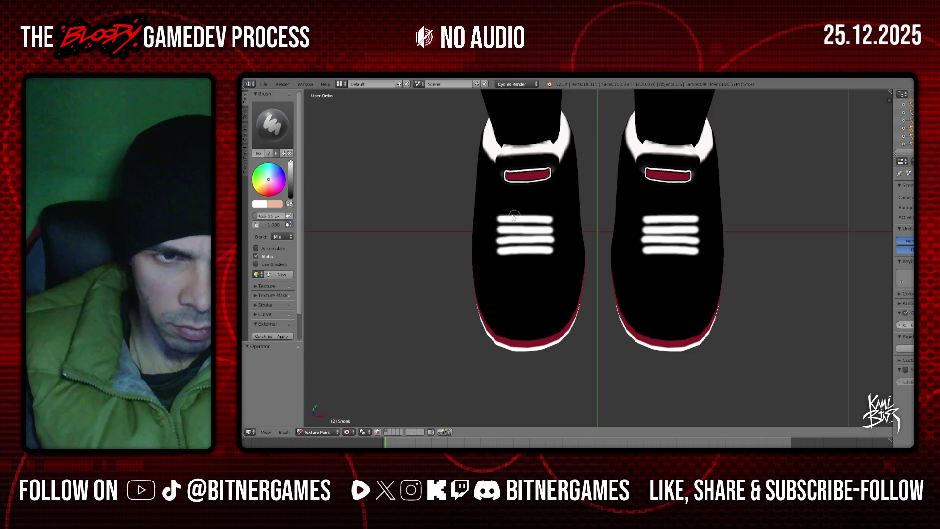
drag(500, 209, 547, 210)
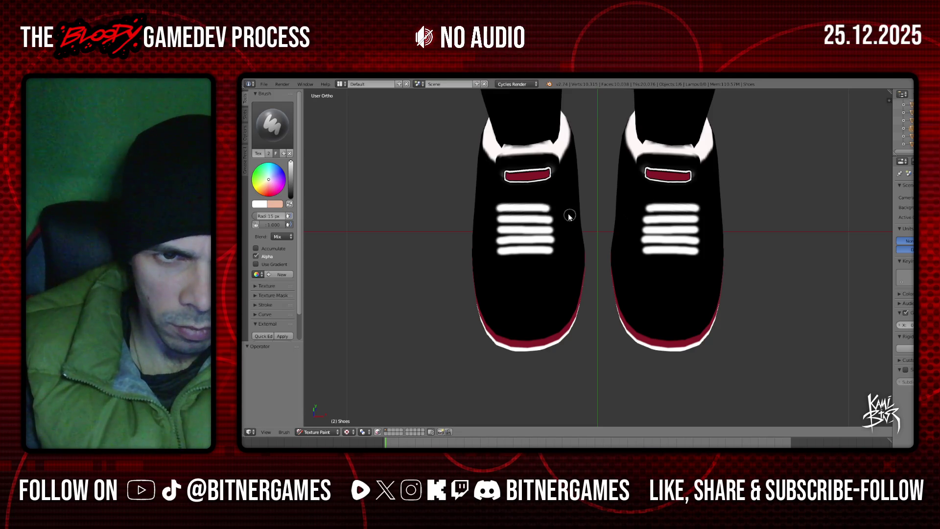
click(550, 209)
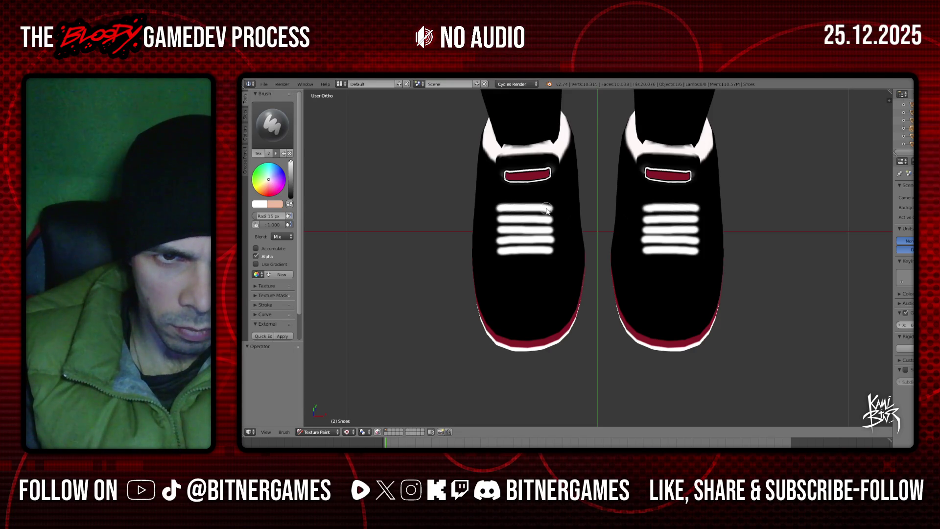
key(ctrl+z)
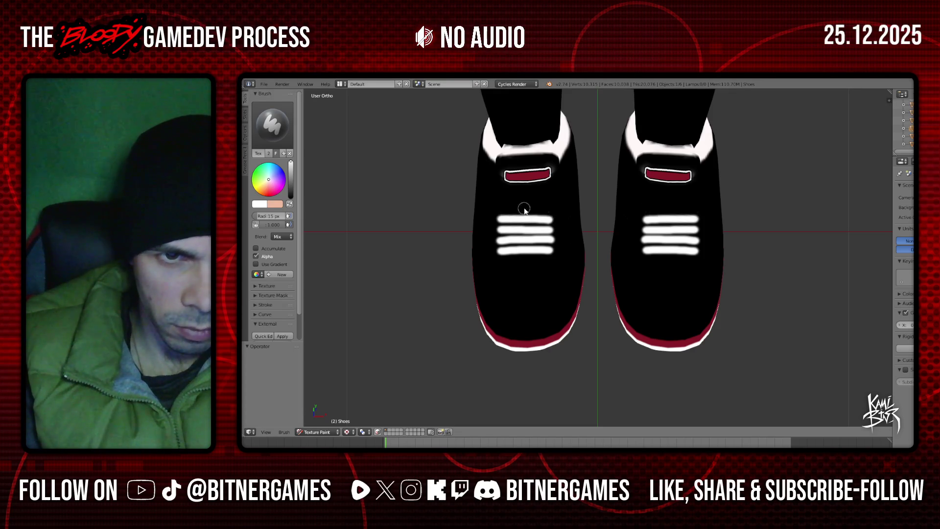
drag(500, 209, 527, 211)
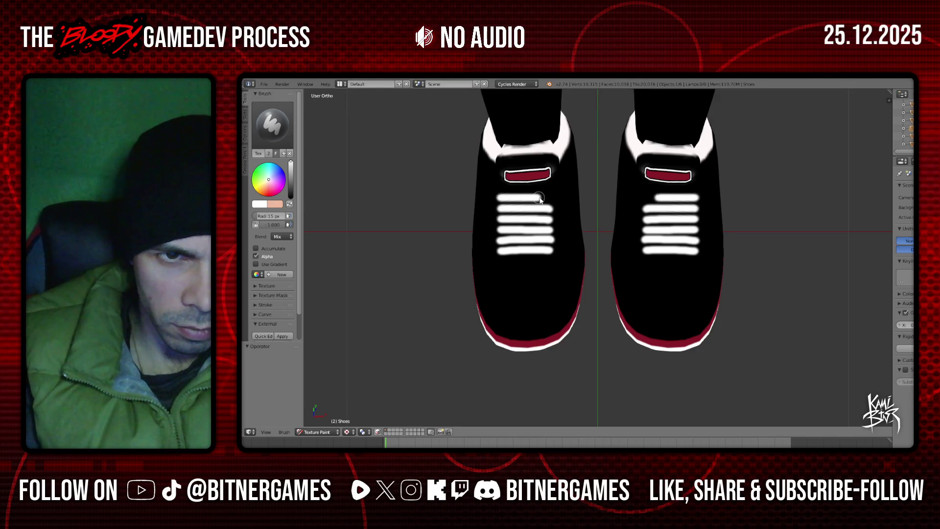
- Add one more white lace bar above the top one and inspect the laces at an angle
mouse_move(574, 205)
middle_down()
mouse_move(566, 164)
mouse_move(573, 201)
middle_up()
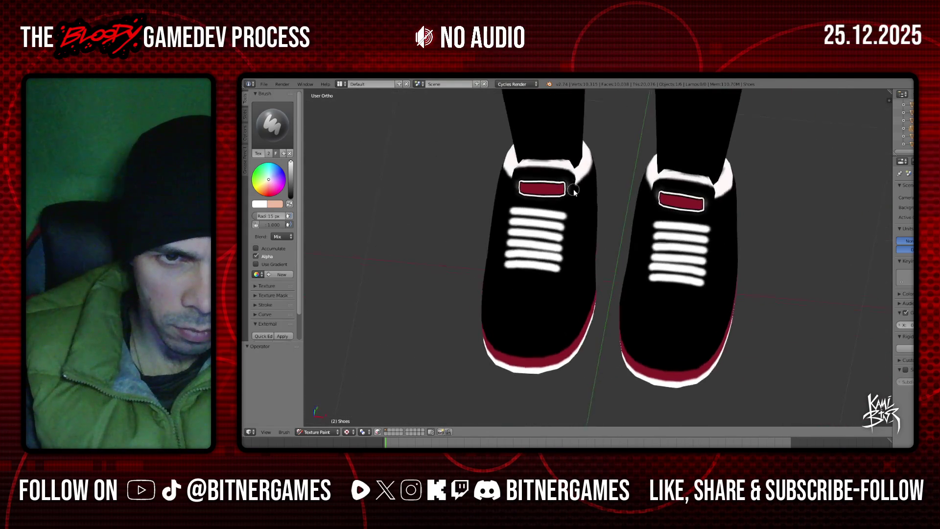
key(KP_1)
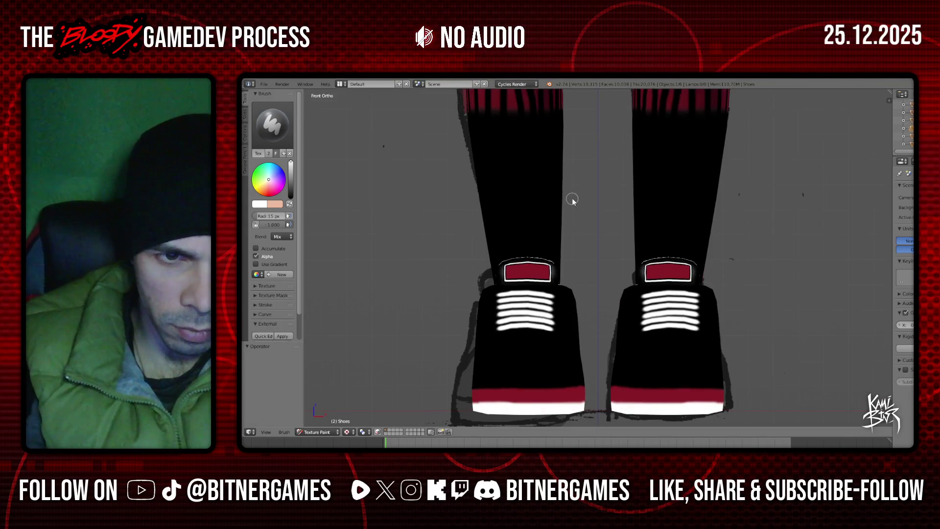
key(KP_8)
key(KP_8)
key(KP_8)
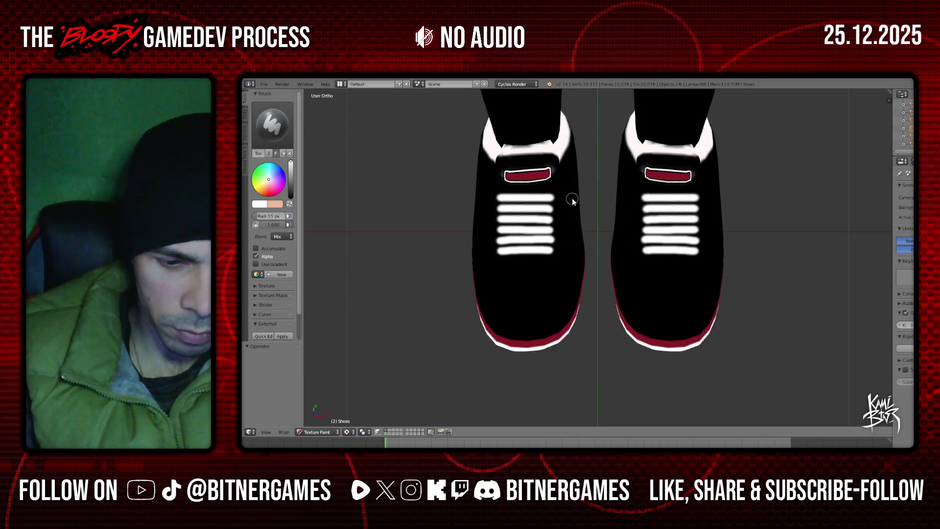
drag(495, 189, 552, 191)
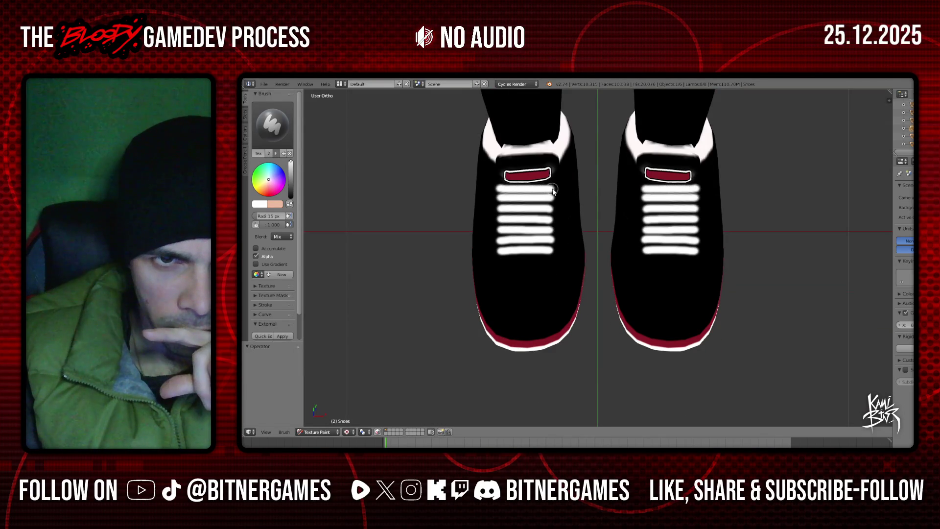
mouse_move(554, 206)
middle_down()
mouse_move(600, 221)
mouse_move(532, 250)
middle_up()
scroll(532, 250, up, 2)
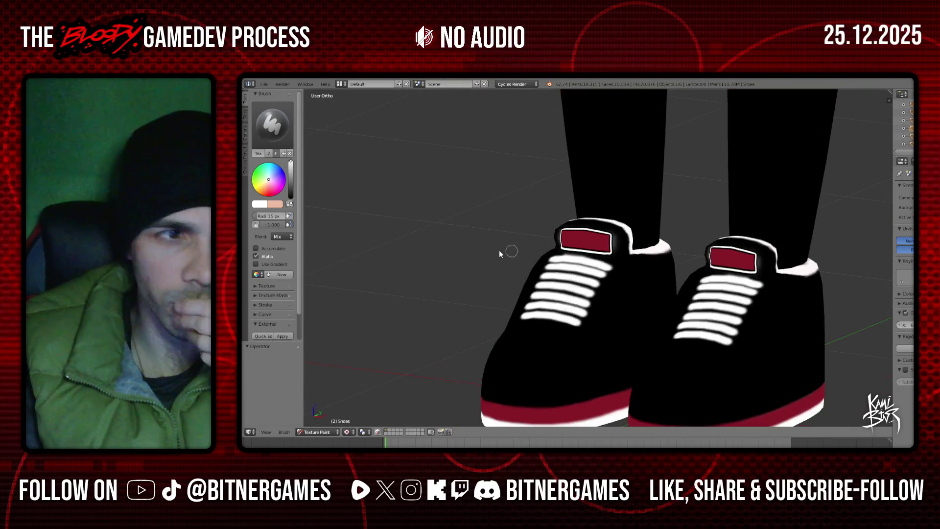